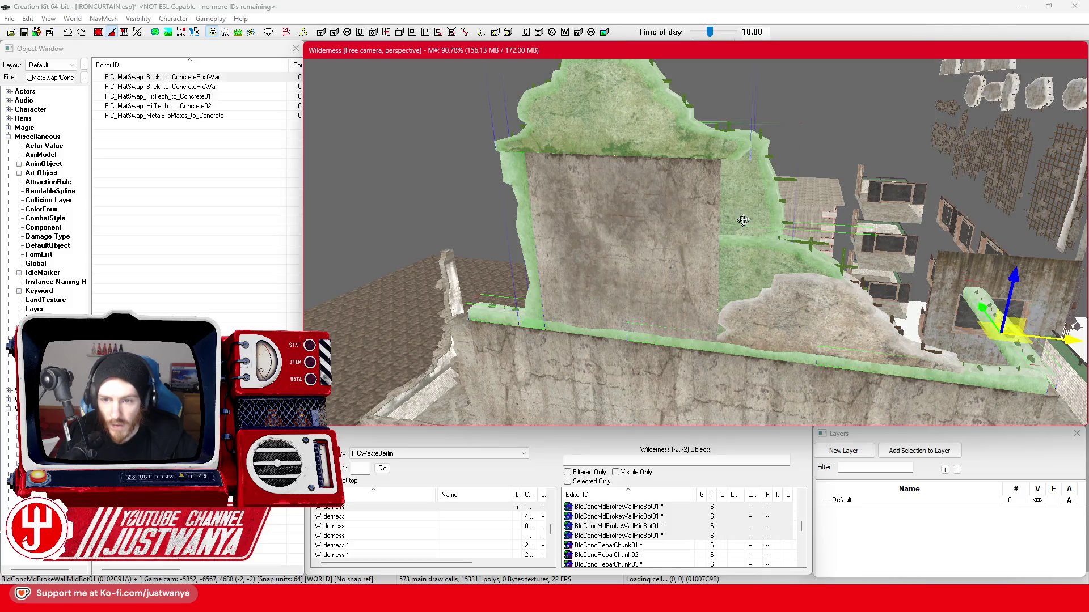
Inspect the broken wall chunk's properties, then select the nearby concrete and brick pieces.
click(760, 218)
double_click(761, 221)
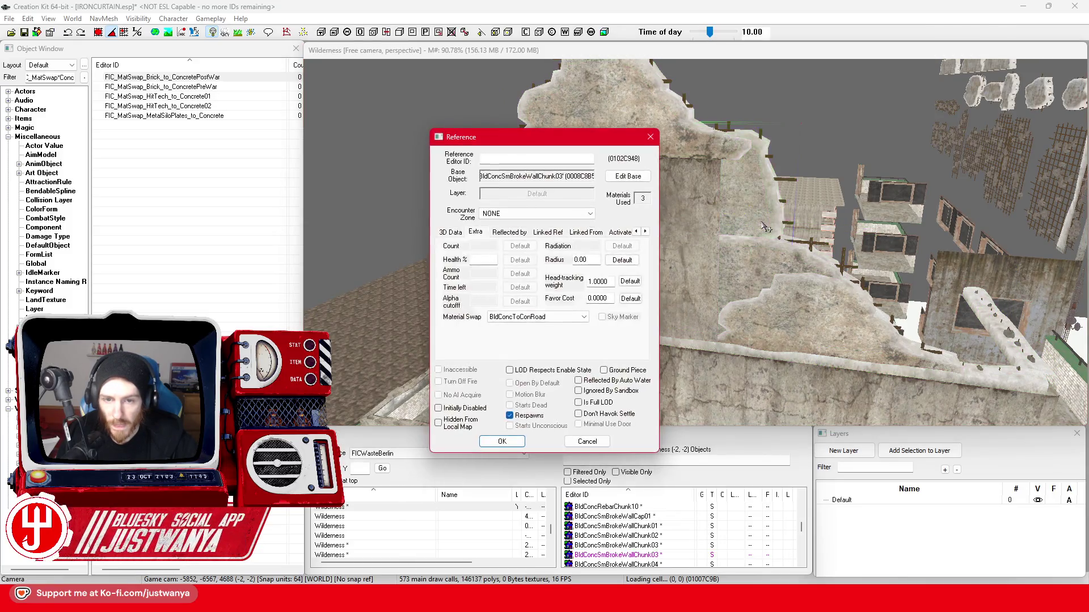
click(594, 447)
click(624, 130)
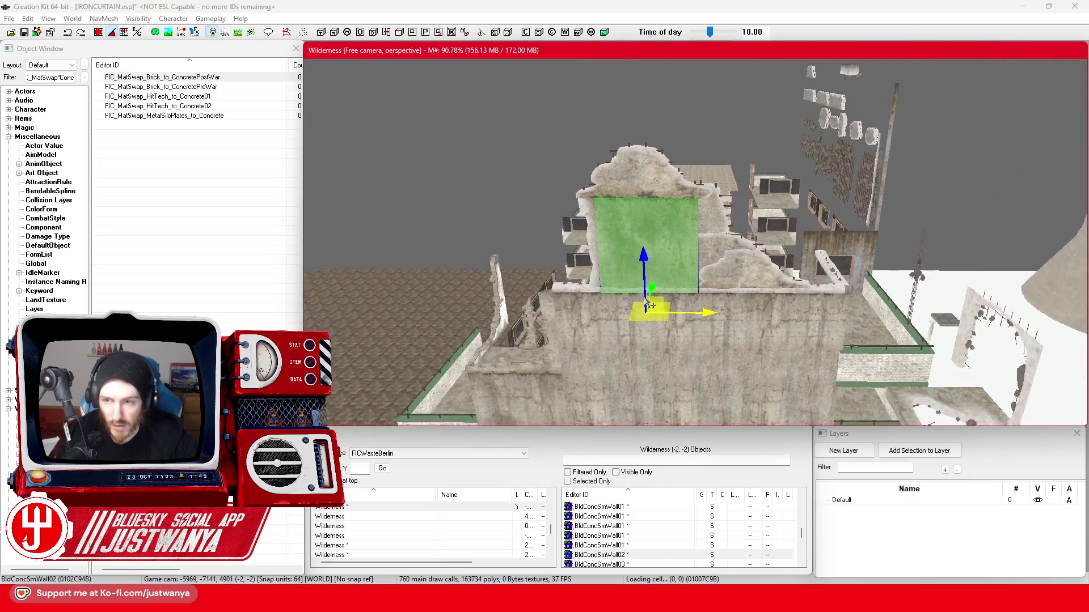
click(683, 267)
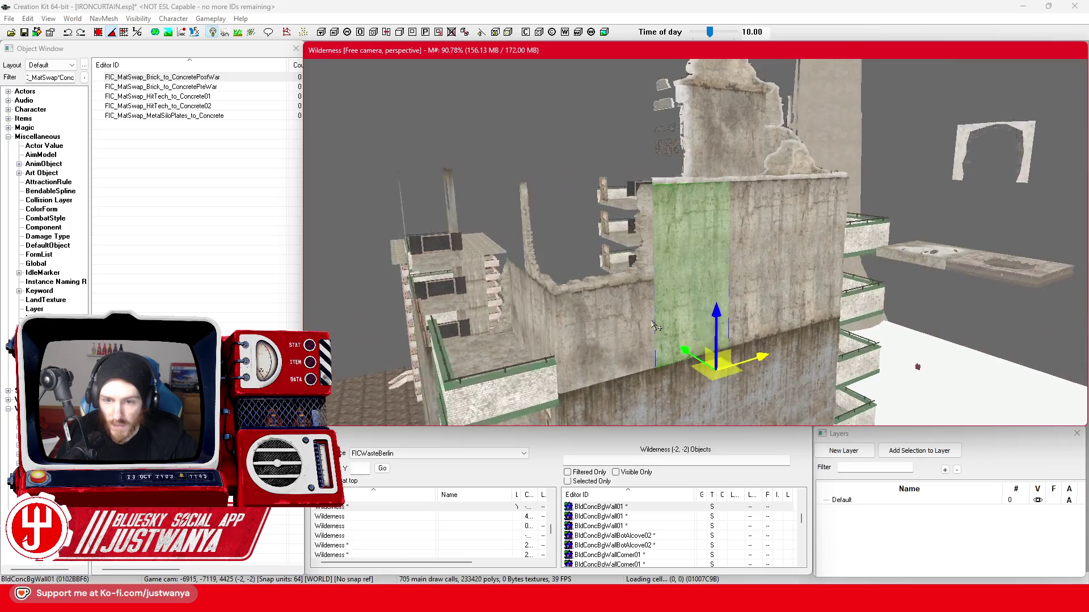
click(584, 283)
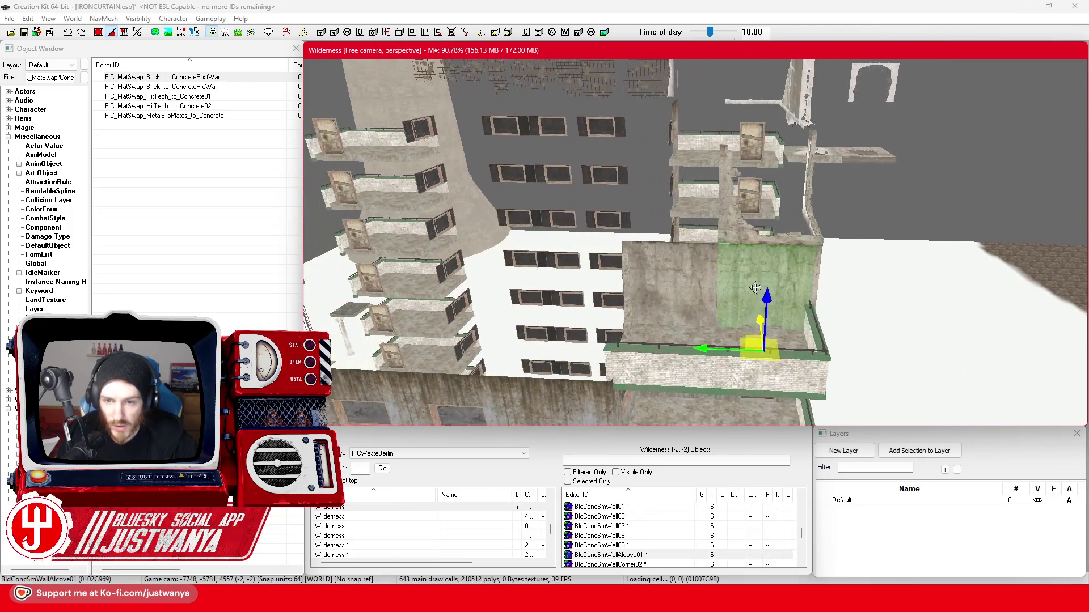
click(784, 250)
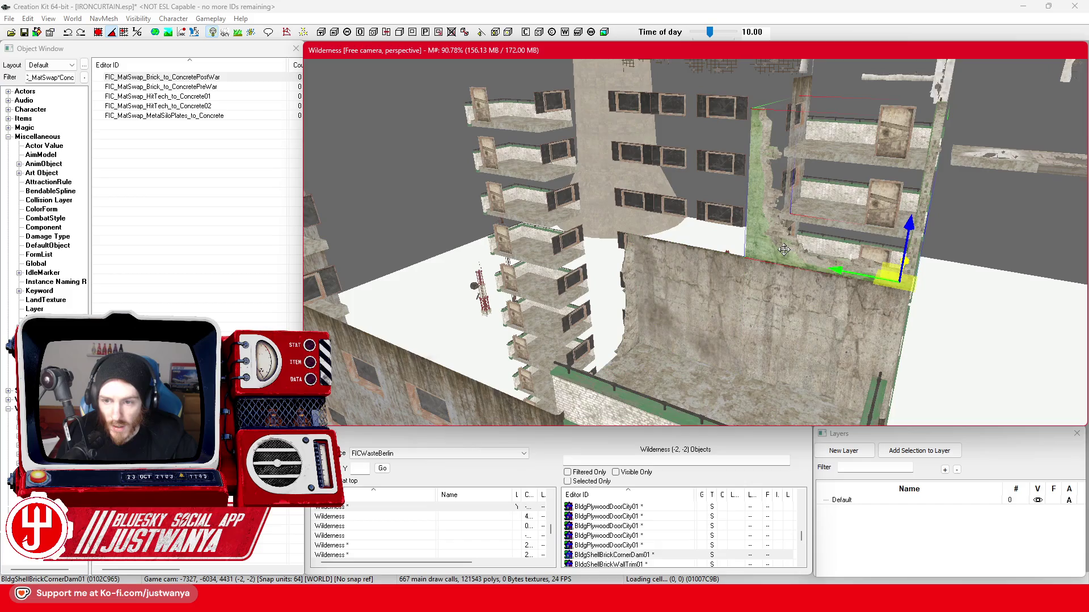
Swap the window-frame shell piece to BldgShellBrickWallTrim03L and nudge it slightly left.
click(692, 227)
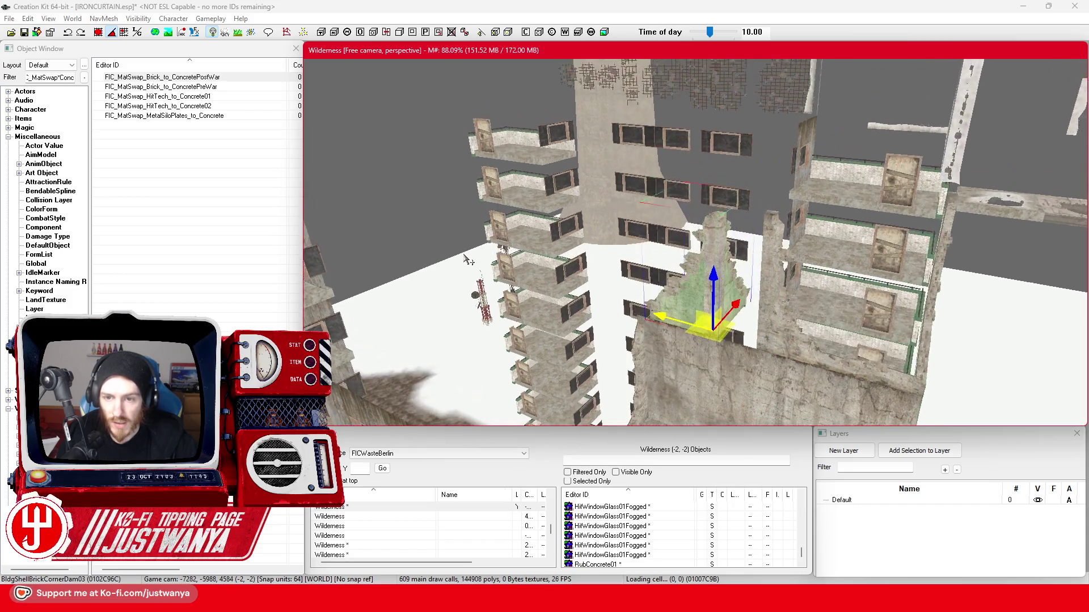
scroll(465, 259, down, 4)
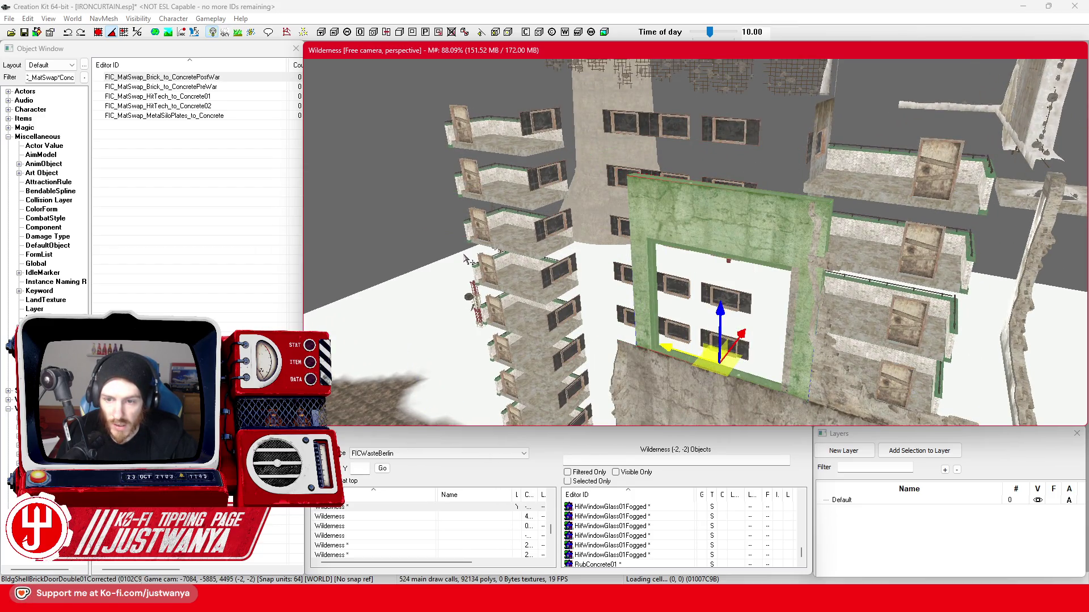
scroll(465, 259, down, 1)
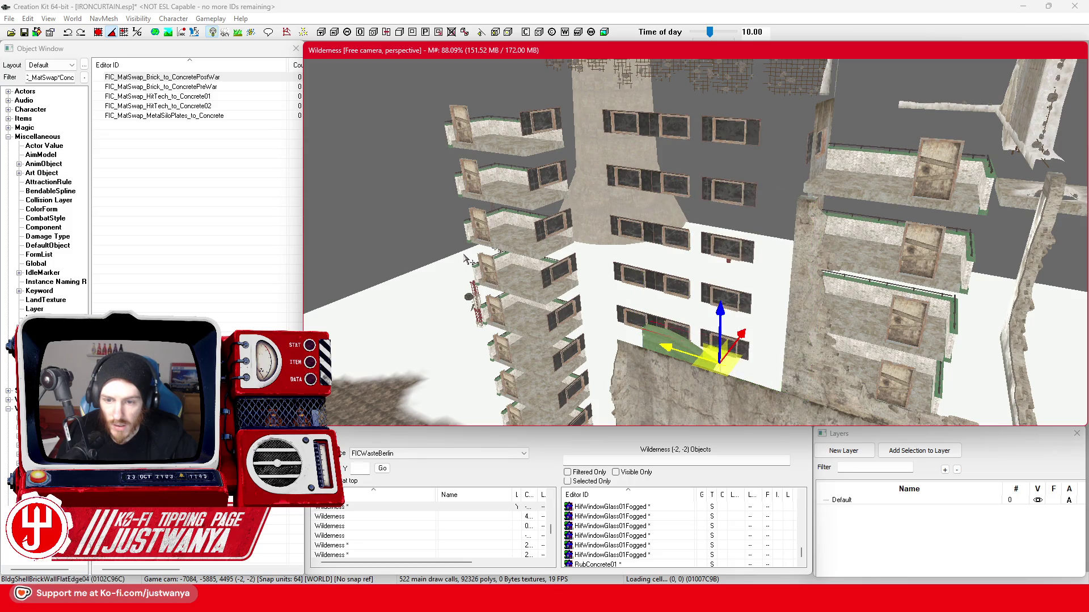
scroll(465, 259, down, 2)
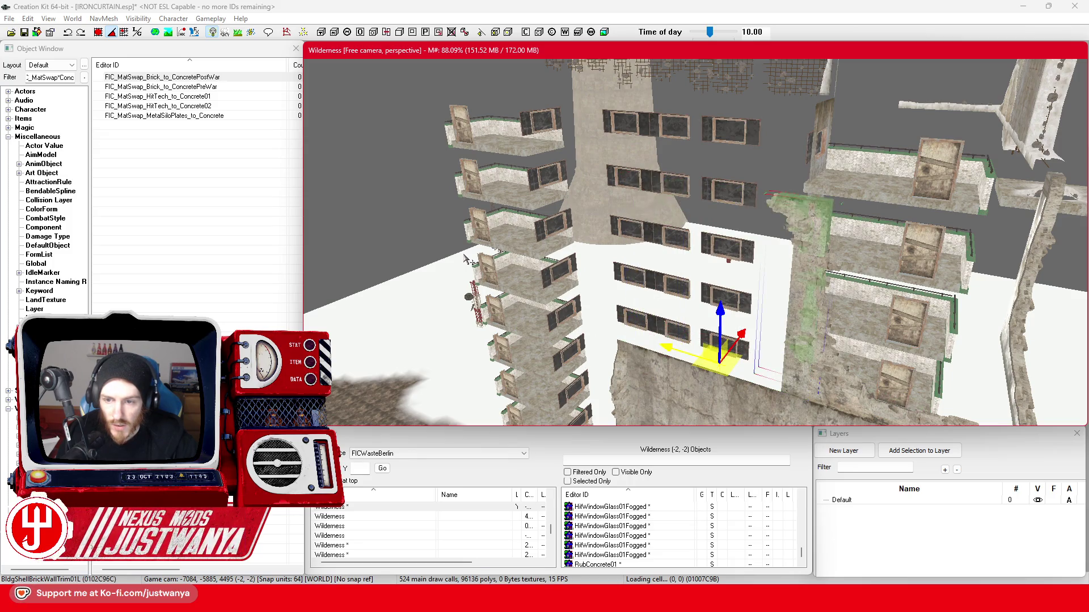
scroll(465, 260, down, 2)
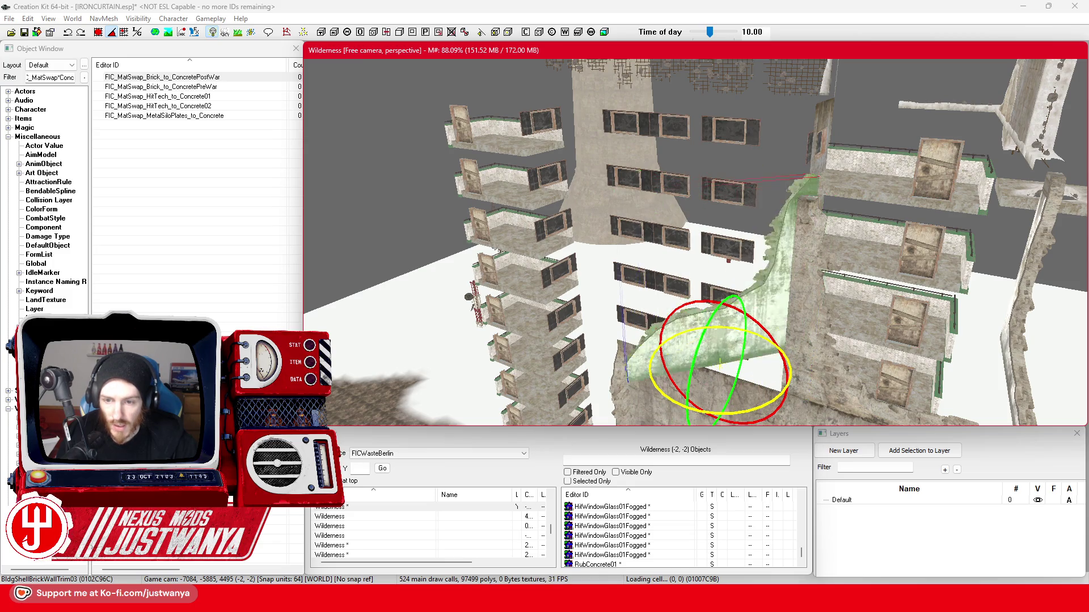
scroll(587, 354, down, 1)
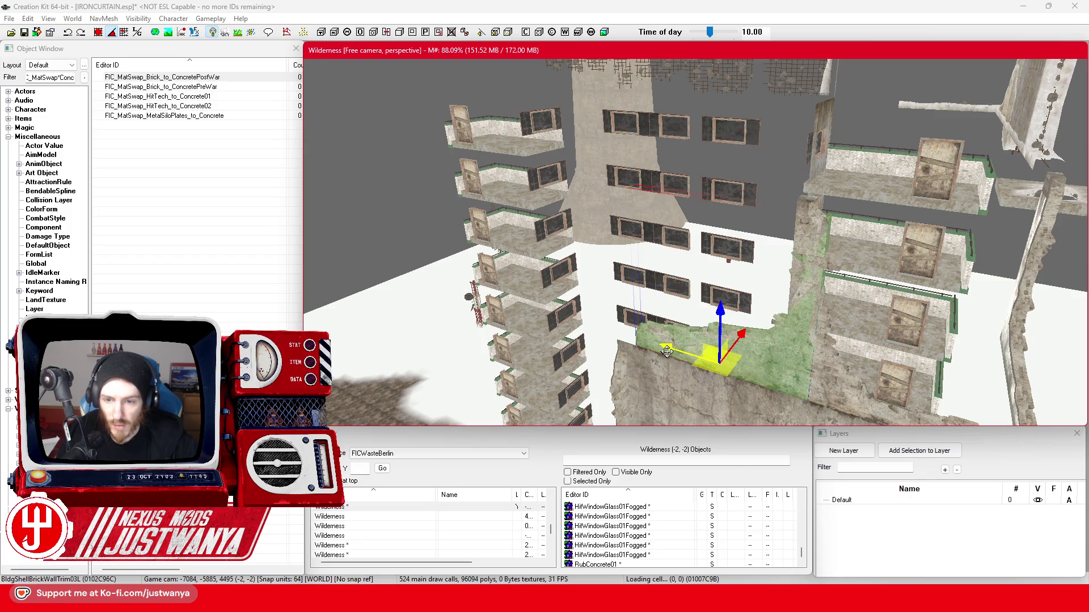
drag(667, 352, 639, 352)
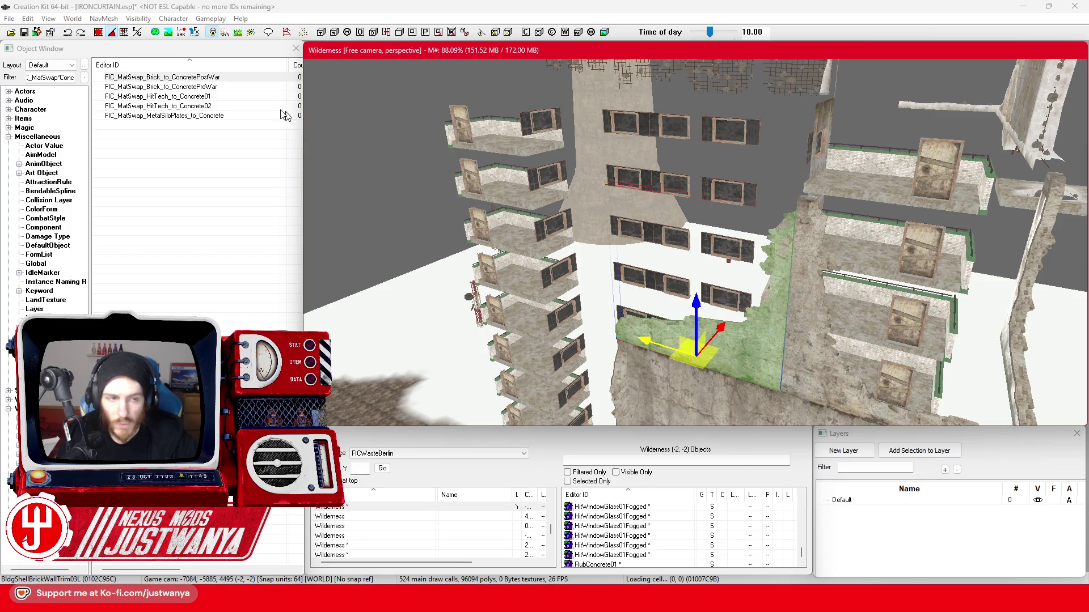
Orbit around the new brick wall and select the tall concrete wall and brick corner.
click(99, 32)
click(679, 354)
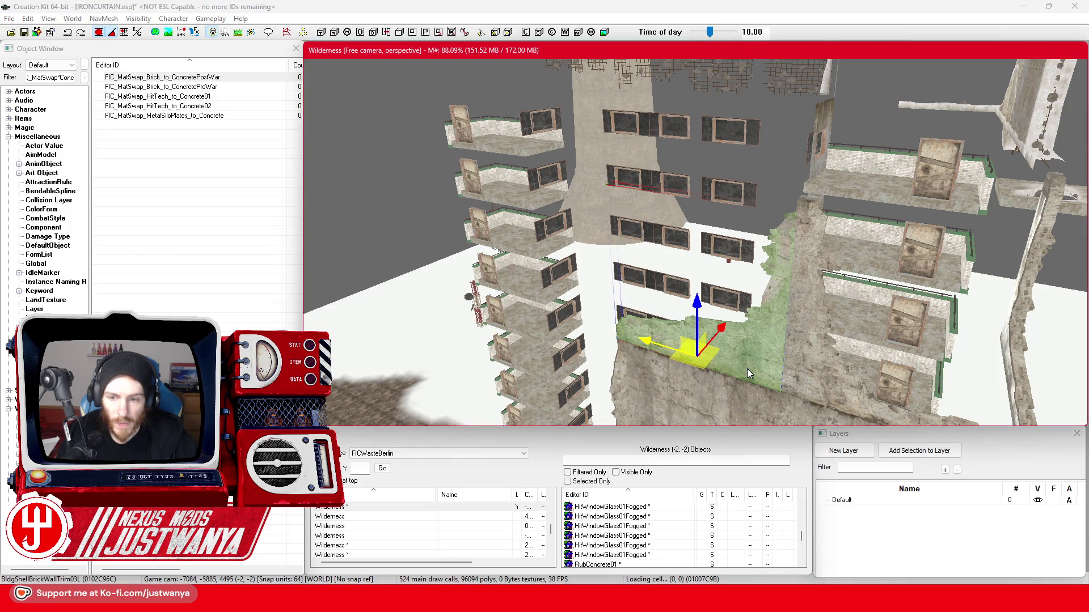
scroll(747, 369, up, 10)
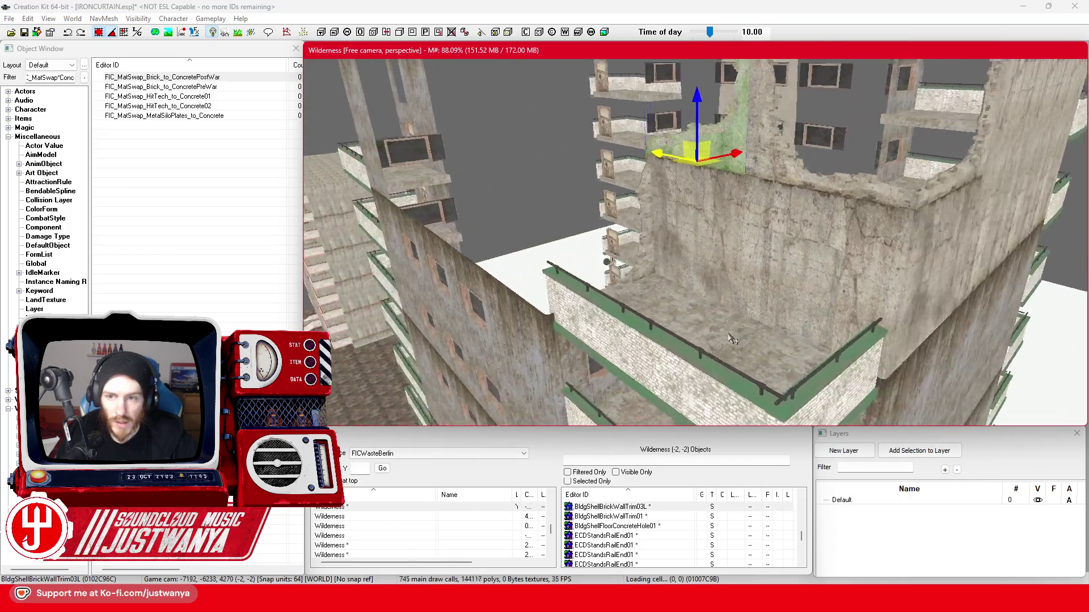
mouse_move(731, 339)
mouse_down()
mouse_move(829, 329)
mouse_move(696, 358)
mouse_move(655, 352)
mouse_move(670, 333)
mouse_up()
click(670, 334)
scroll(670, 333, down, 5)
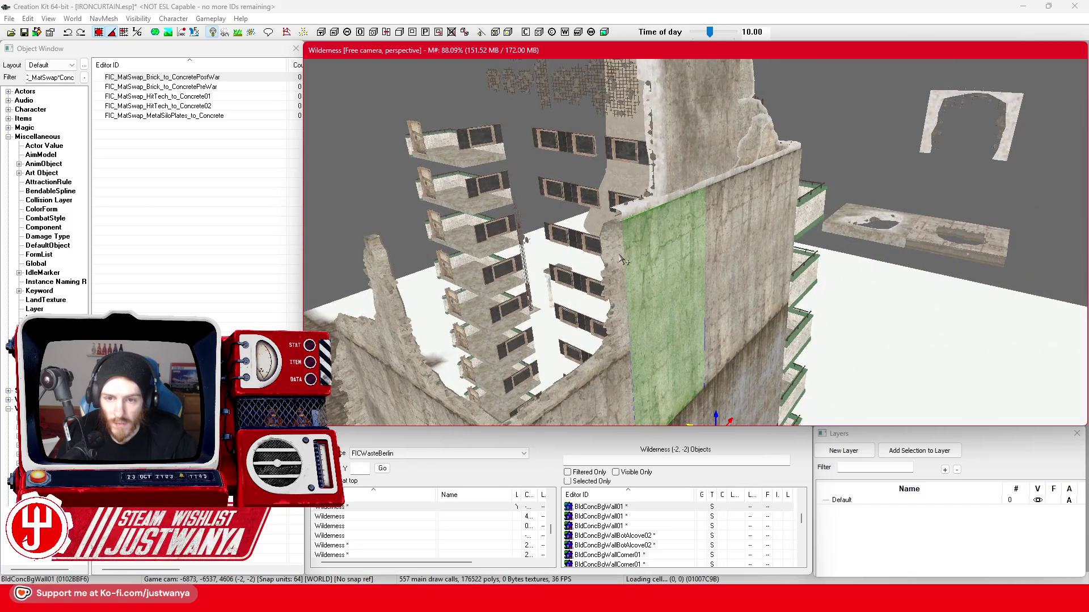
click(602, 286)
drag(603, 285, 627, 257)
double_click(671, 227)
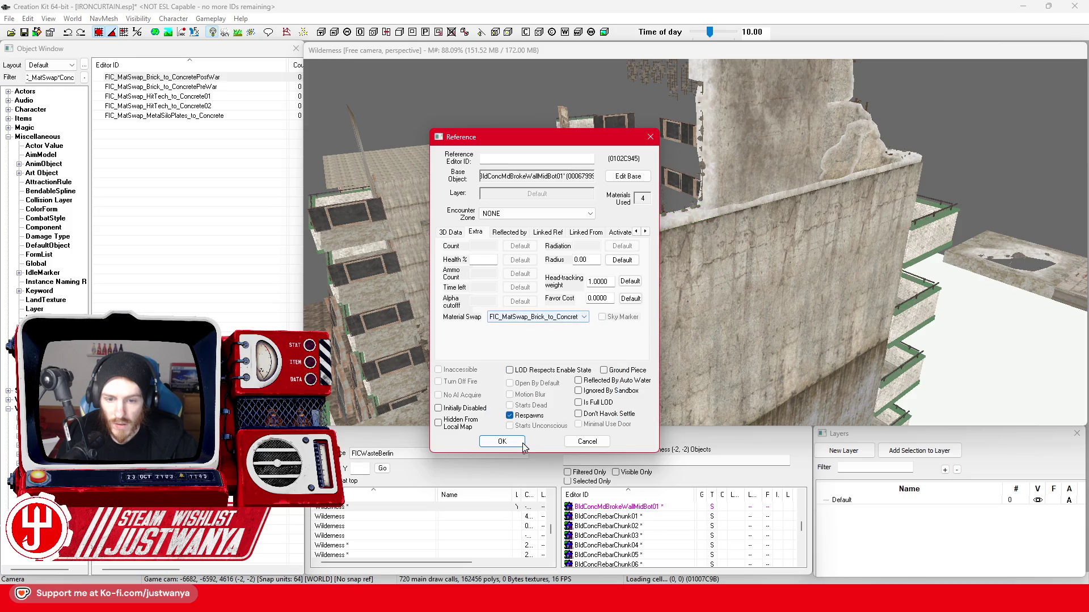
click(523, 444)
mouse_move(567, 284)
mouse_down()
mouse_move(625, 294)
mouse_move(601, 319)
mouse_up()
click(602, 295)
key(f)
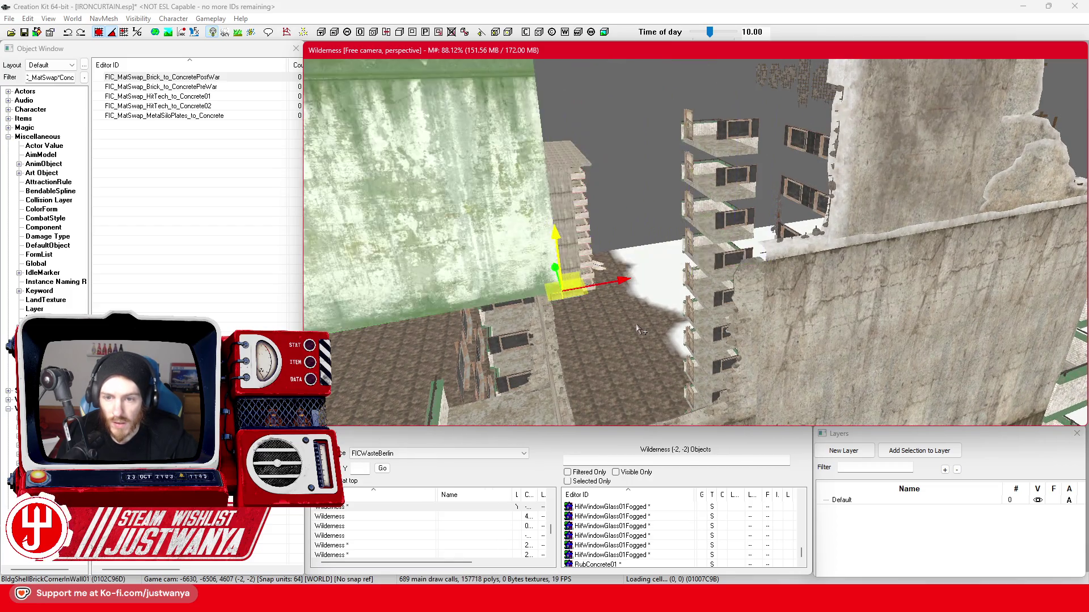
Cycle the shell piece to a wall-with-hole variant, rotate it and slide it right.
key(period)
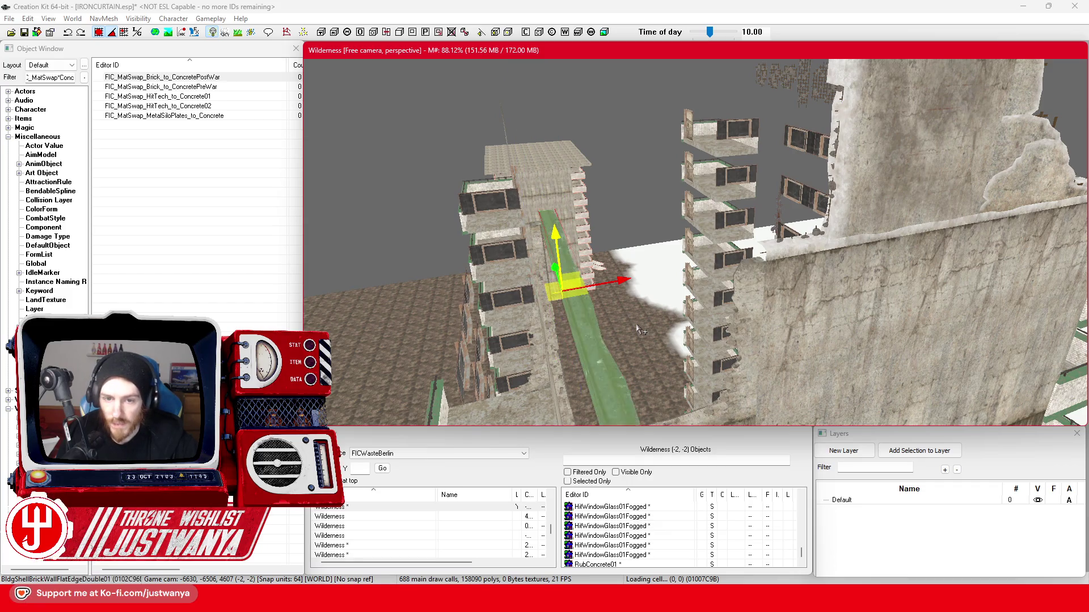
key(period)
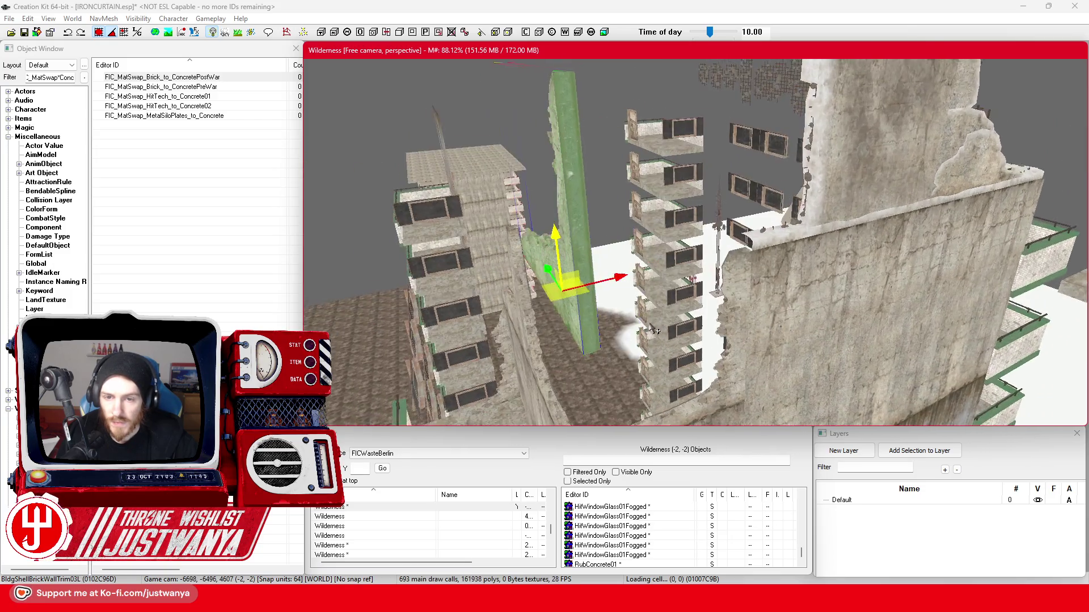
key(2)
drag(549, 334, 553, 329)
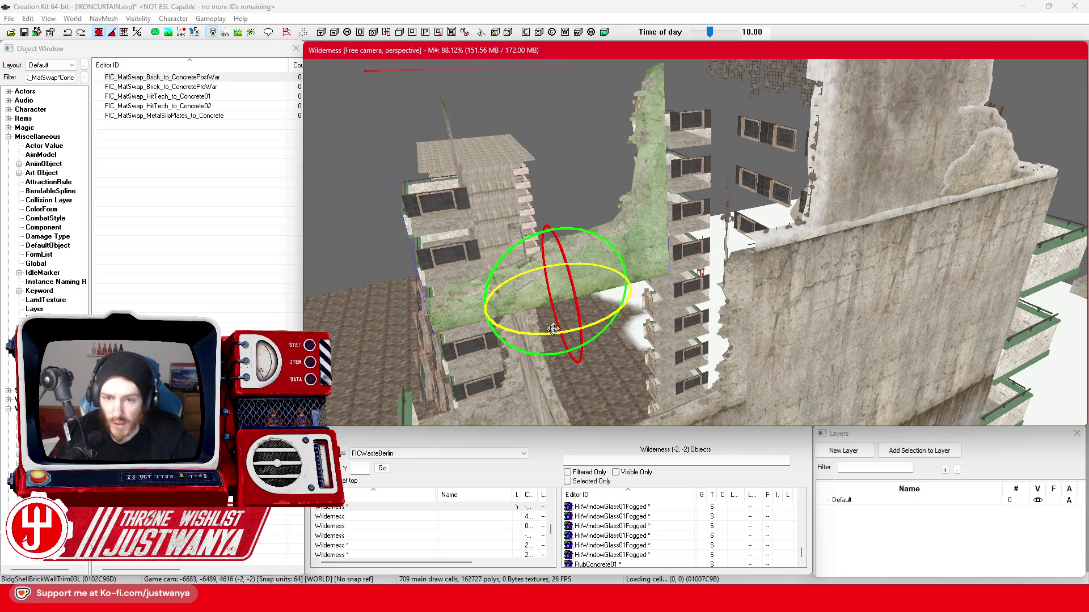
drag(608, 286, 835, 231)
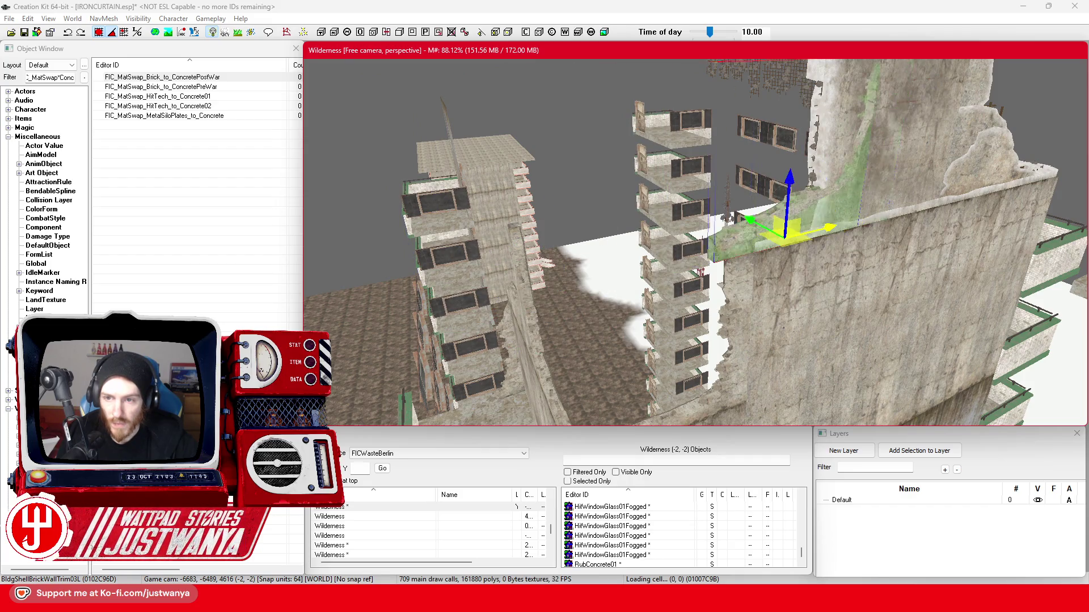
Slide the larger brick wall trim piece right along the wall top.
scroll(797, 235, up, 3)
click(691, 328)
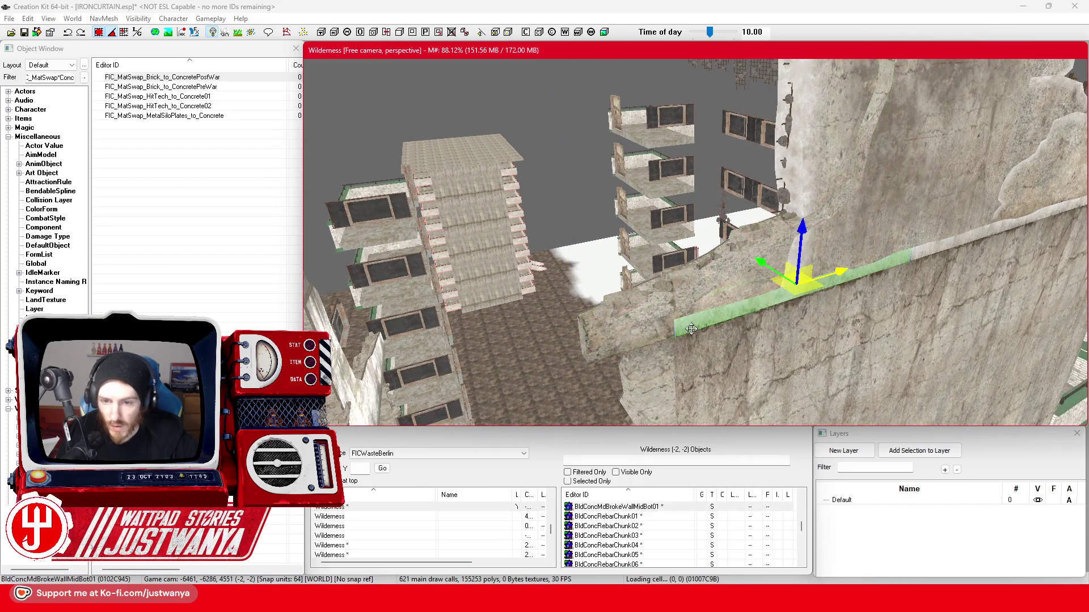
click(739, 271)
mouse_move(790, 285)
mouse_down()
mouse_move(845, 272)
mouse_move(786, 245)
mouse_move(760, 272)
mouse_move(740, 238)
mouse_move(733, 281)
mouse_move(829, 271)
mouse_move(785, 292)
mouse_move(653, 278)
mouse_up()
click(746, 217)
click(555, 266)
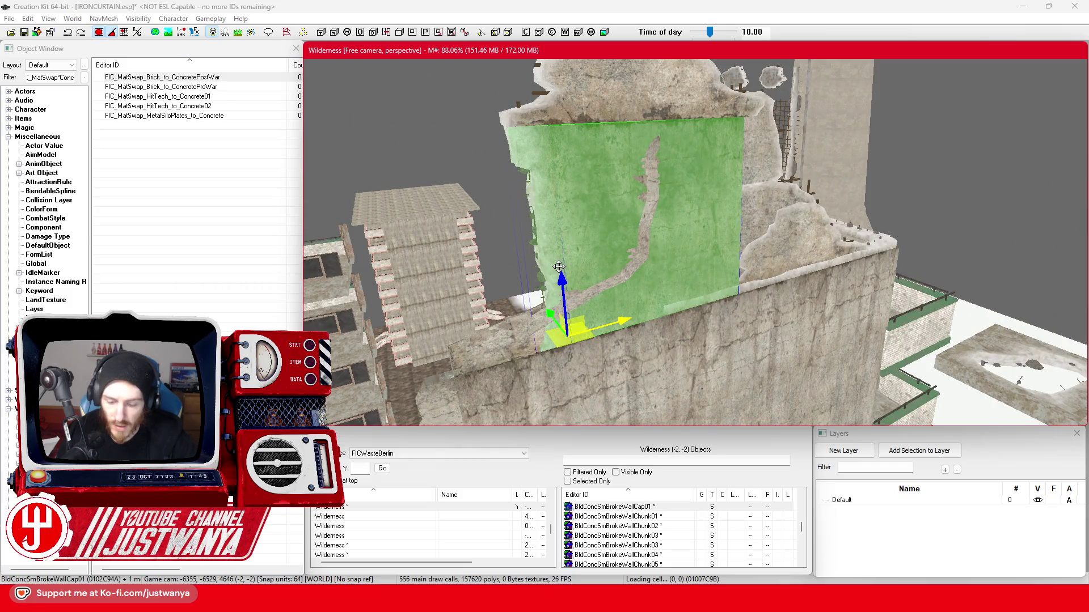
Delete three broken wall pieces, then undo the deletions to restore them.
mouse_move(559, 266)
mouse_down()
mouse_move(457, 243)
mouse_move(690, 299)
mouse_up()
click(458, 243)
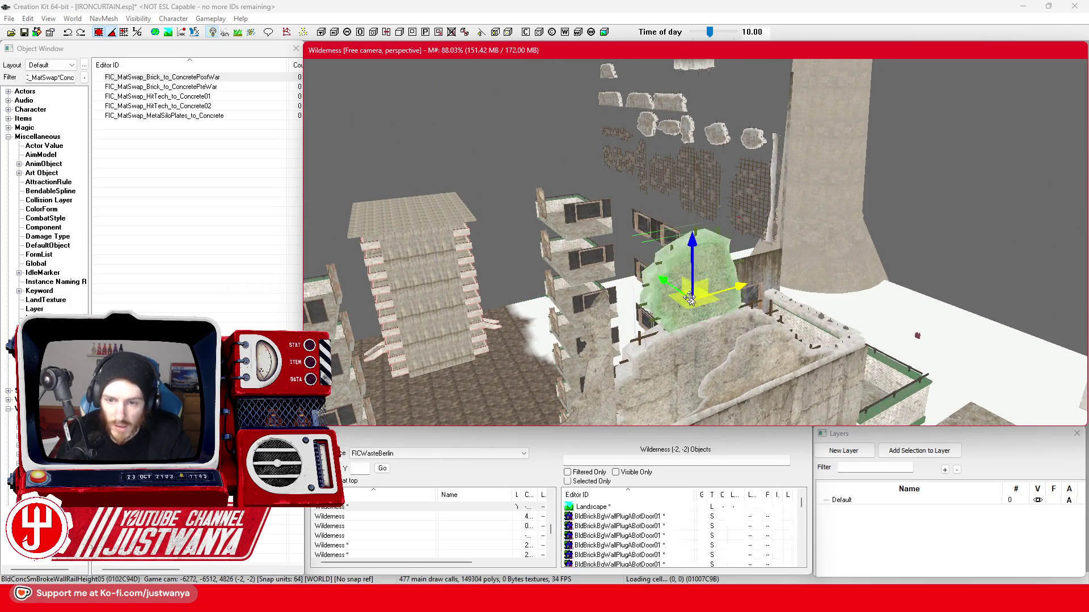
key(Delete)
click(681, 374)
key(Delete)
click(749, 391)
key(Delete)
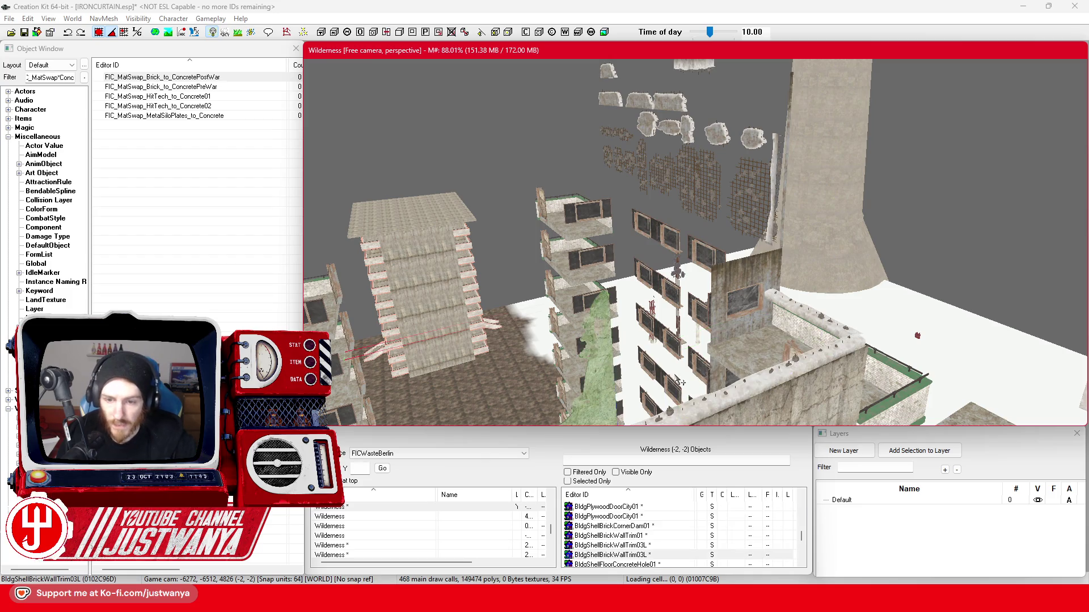
key(ctrl+z)
key(ctrl+z)
key(ctrl+z)
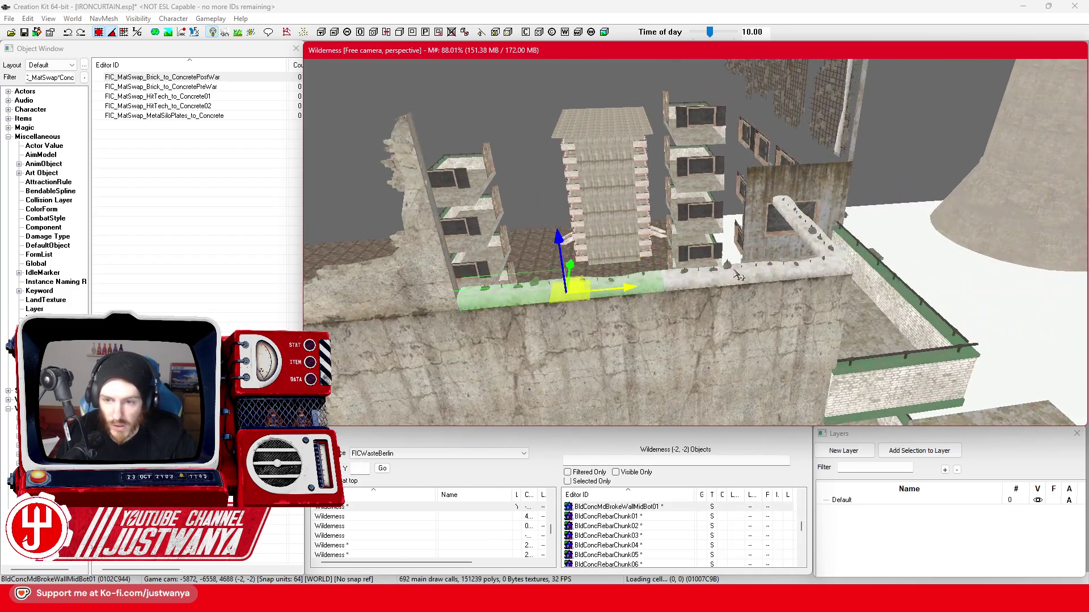
Slide the left brick shell wall and the taller brick trim piece further right.
click(736, 274)
click(438, 307)
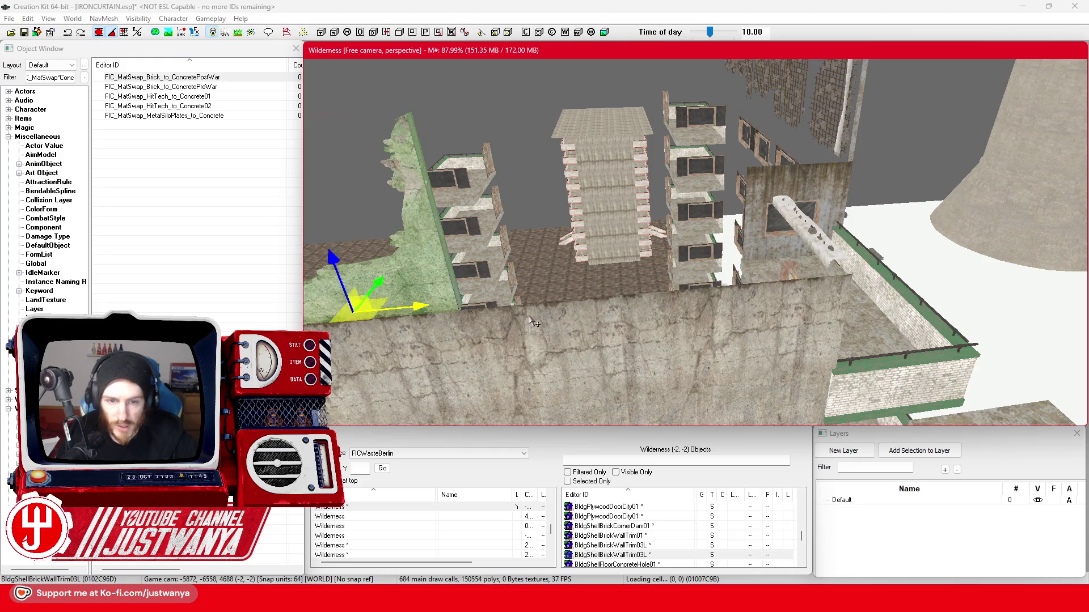
drag(623, 282, 827, 265)
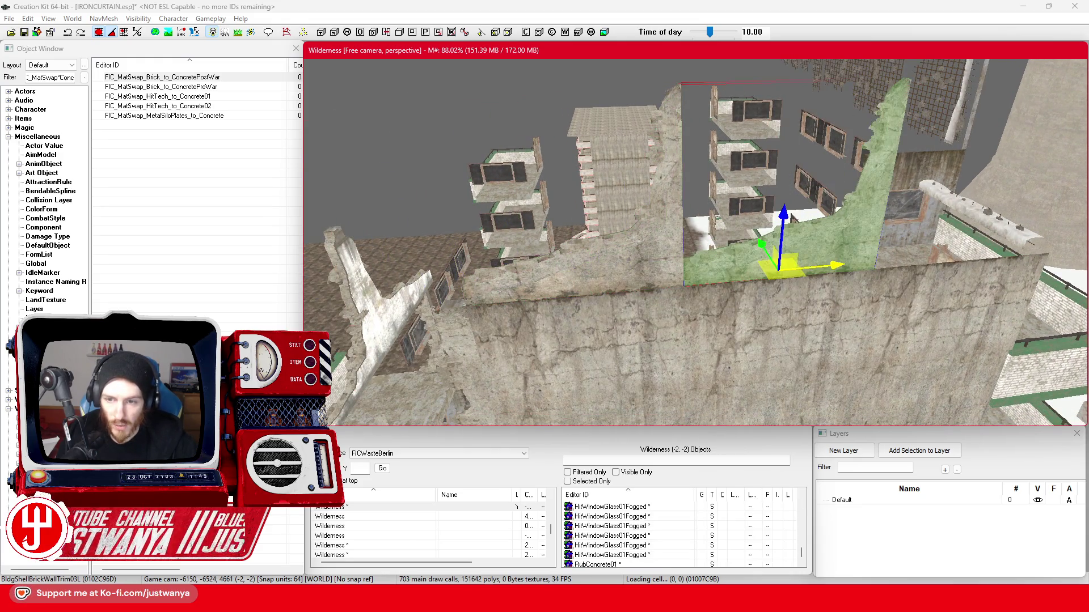
click(687, 268)
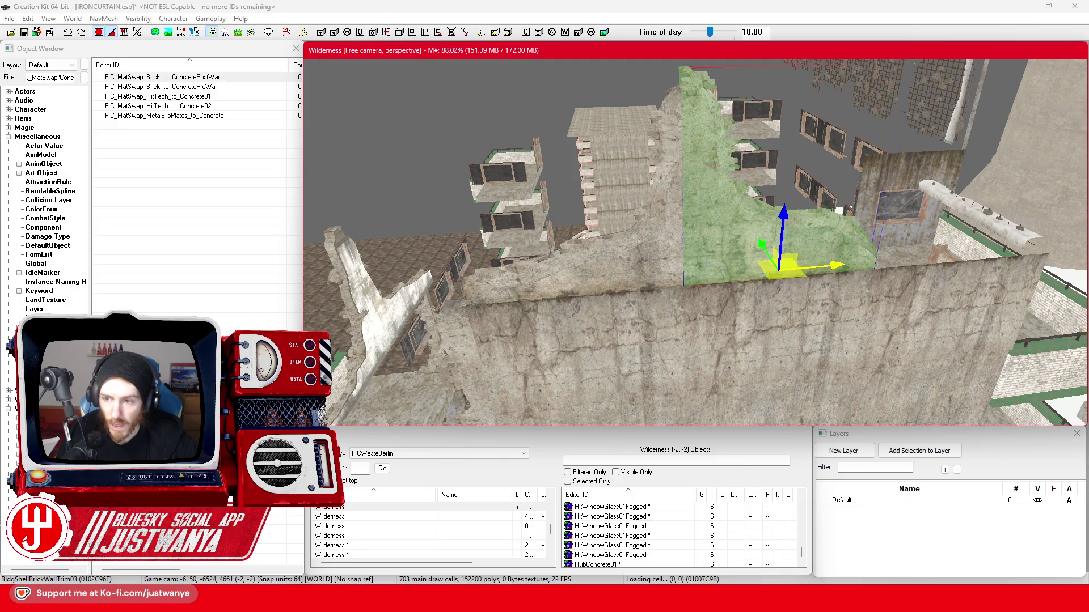
mouse_move(779, 266)
mouse_down()
mouse_move(1045, 236)
mouse_move(953, 246)
mouse_up()
scroll(658, 336, up, 5)
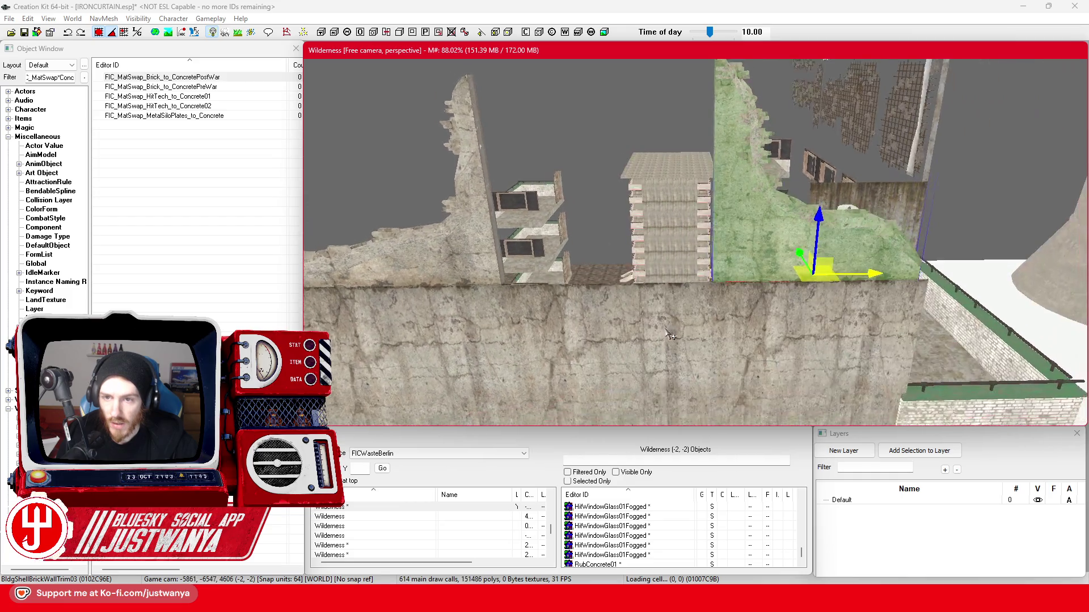
scroll(649, 334, down, 5)
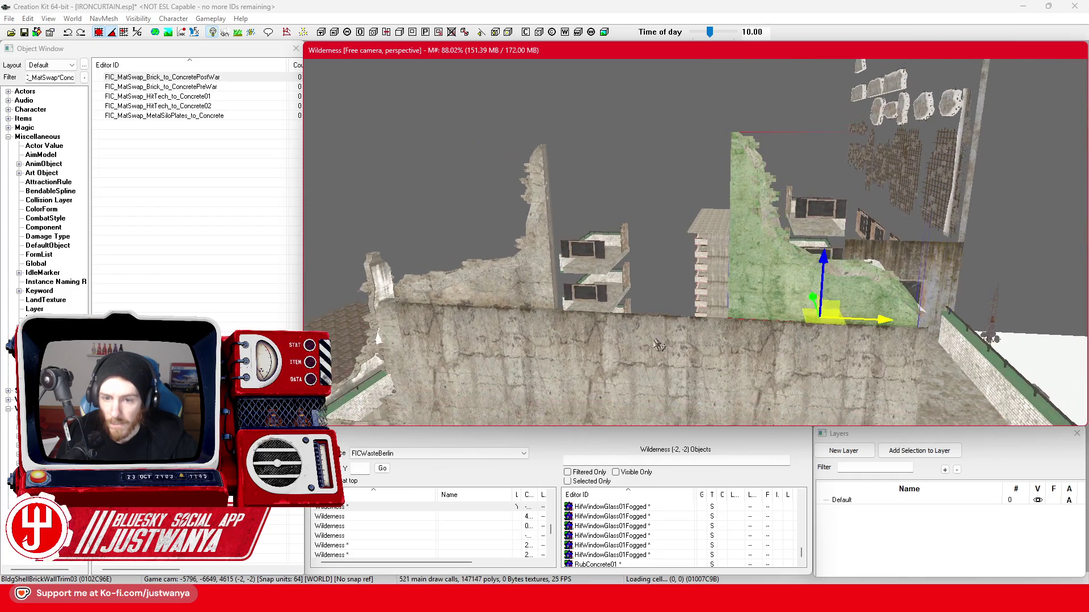
Lift the small concrete wall piece up and set it onto the building top.
click(650, 348)
scroll(651, 349, down, 2)
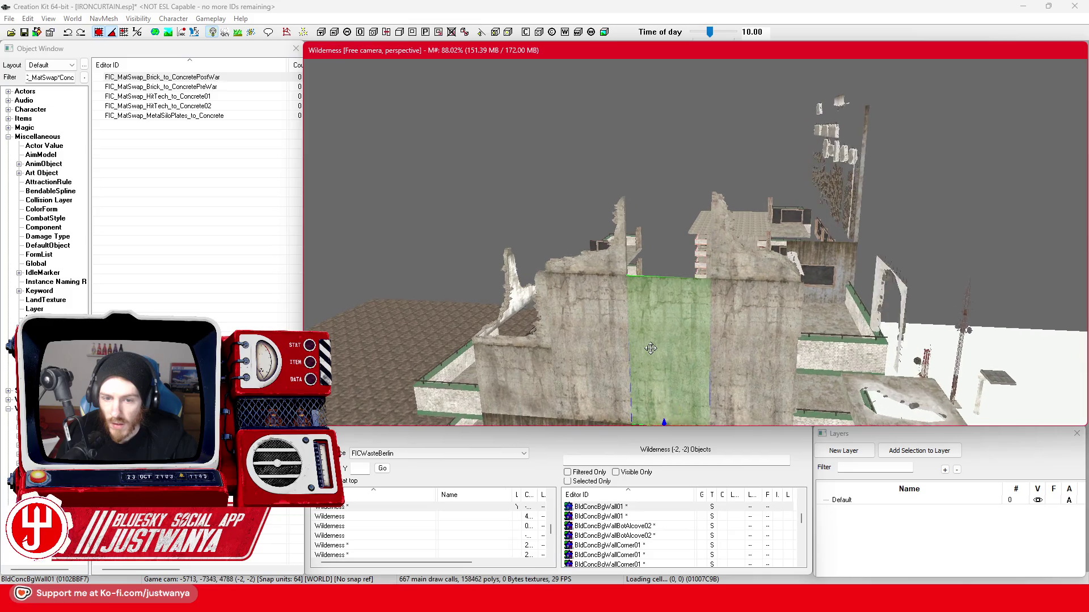
click(511, 365)
scroll(511, 365, down, 2)
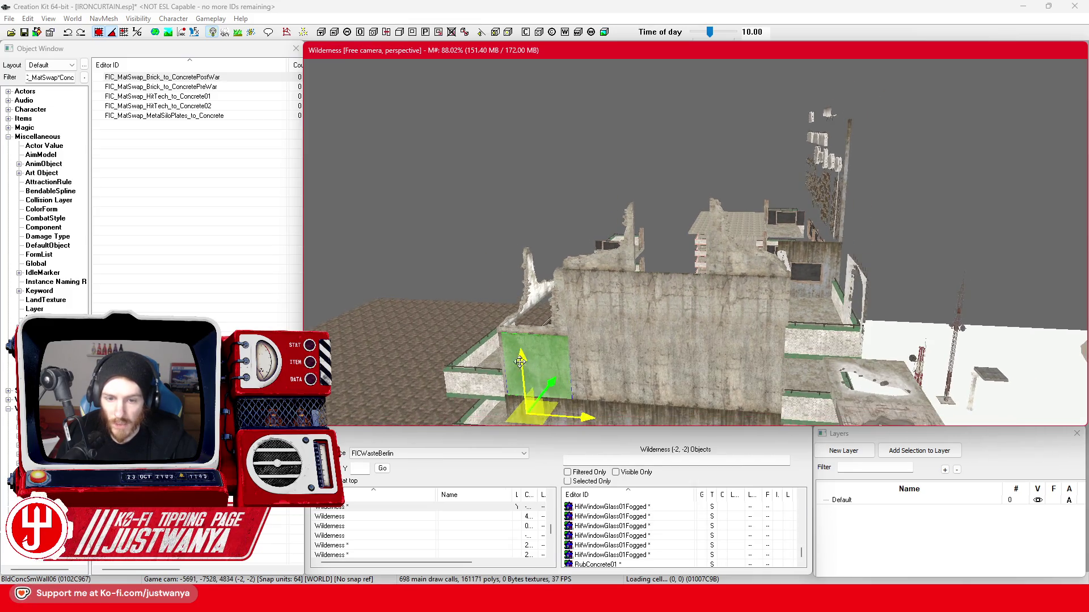
mouse_move(533, 369)
mouse_down()
mouse_move(567, 255)
mouse_move(583, 272)
mouse_move(736, 286)
mouse_up()
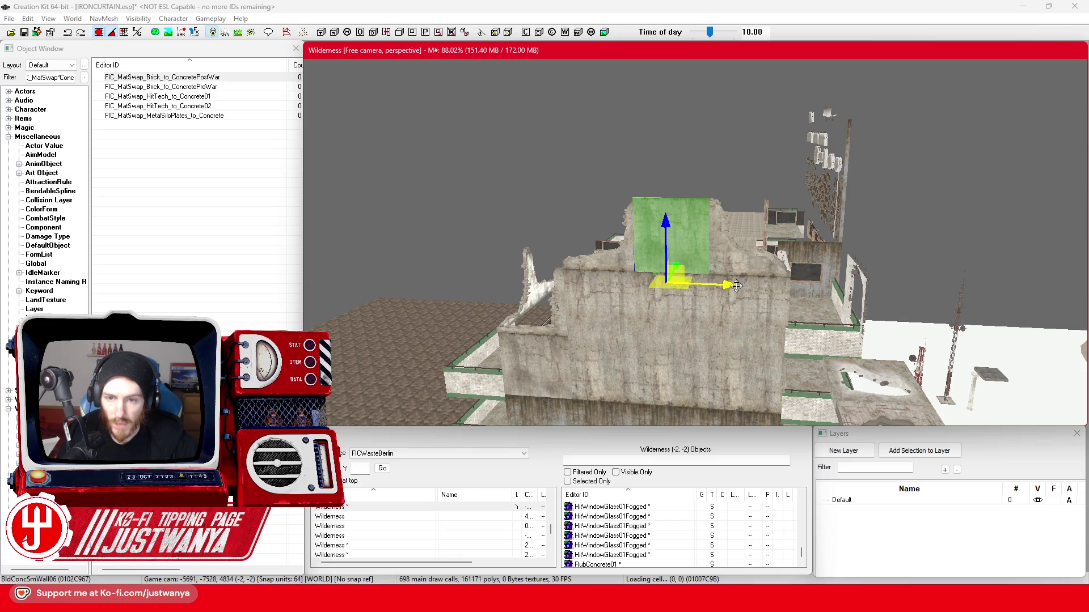
scroll(619, 262, down, 3)
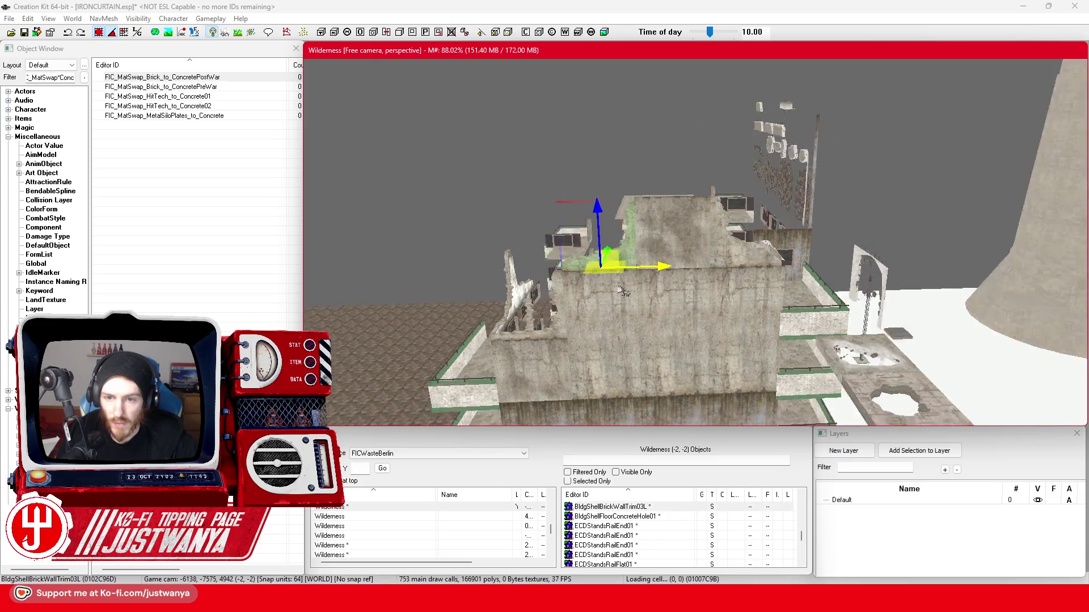
drag(689, 309, 656, 242)
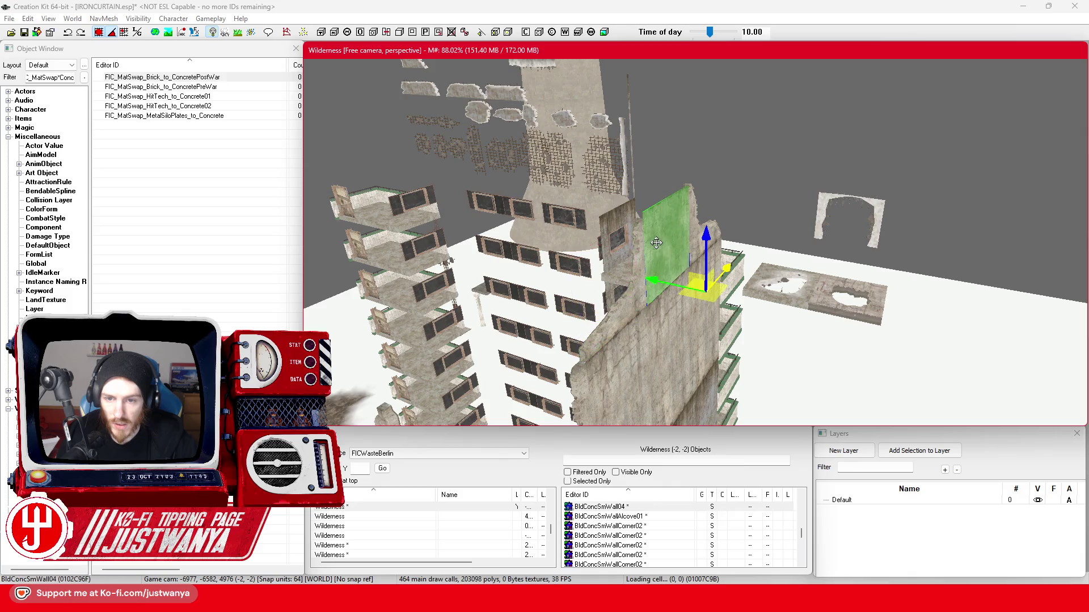
key(w)
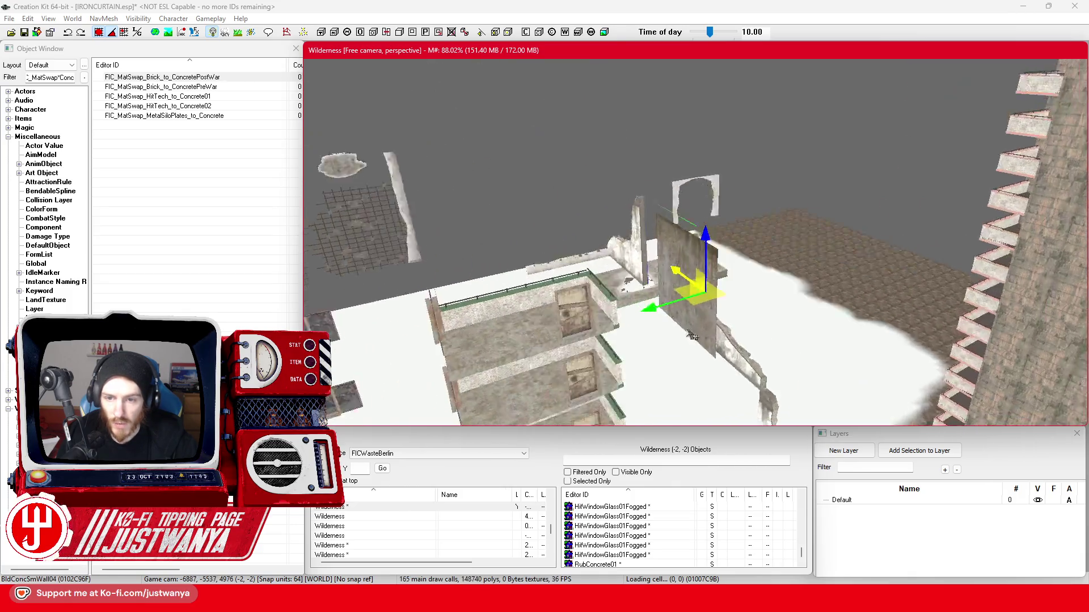
scroll(703, 339, down, 2)
click(635, 343)
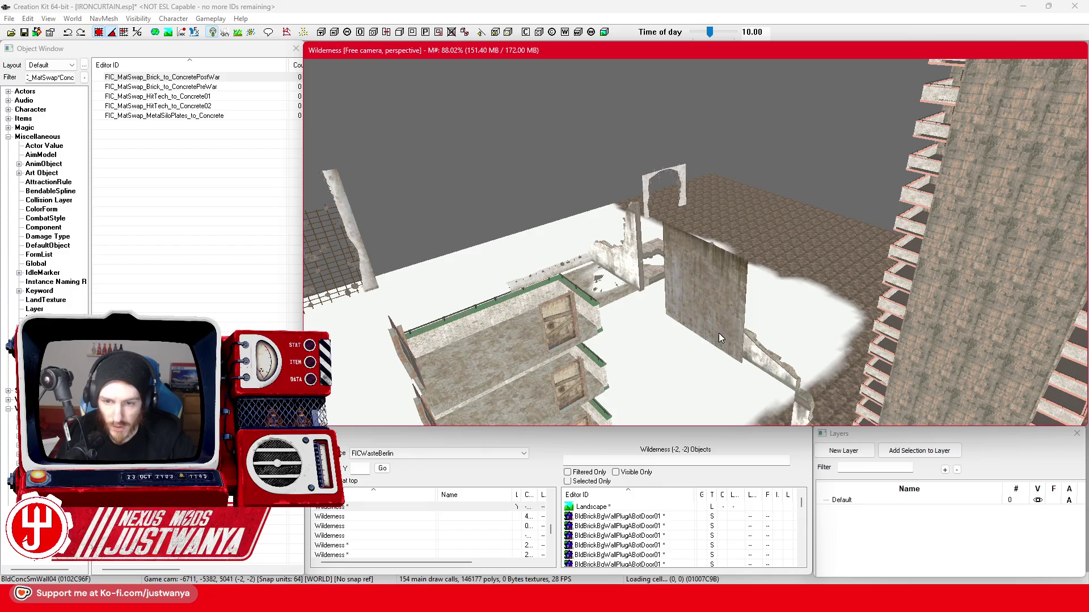
Orbit around the rooftop wall and floor plate, then select the ruined brick wall trim.
key(shift)
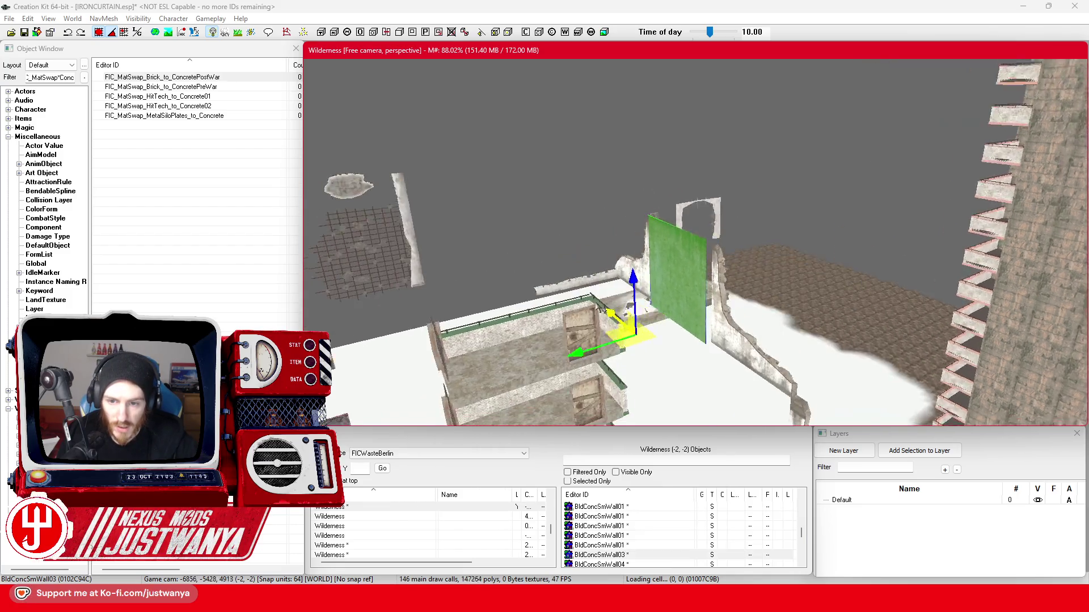
key(shift)
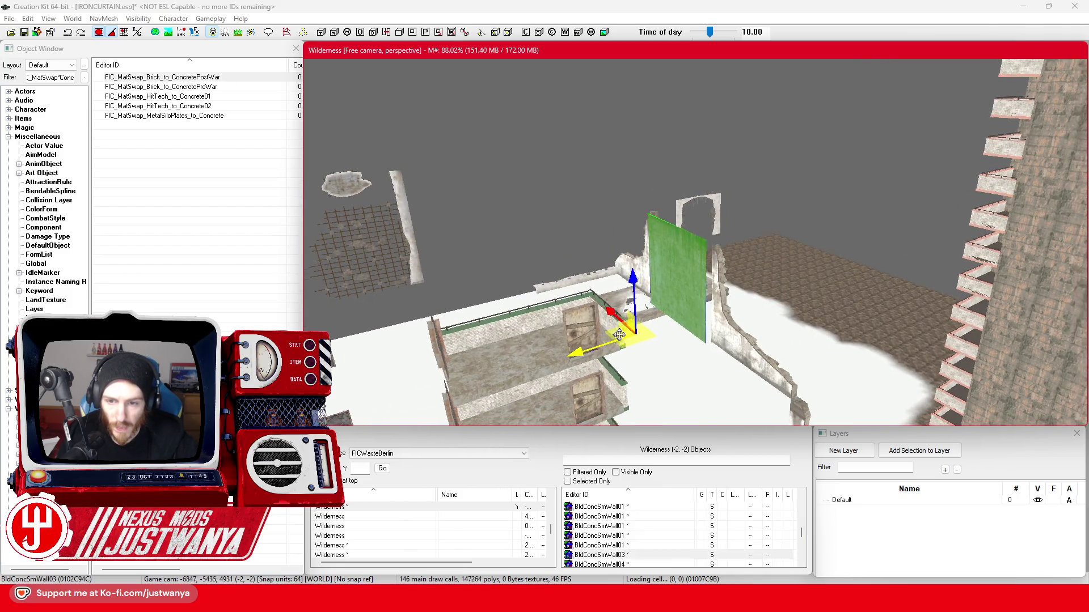
key(shift)
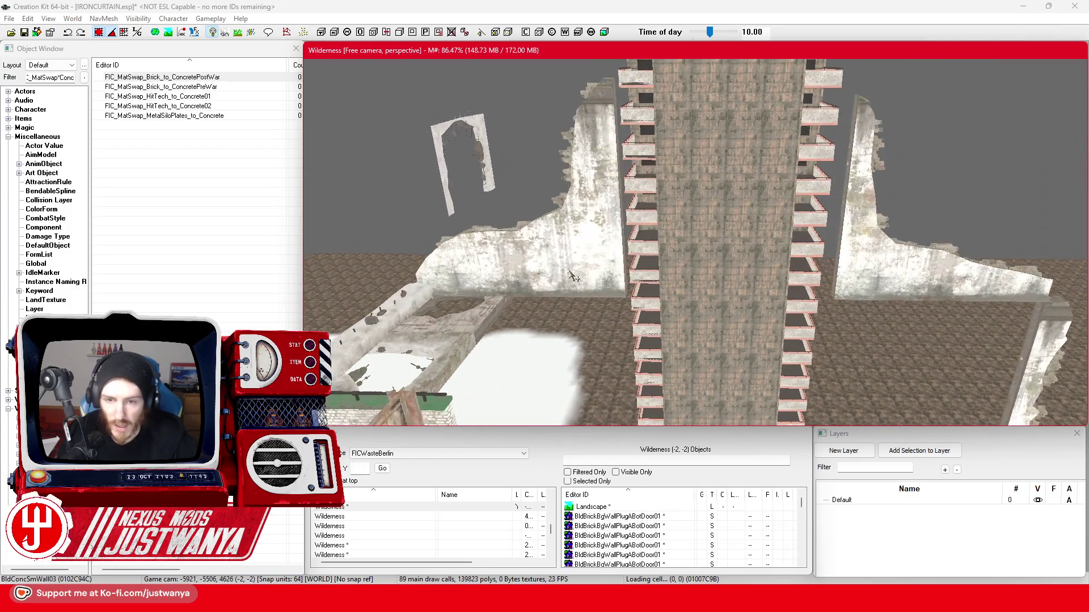
key(shift)
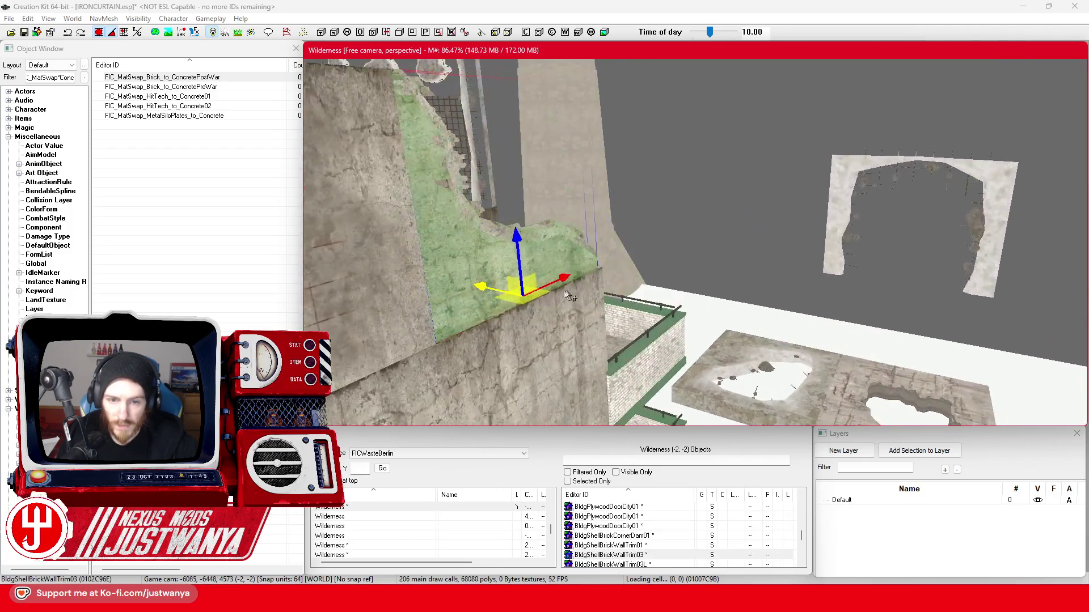
key(shift)
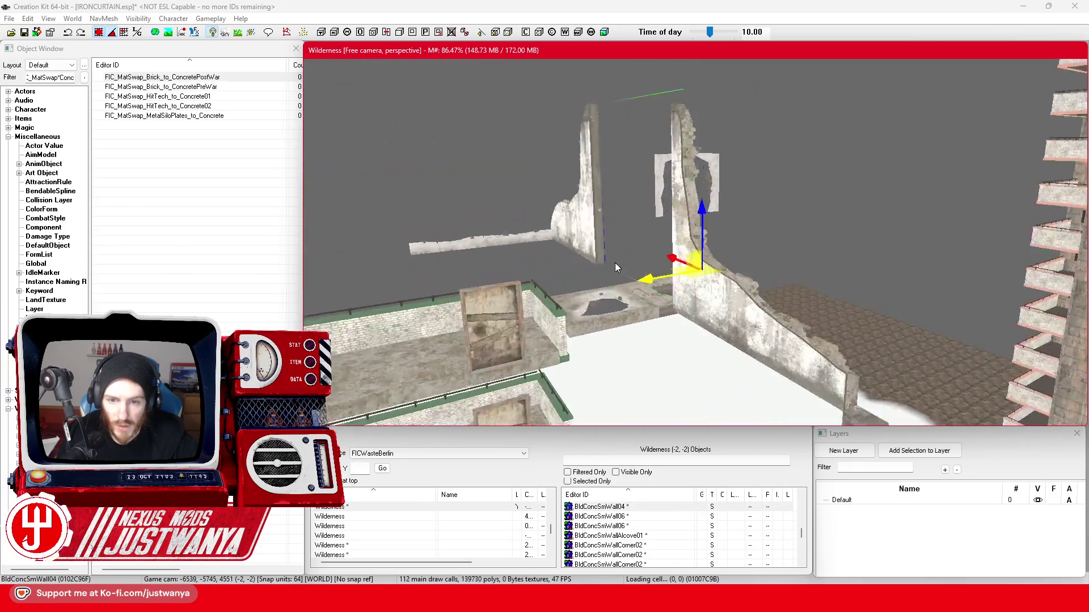
key(shift)
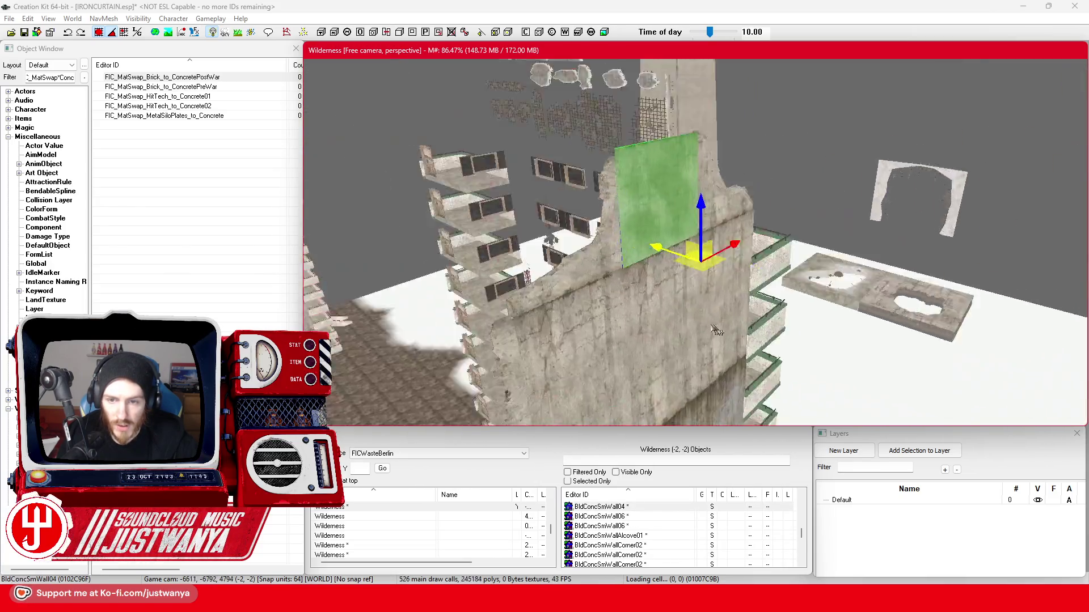
click(925, 334)
key(shift)
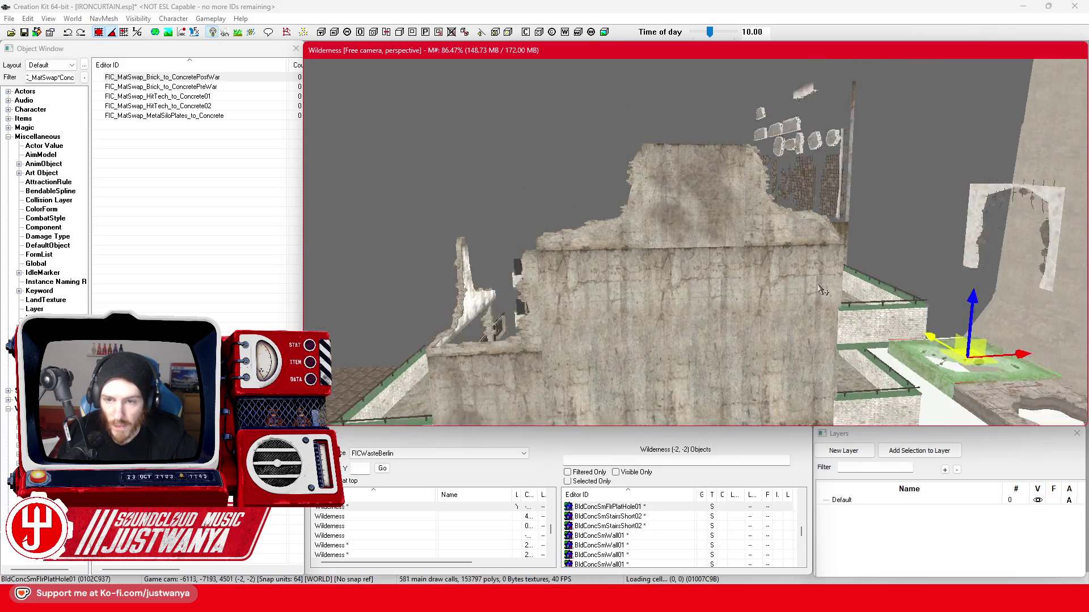
key(shift)
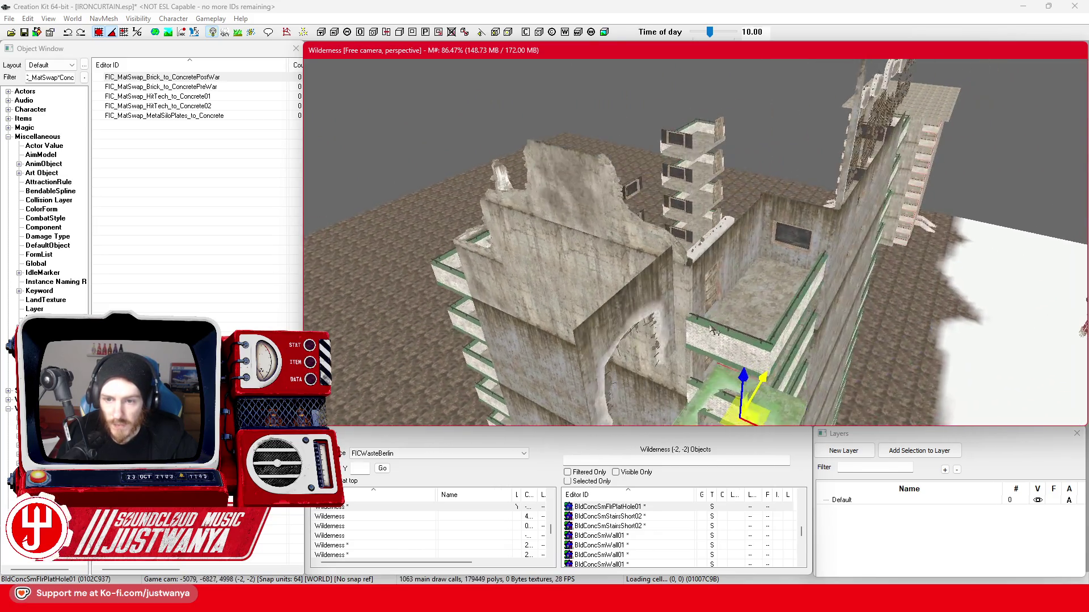
key(shift)
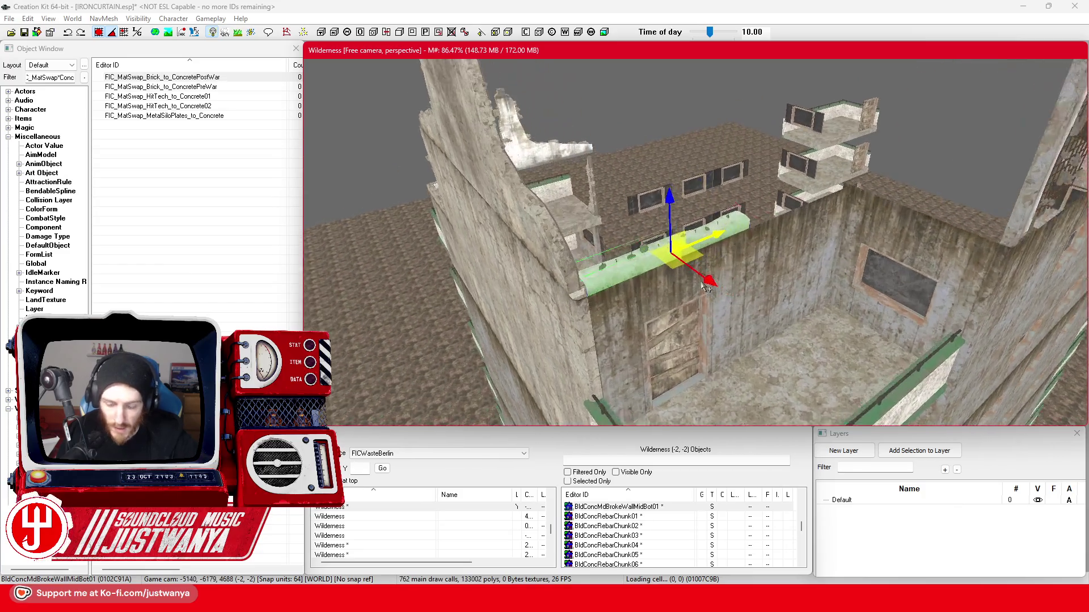
click(558, 270)
key(shift)
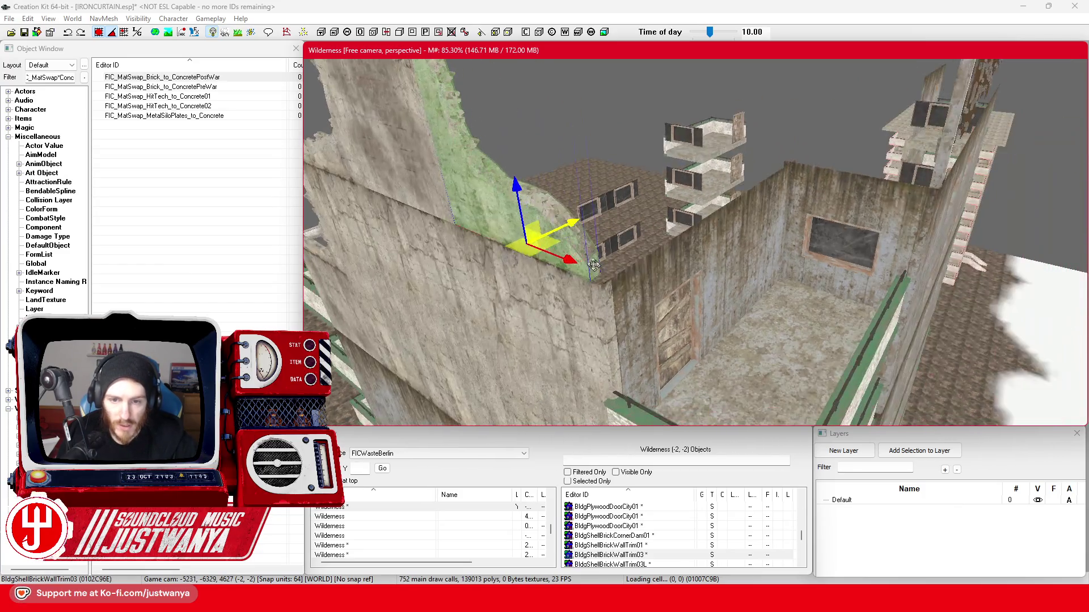
Duplicate the ruined brick wall piece and set the copy on top of the left wall.
key(1)
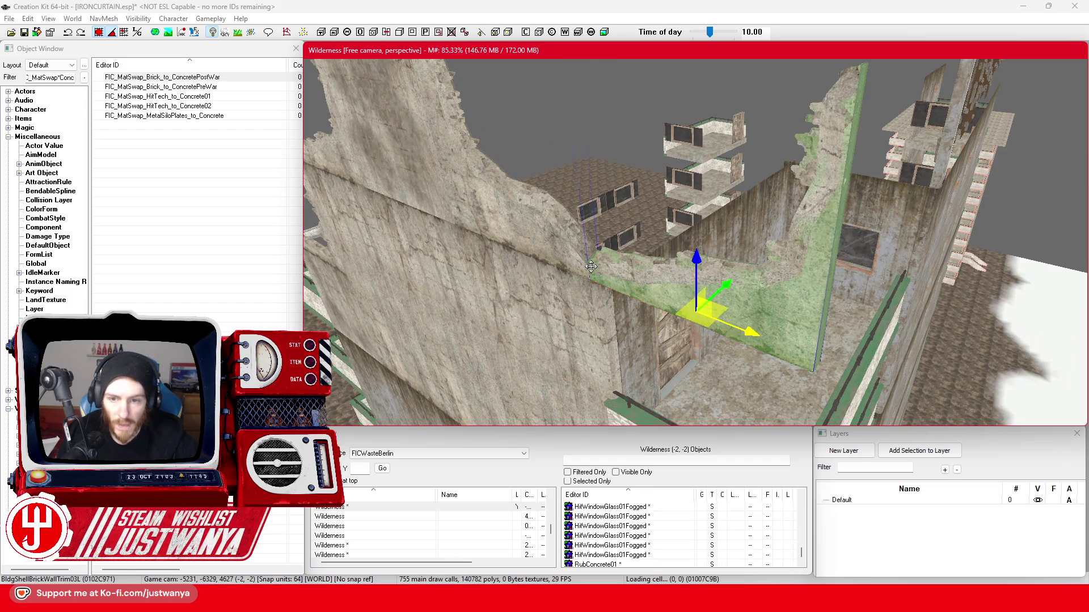
drag(591, 267, 595, 273)
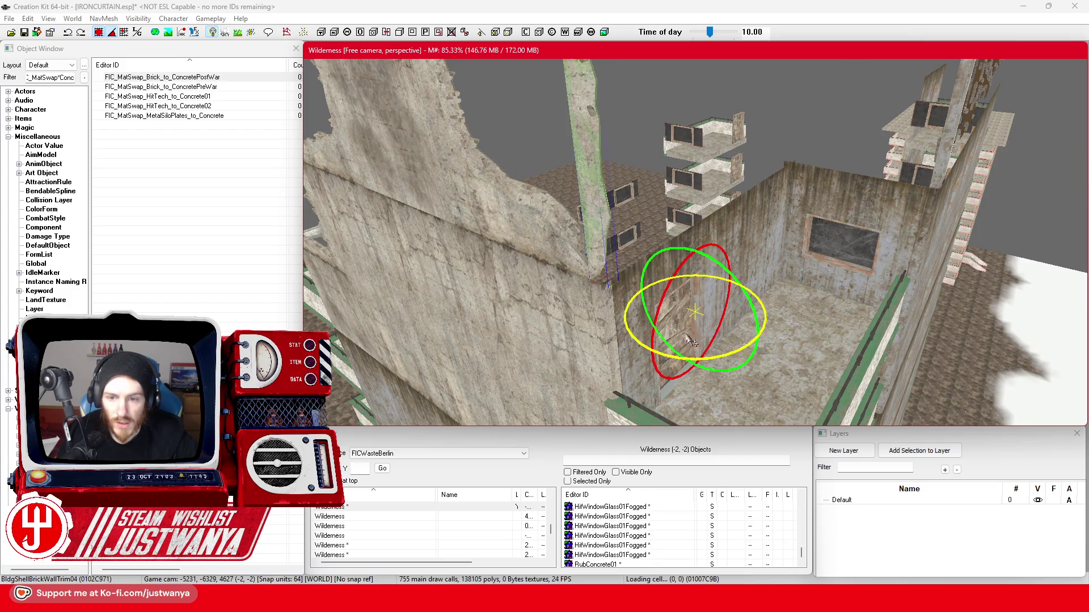
drag(679, 358, 840, 351)
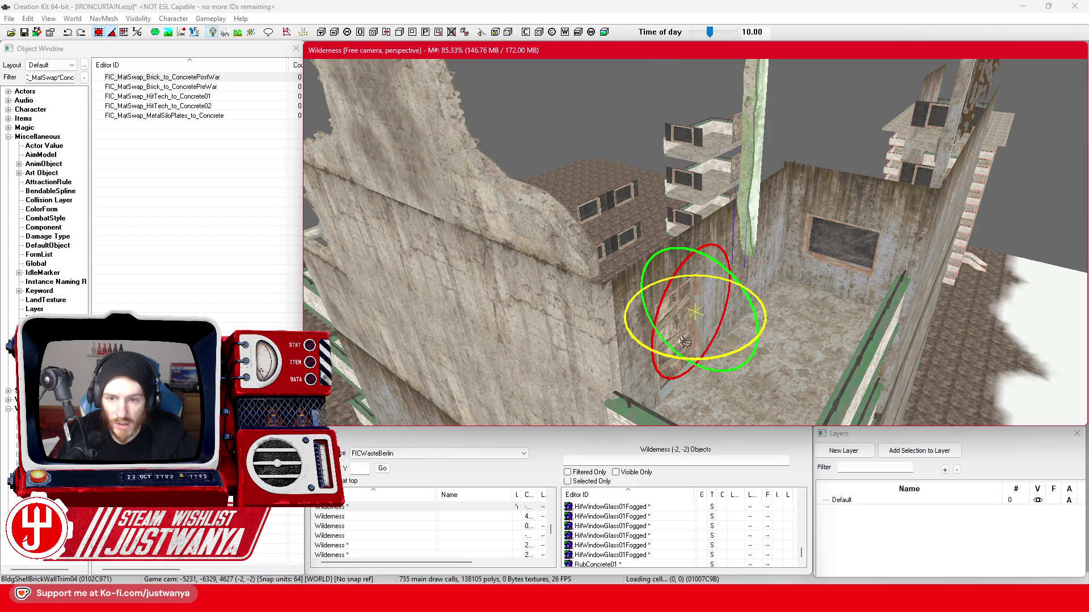
mouse_move(671, 360)
mouse_down()
mouse_move(590, 359)
mouse_move(615, 361)
mouse_up()
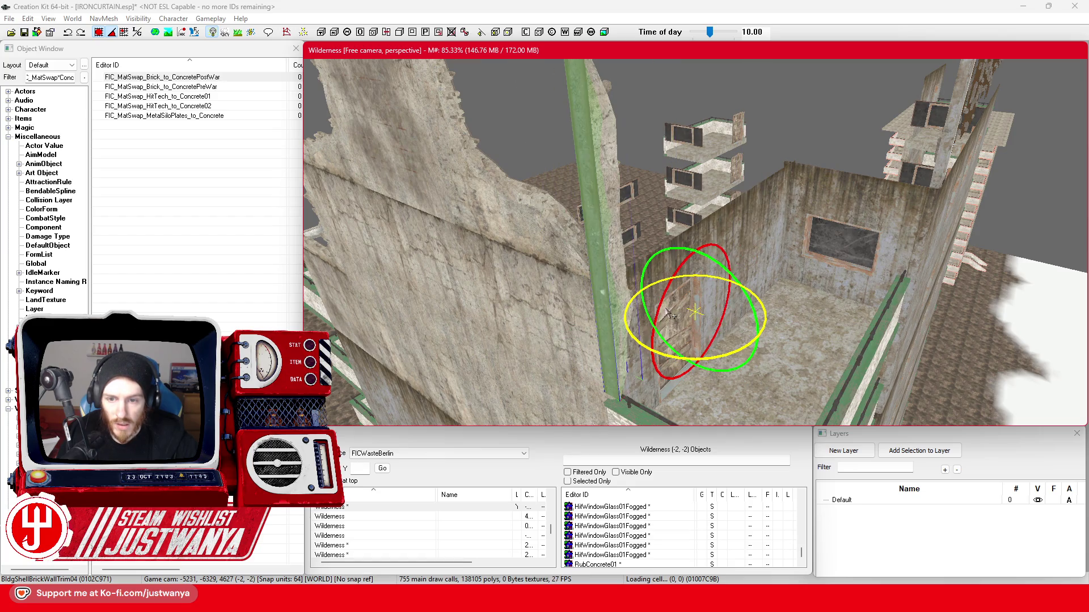
key(Delete)
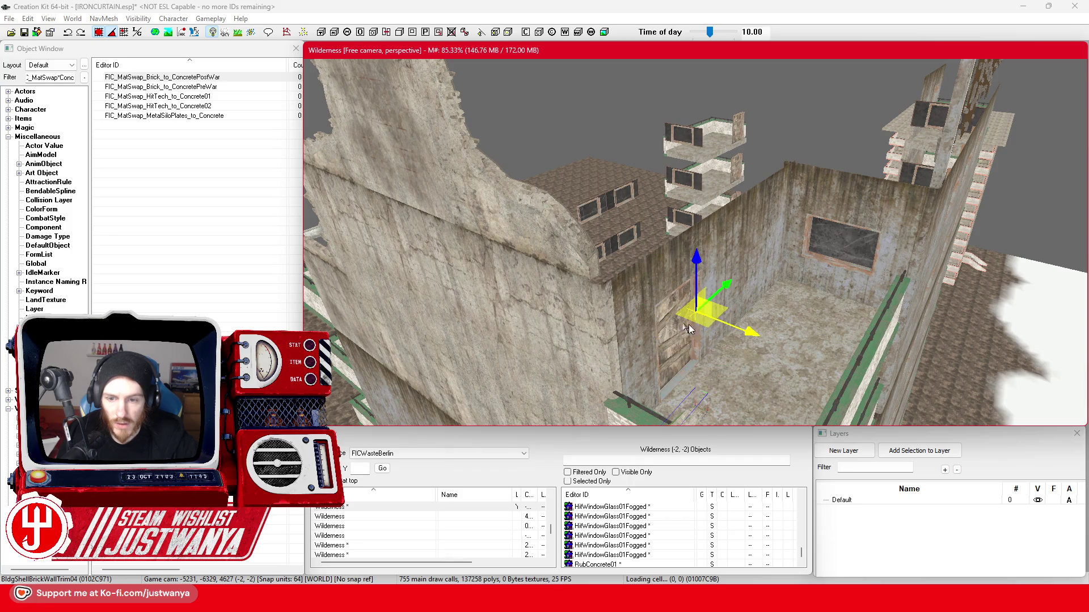
drag(672, 297, 589, 264)
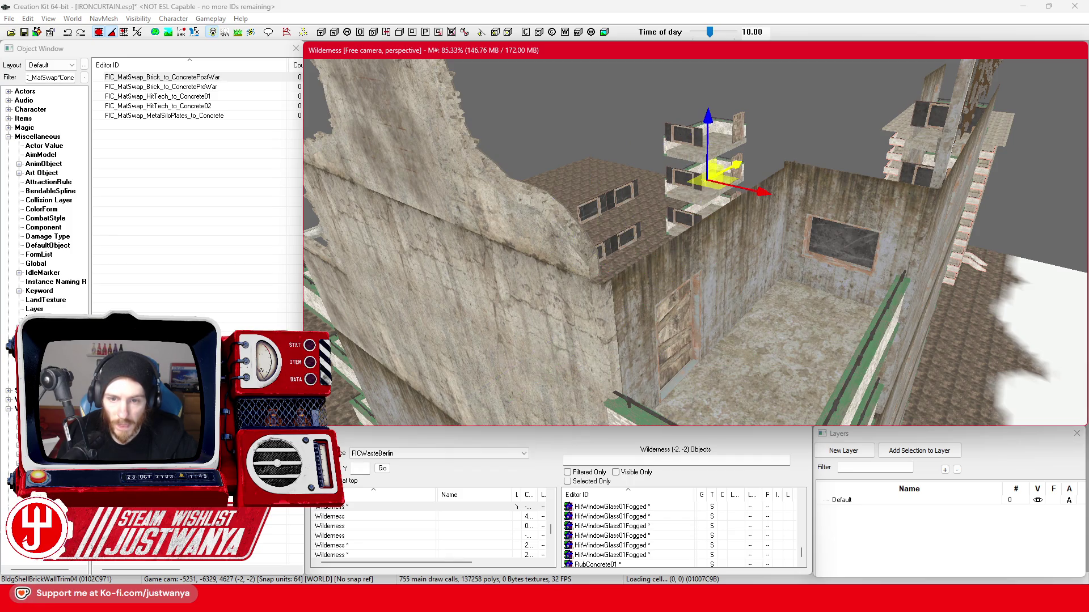
drag(741, 194, 691, 222)
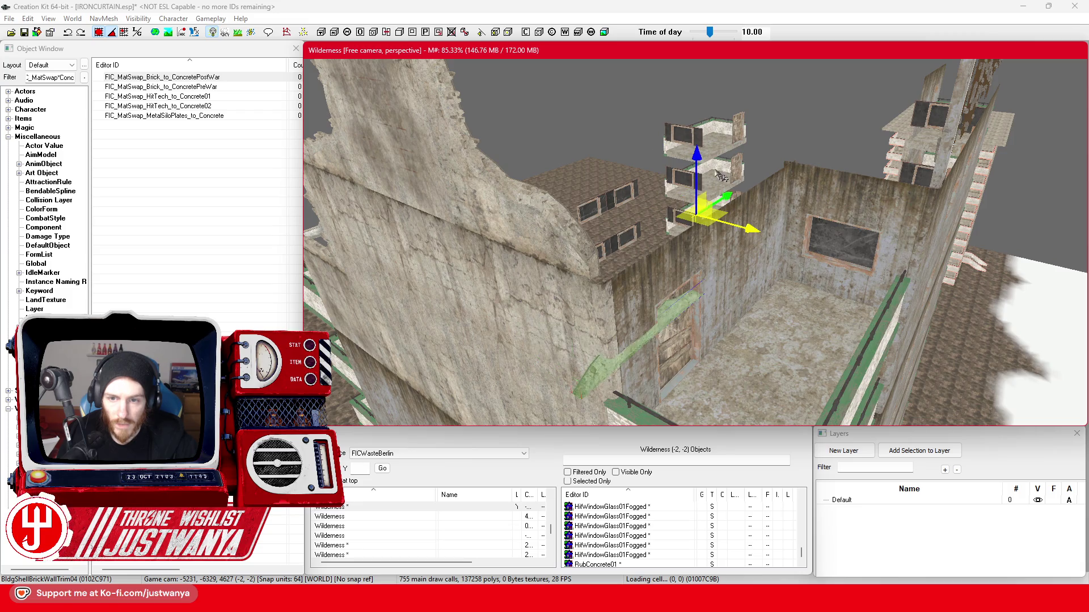
drag(696, 157, 696, 334)
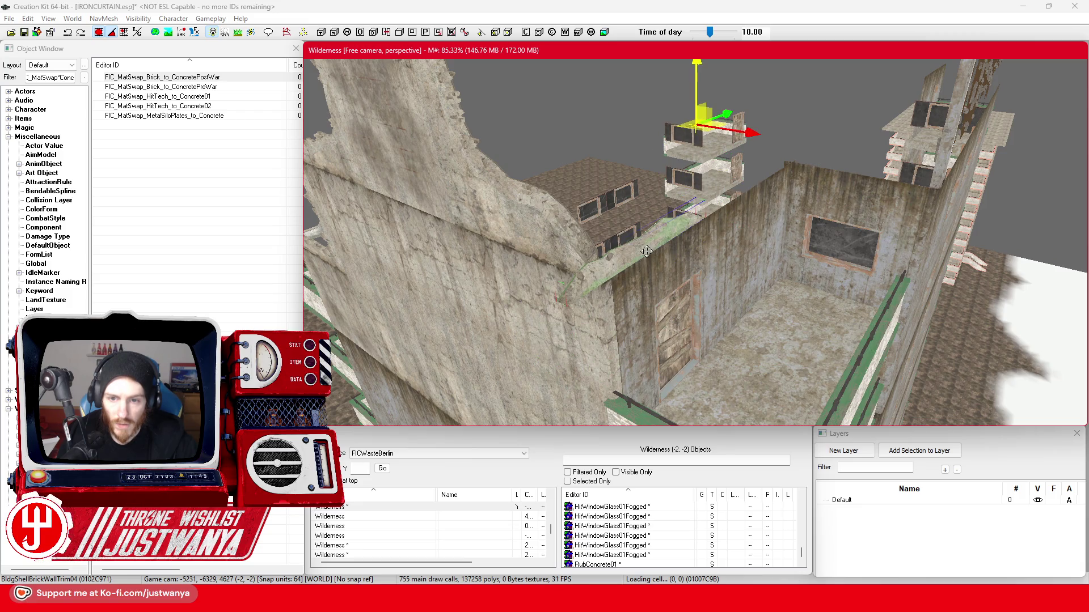
Orbit to check the copied wall piece and nudge it slightly sideways along the wall.
key(shift)
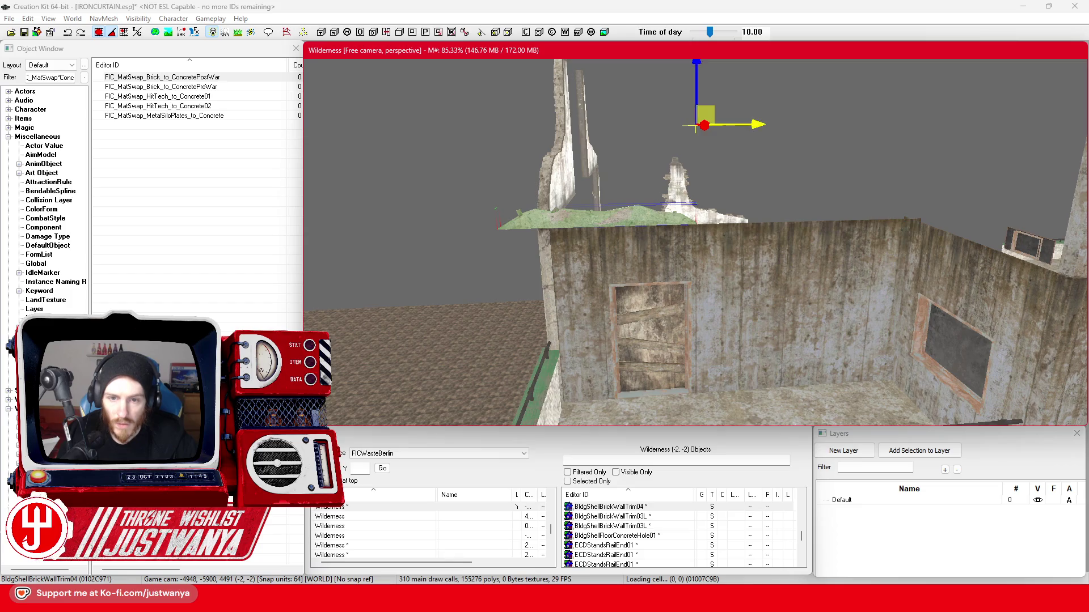
key(shift)
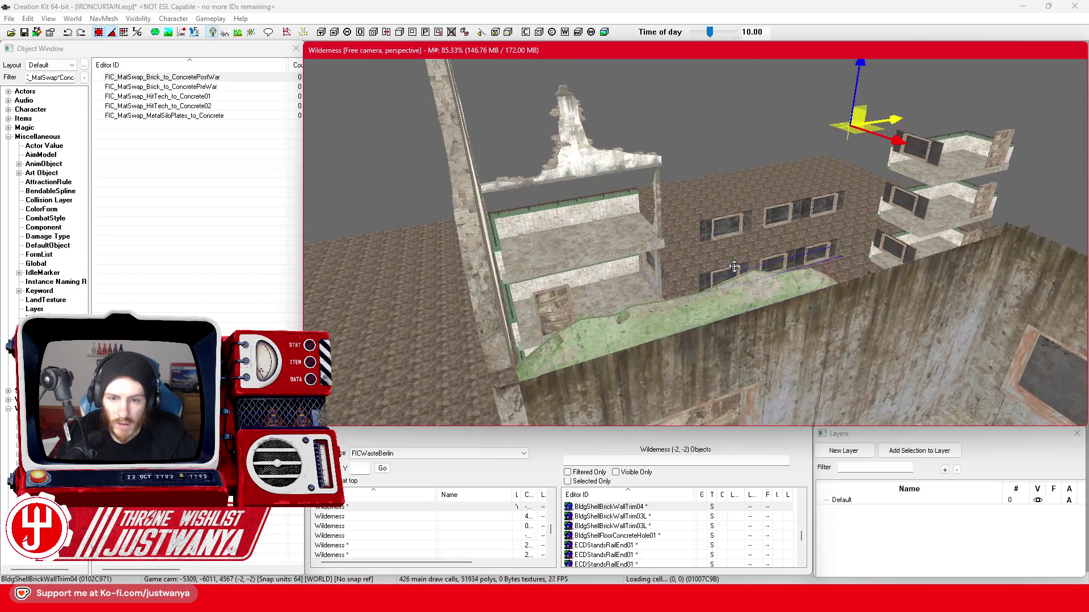
click(98, 33)
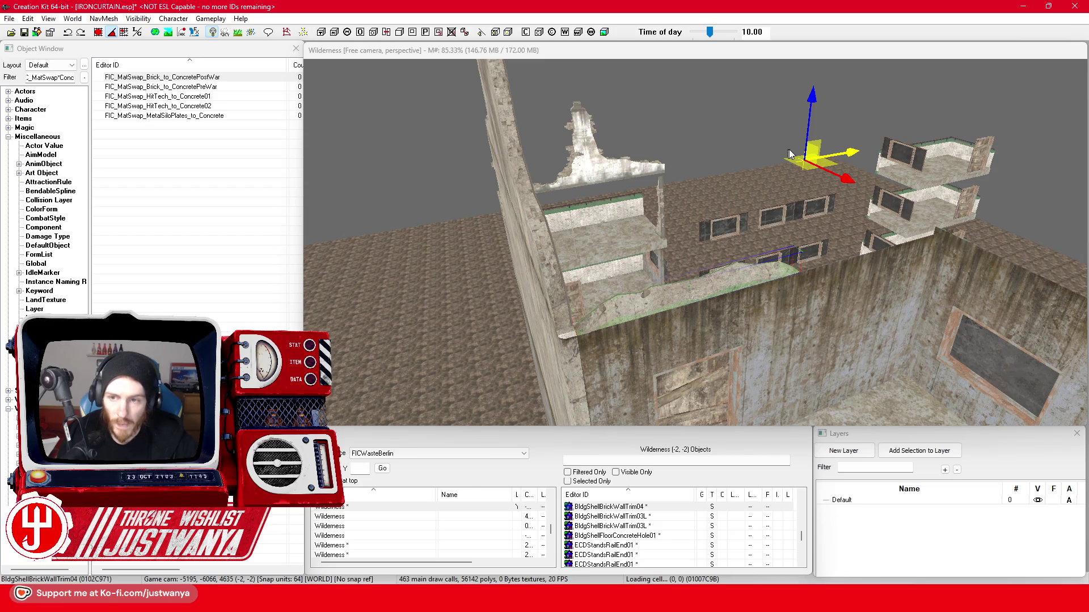
click(853, 150)
drag(848, 152, 839, 153)
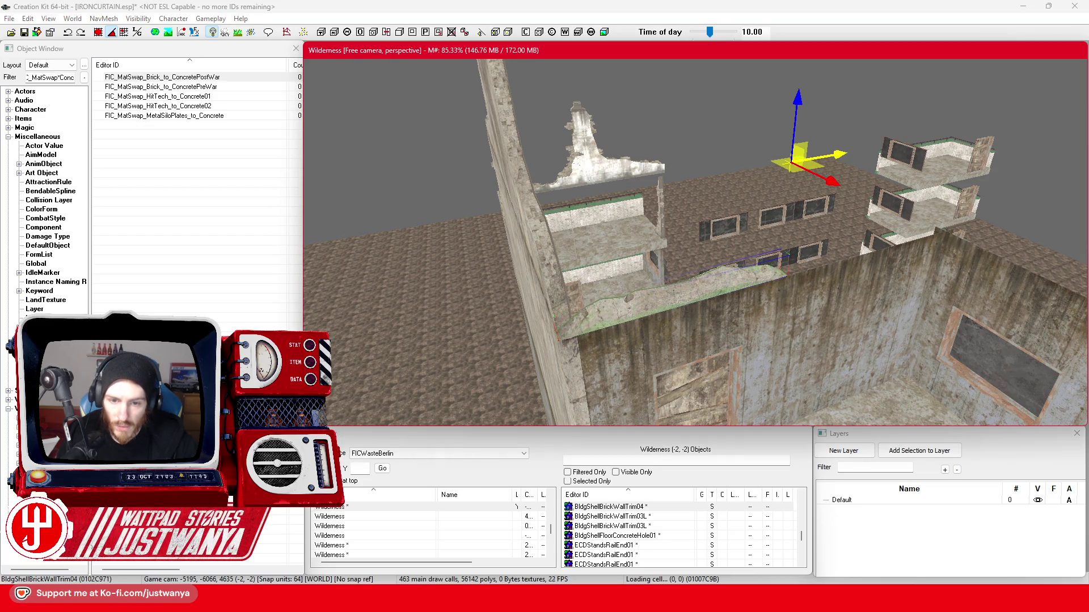
Set the large concrete wall's Material Swap to FIC_MatSwap_Brick_to_ConcretePostWar.
click(626, 326)
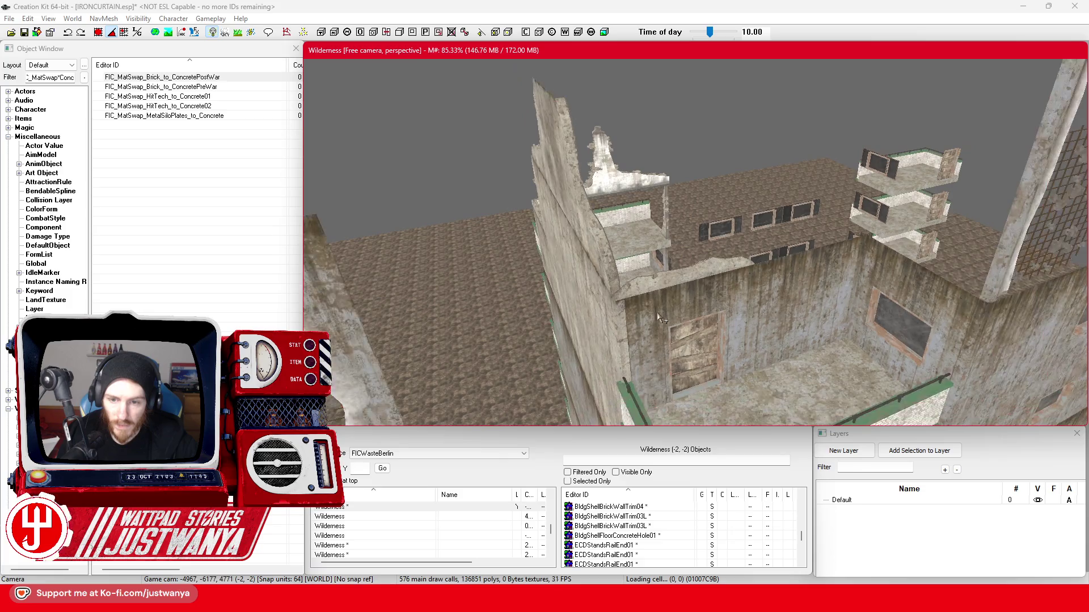
double_click(657, 313)
click(546, 317)
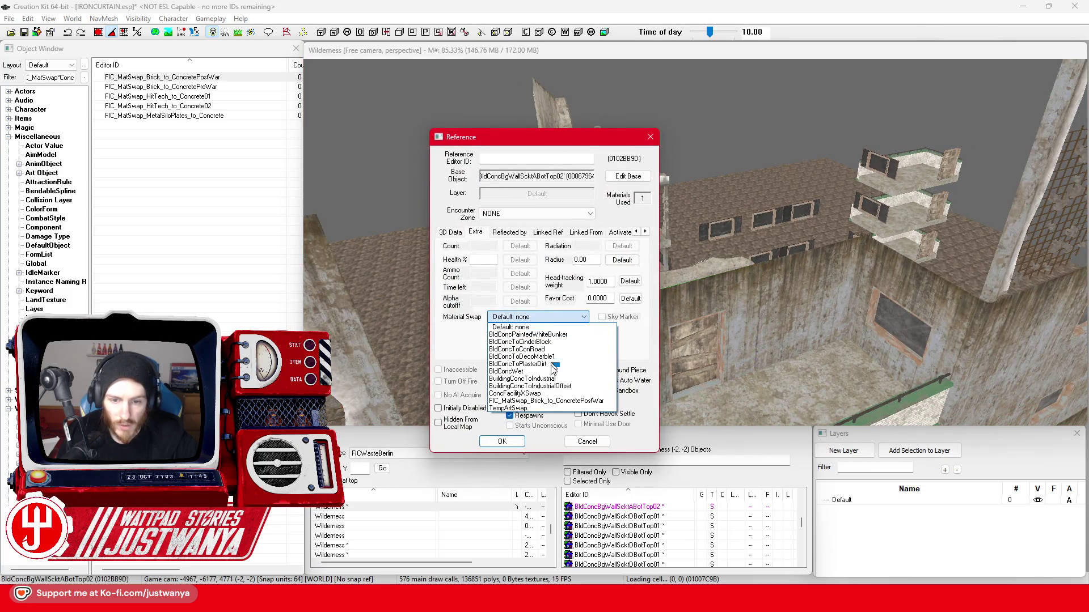
click(536, 407)
click(502, 441)
click(701, 352)
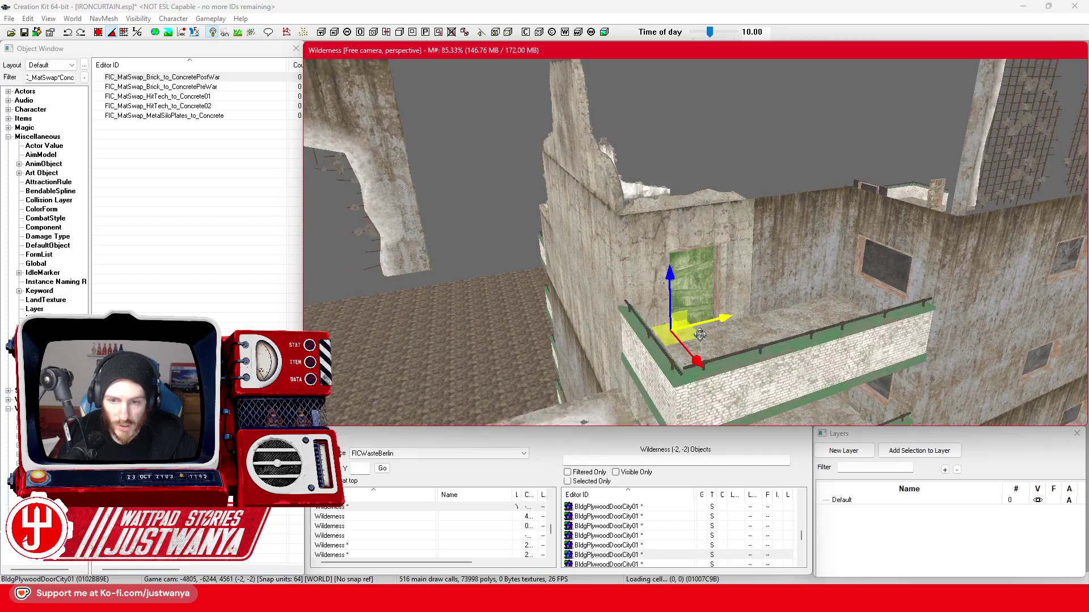
Delete the plywood door from the balcony doorway.
key(Delete)
scroll(703, 336, down, 2)
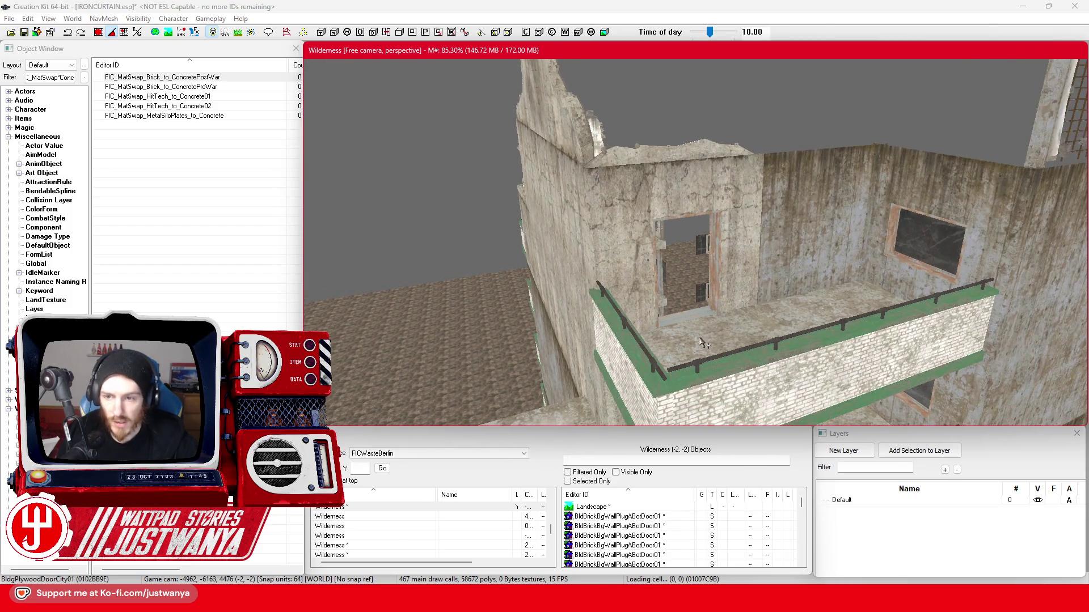
scroll(701, 340, down, 2)
scroll(716, 331, down, 2)
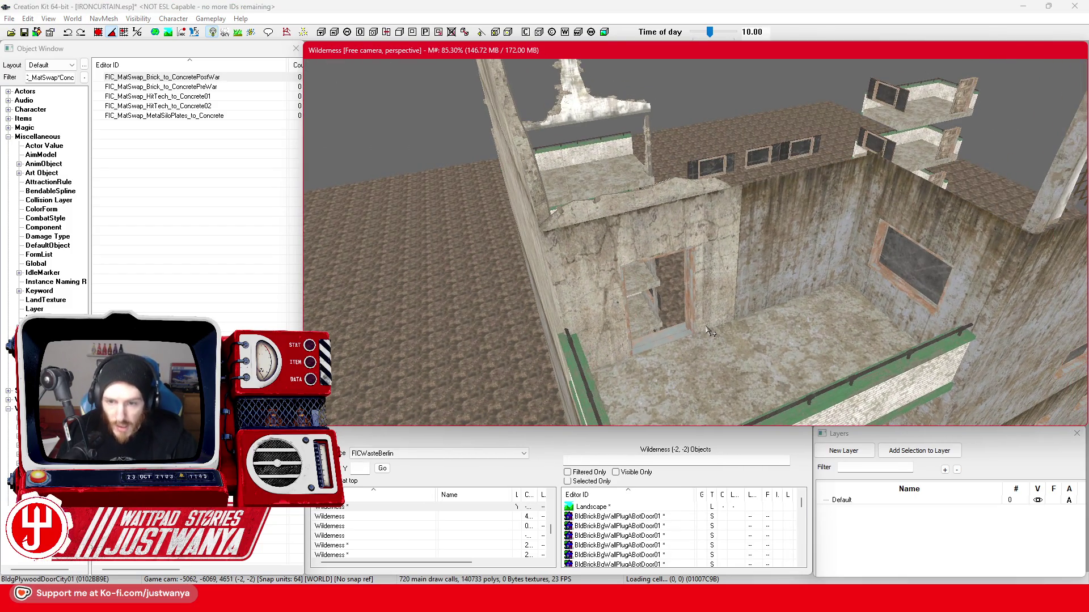
scroll(709, 341, up, 2)
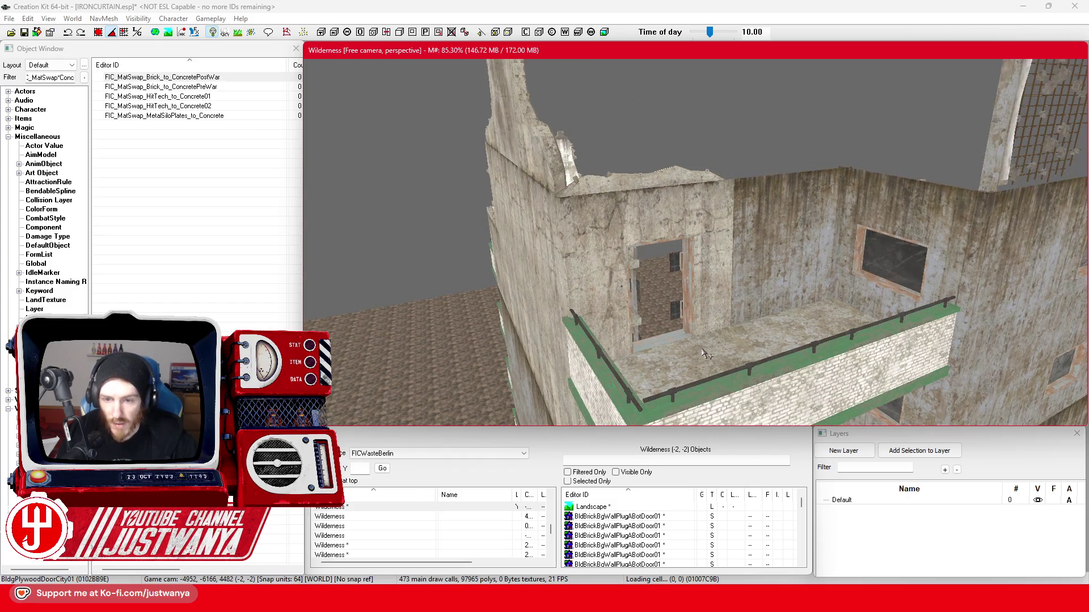
scroll(702, 348, up, 2)
Delete the balcony railing and the brick balcony wall together.
click(712, 347)
ctrl+click(836, 295)
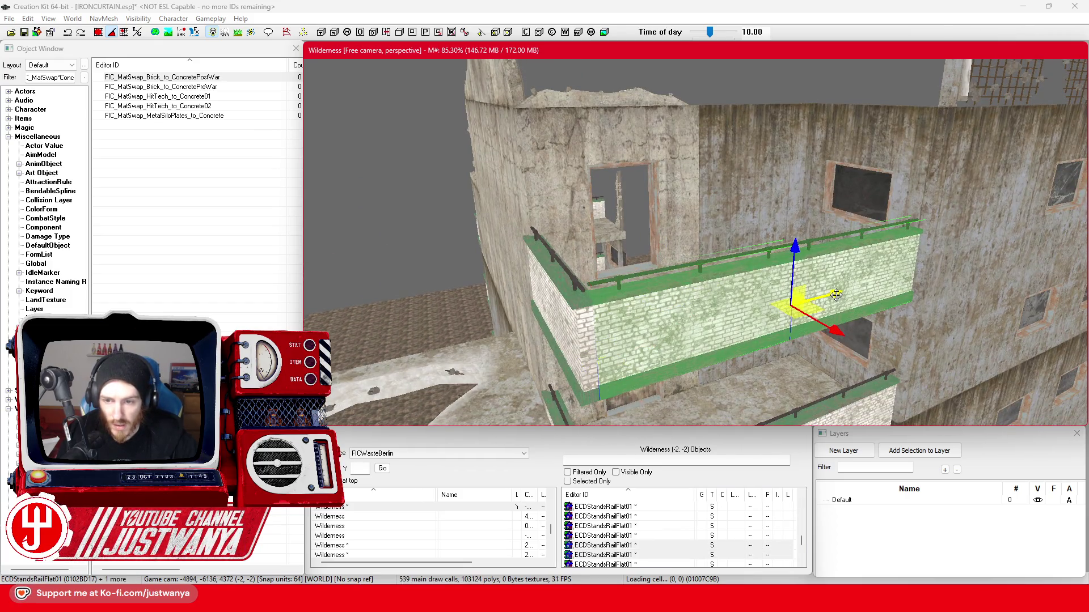
key(Delete)
scroll(744, 338, down, 4)
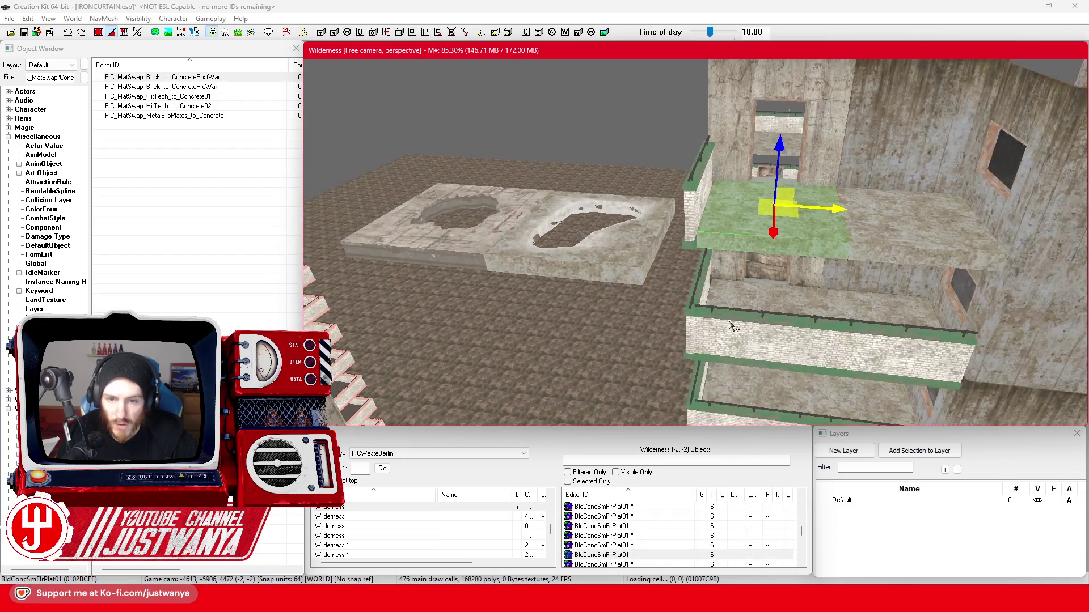
Cycle the selected floor tile through variants until it becomes a thicker floor platform.
drag(733, 328, 711, 338)
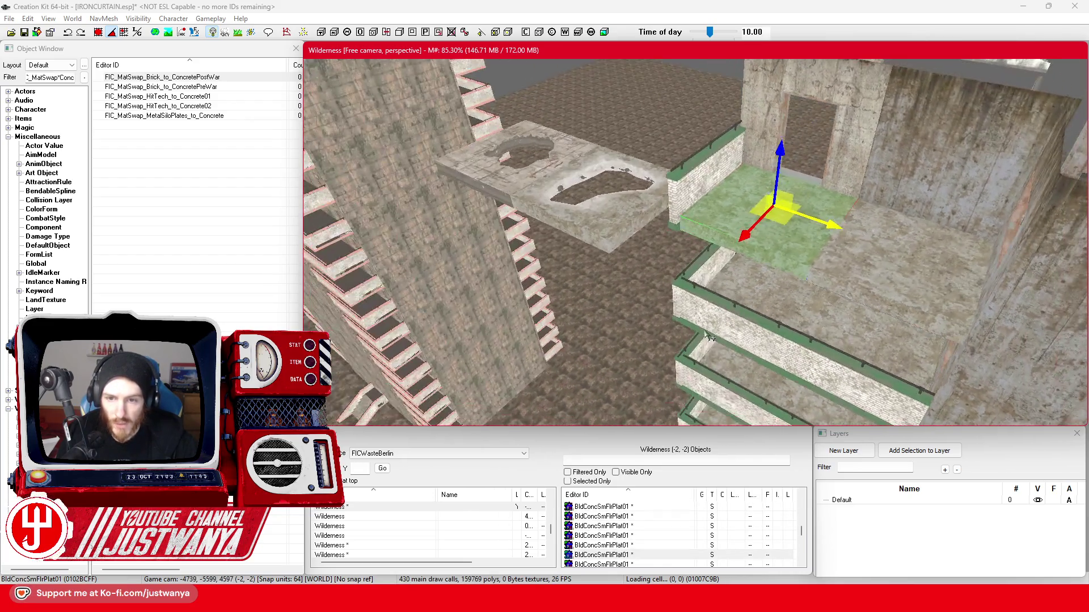
click(658, 312)
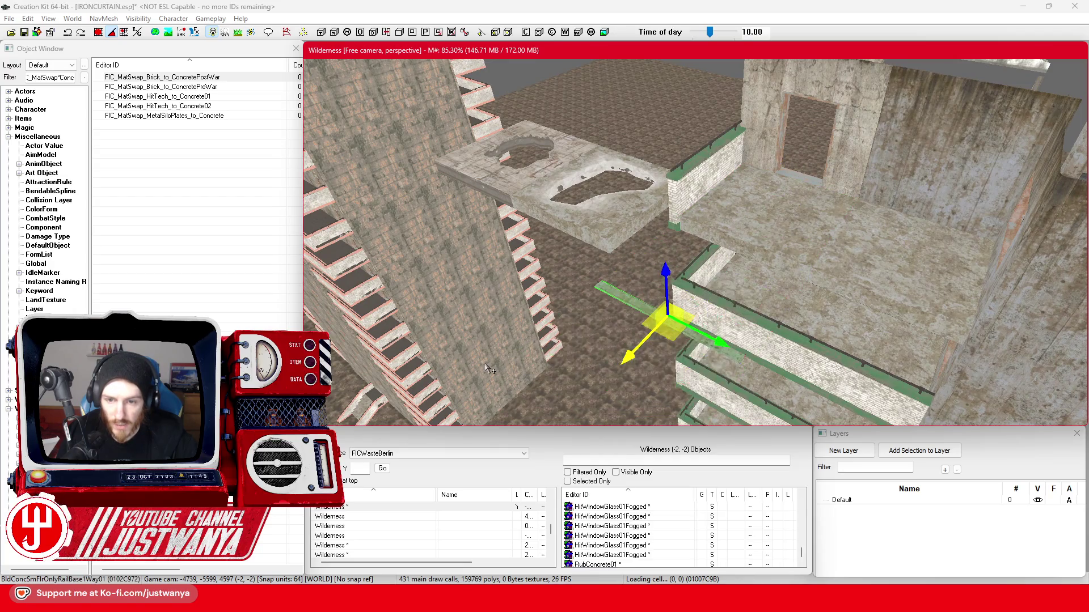
key(ctrl+z)
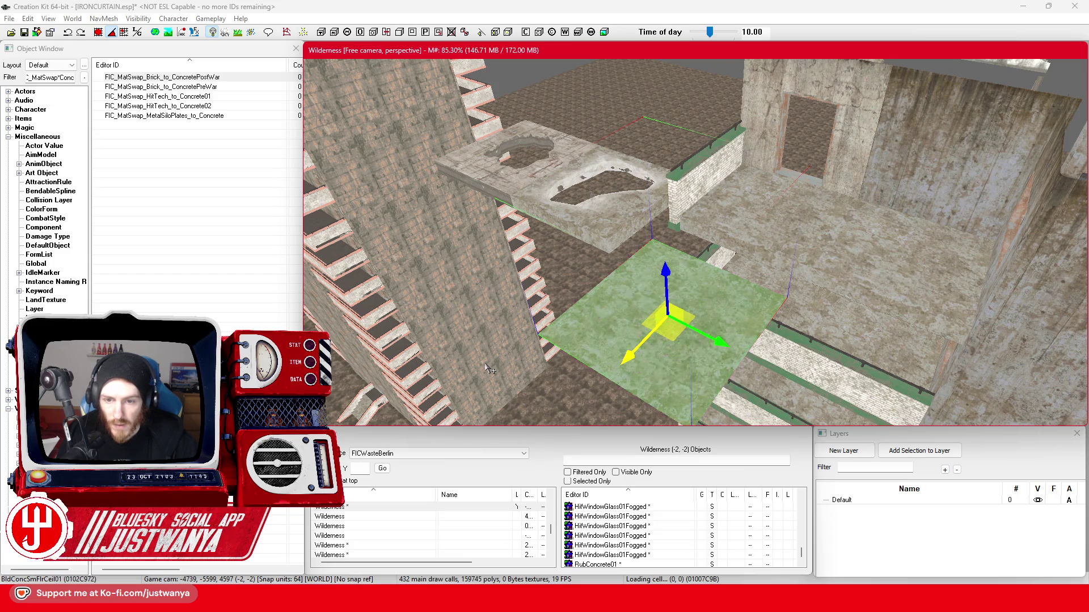
key(ctrl+z)
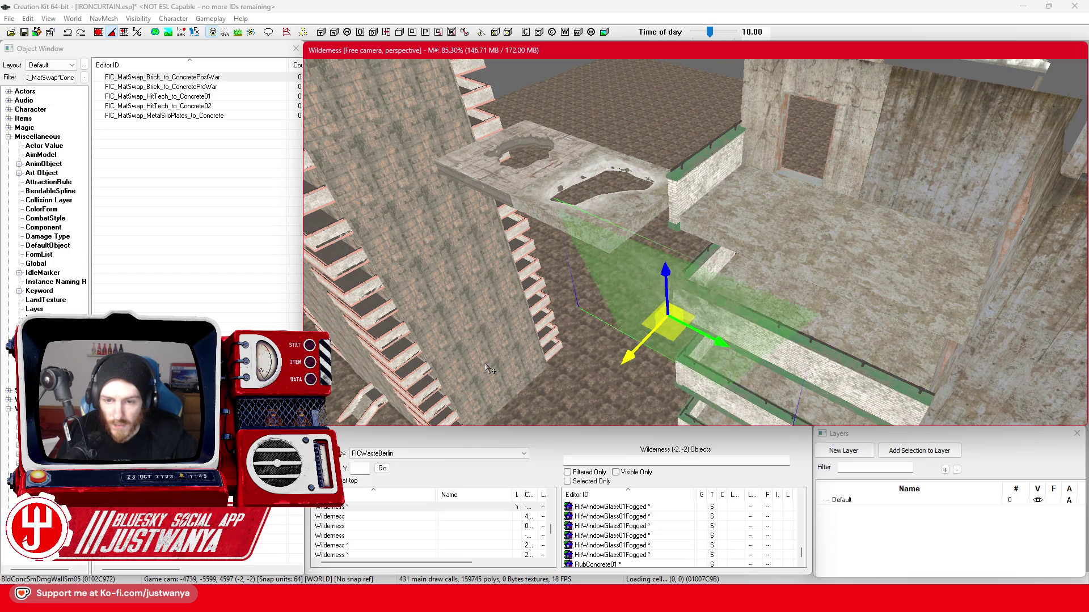
key(ctrl+z)
key(ctrl+z)
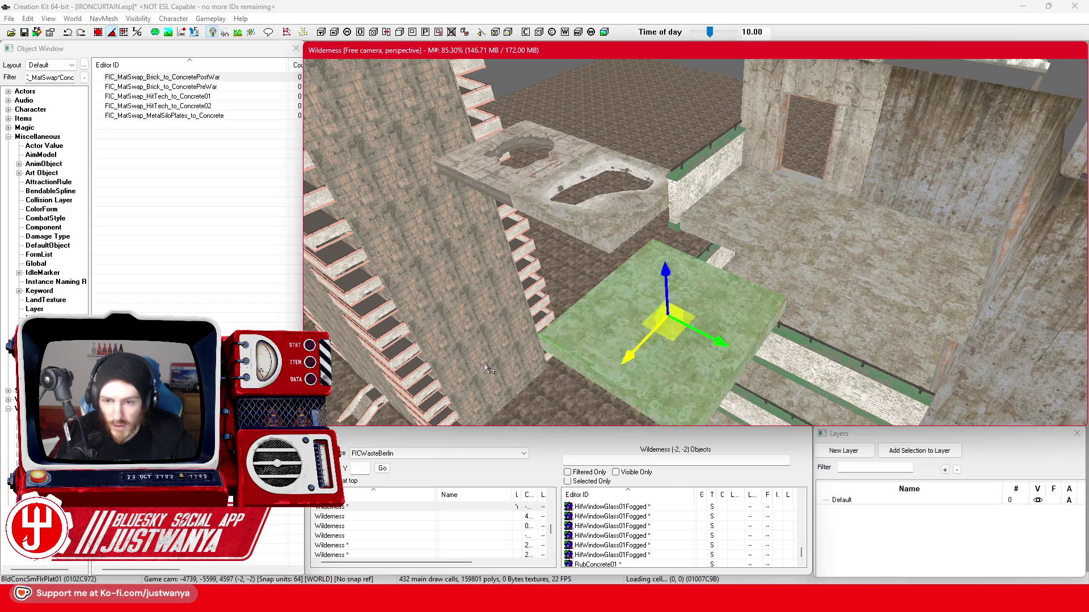
key(ctrl+z)
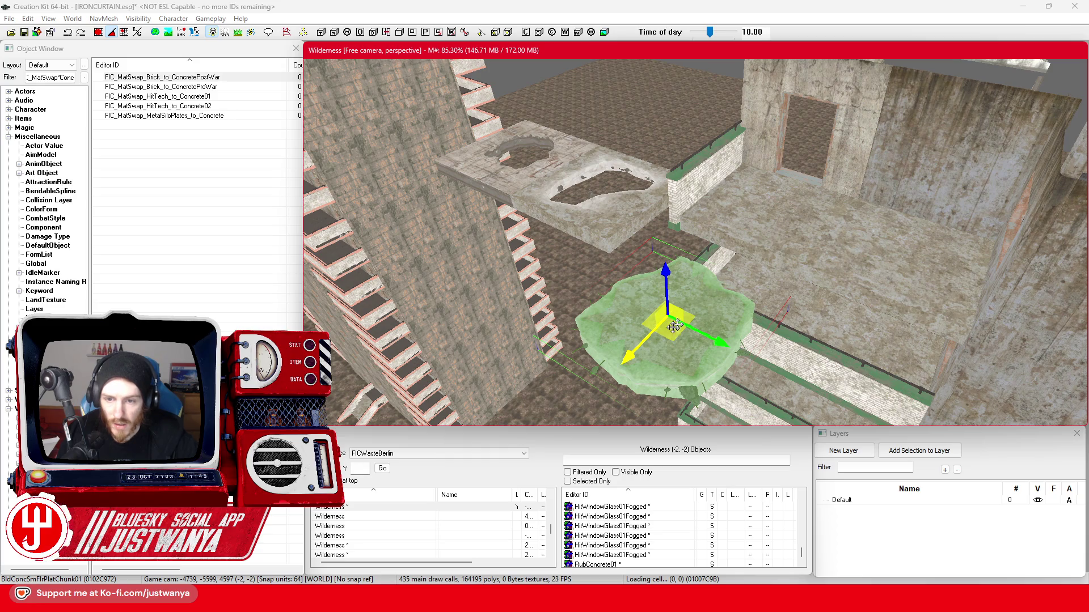
Move the concrete chunk onto the raised platform and swap it to an edge chunk variant.
mouse_move(674, 326)
mouse_down()
mouse_move(717, 242)
mouse_move(768, 215)
mouse_move(722, 260)
mouse_up()
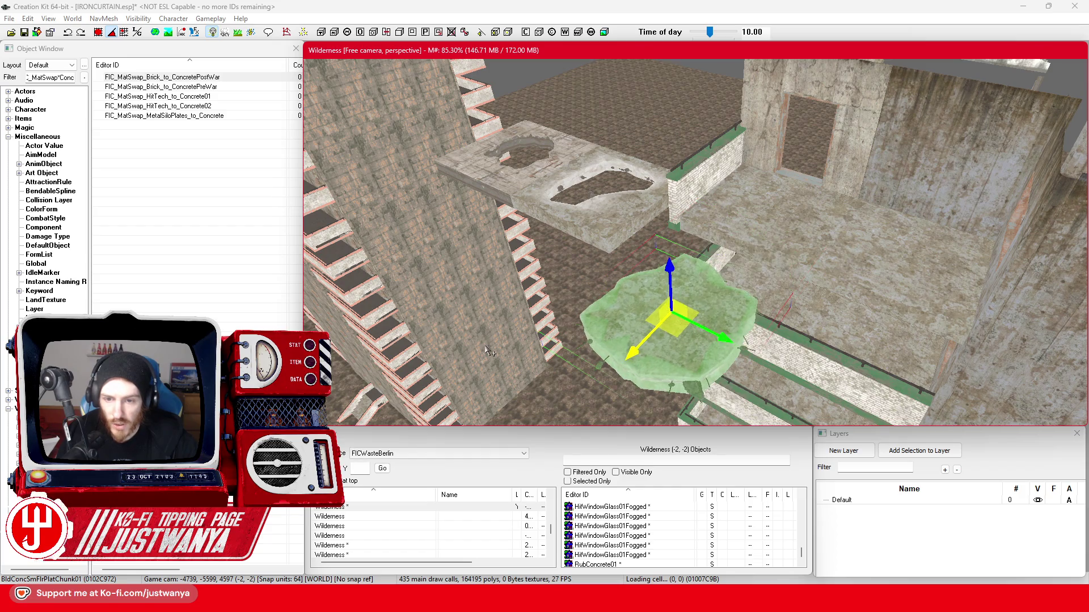
key(bracketright)
key(bracketright)
key(bracketright)
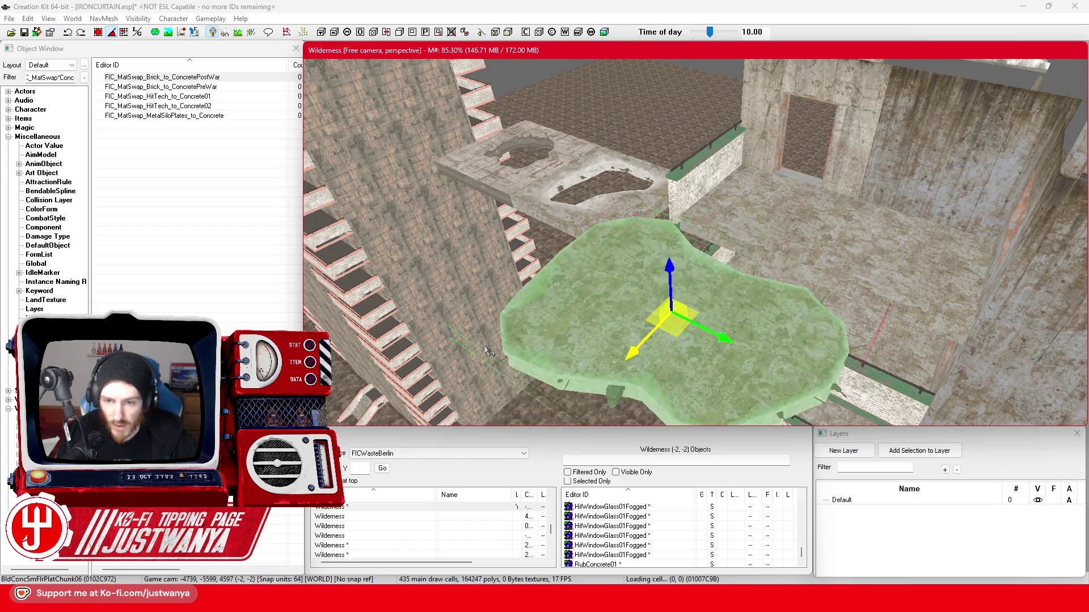
key(bracketright)
key(shift)
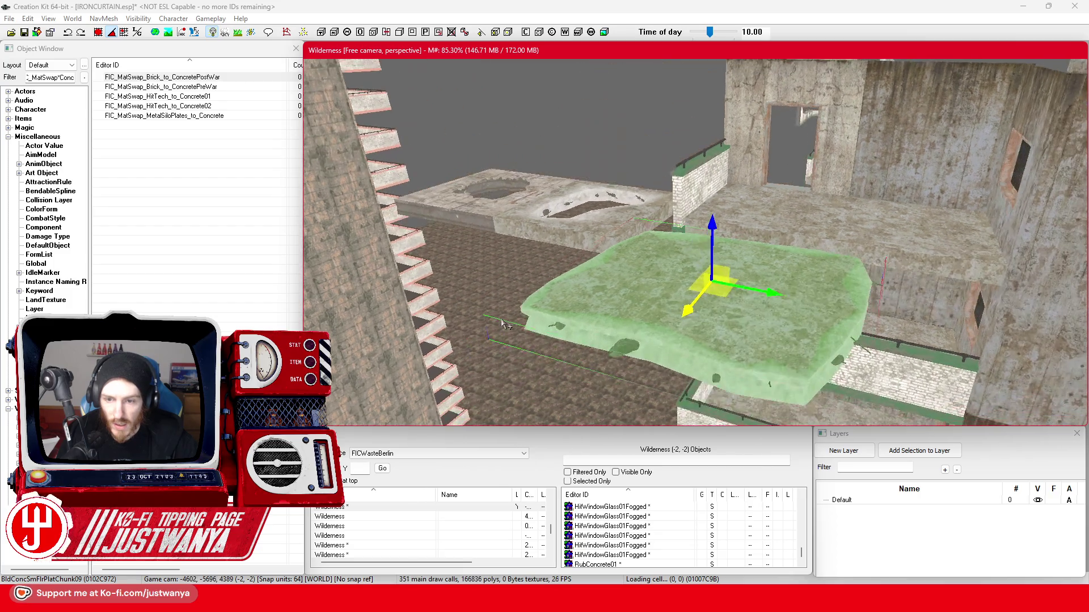
key(bracketright)
key(bracketright)
key(shift)
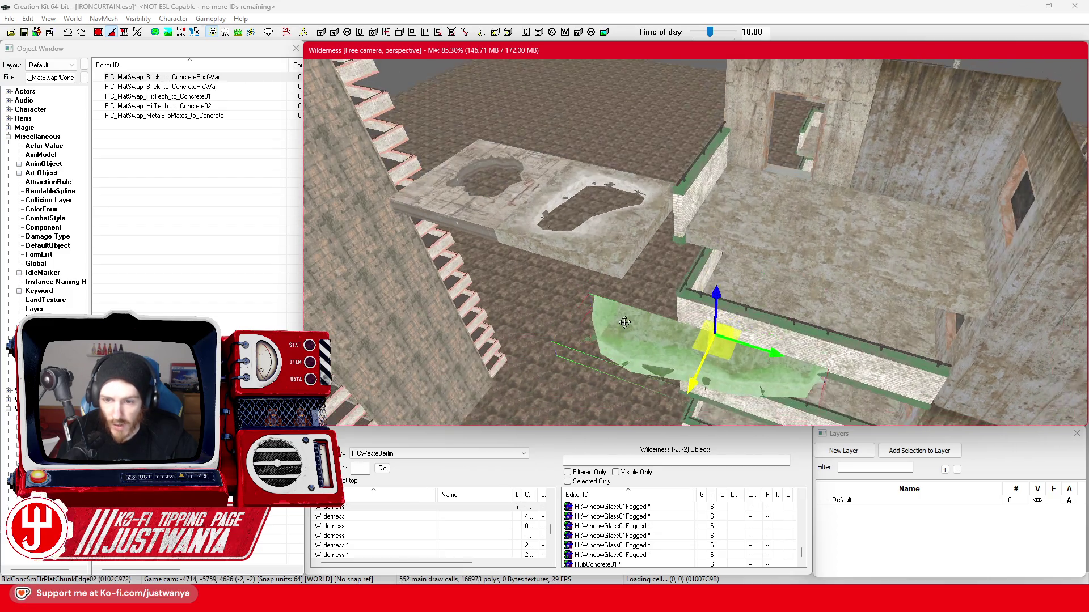
Select the upper edge chunk ChunkEdge02 among the floor pieces and centre the view on it.
click(786, 238)
ctrl+click(883, 281)
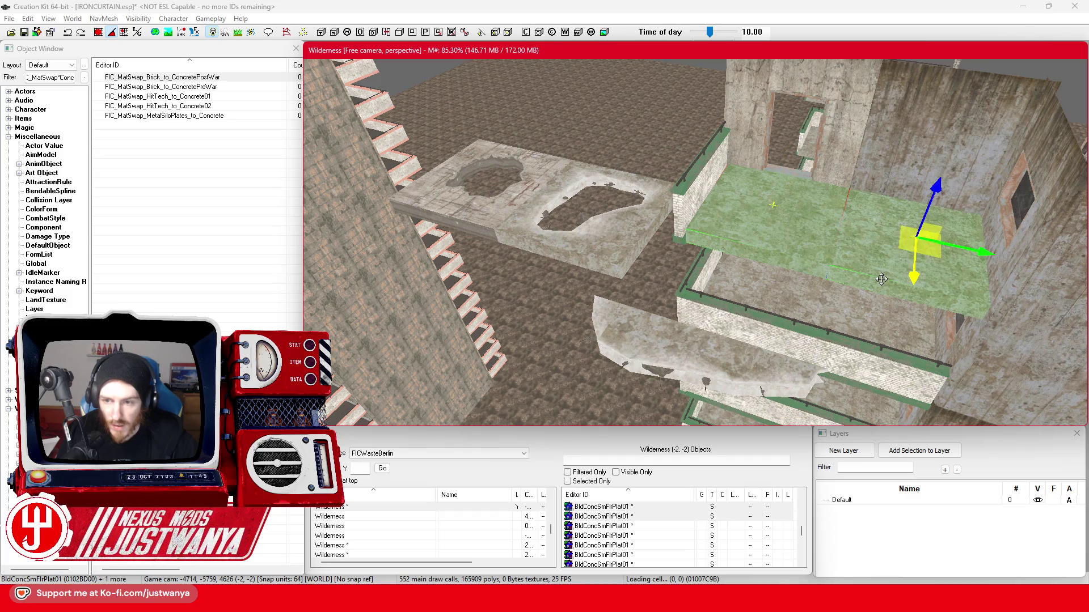
click(709, 323)
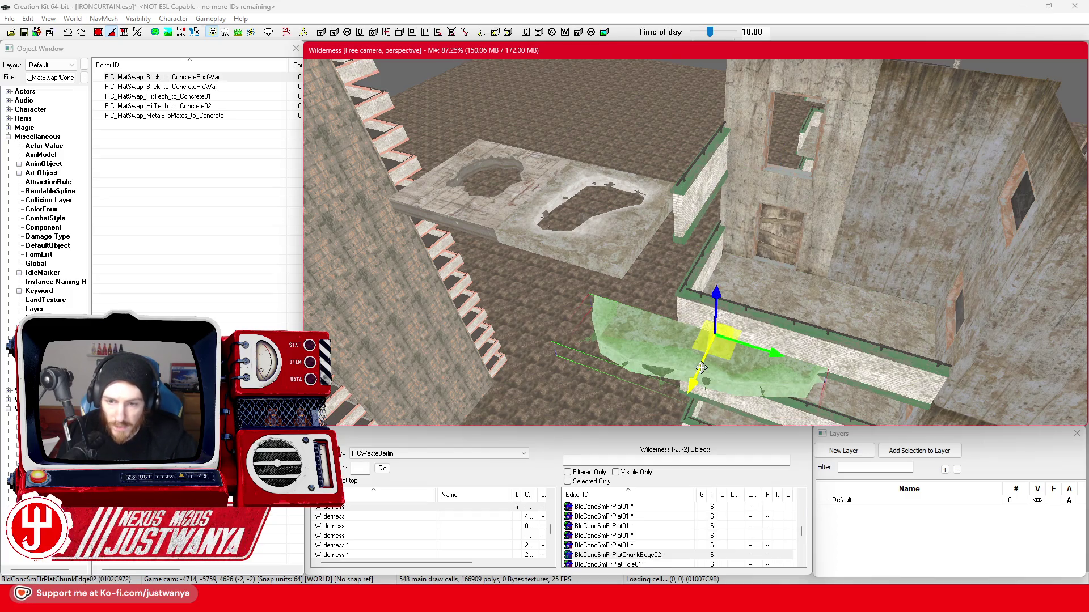
click(794, 199)
key(f)
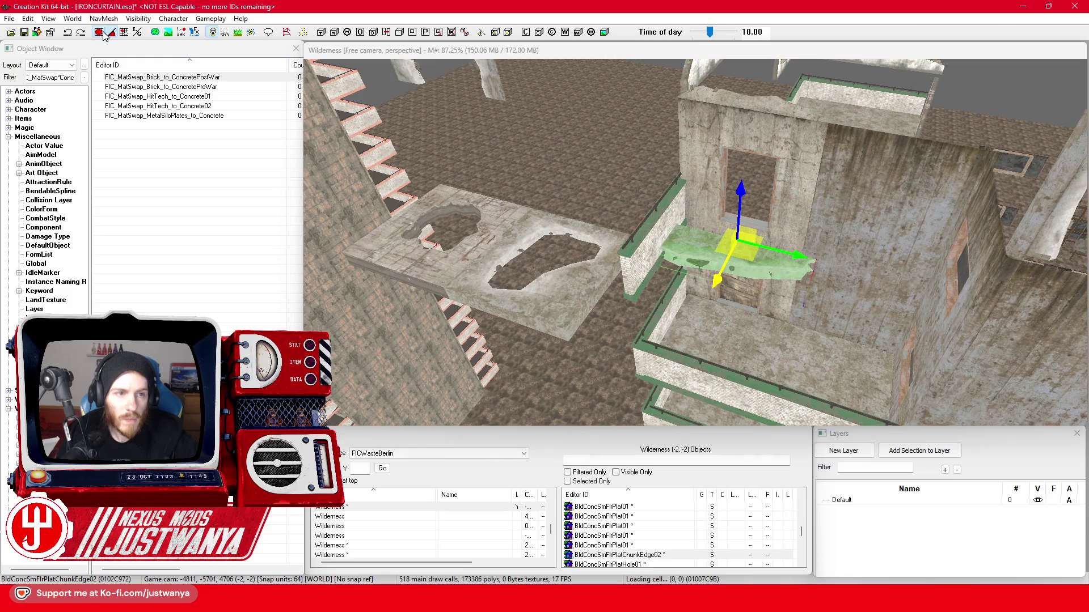
click(737, 256)
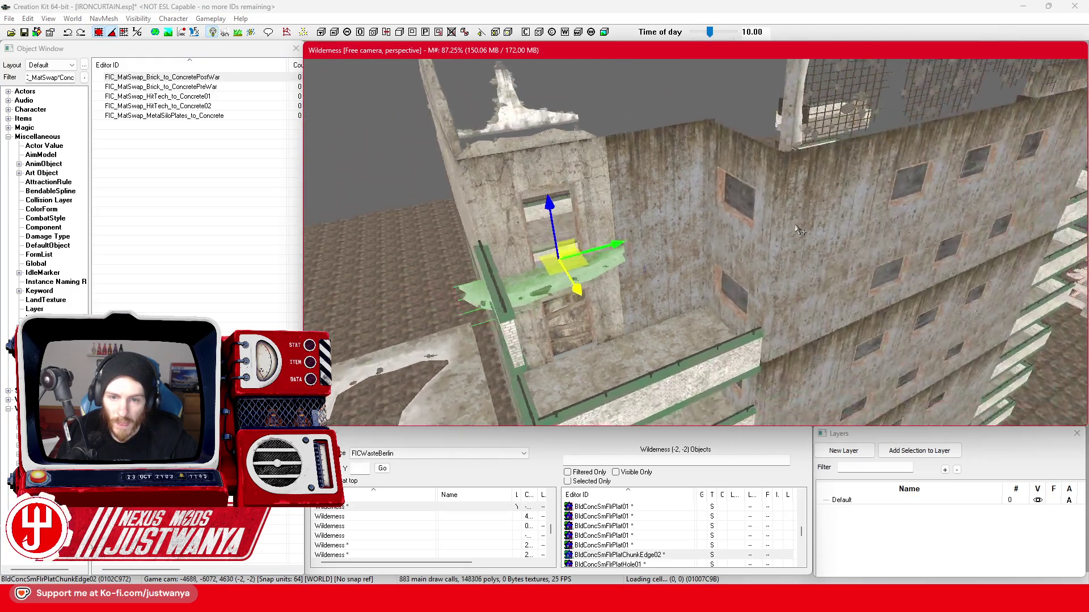
mouse_move(783, 245)
mouse_down()
mouse_move(748, 249)
mouse_move(683, 287)
mouse_up()
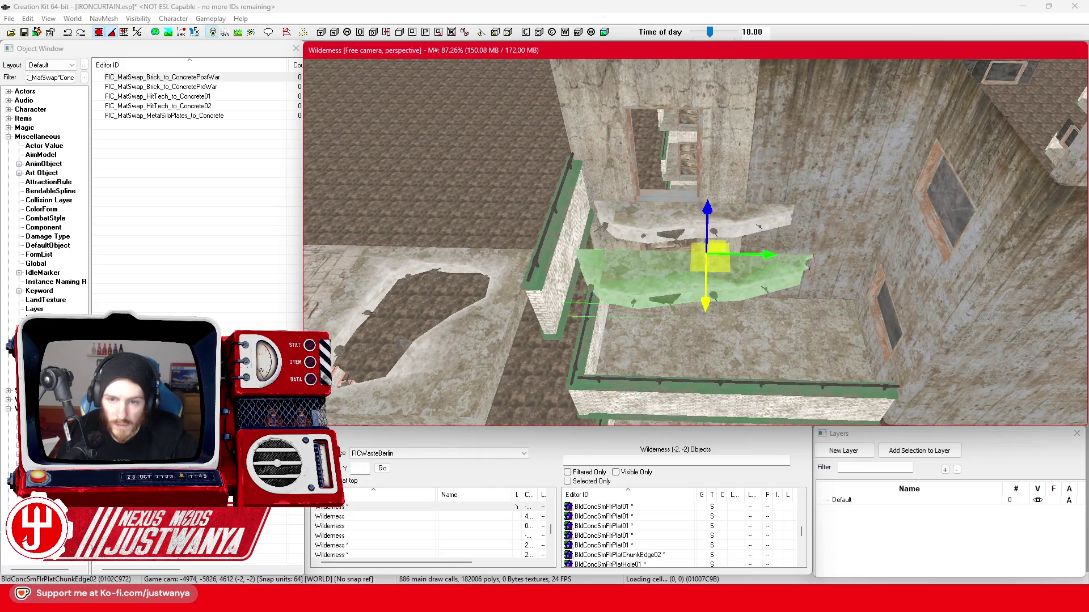
Cycle through the overlapping floor plates to select the ledge piece ChunkEdge08.
click(741, 379)
click(741, 379)
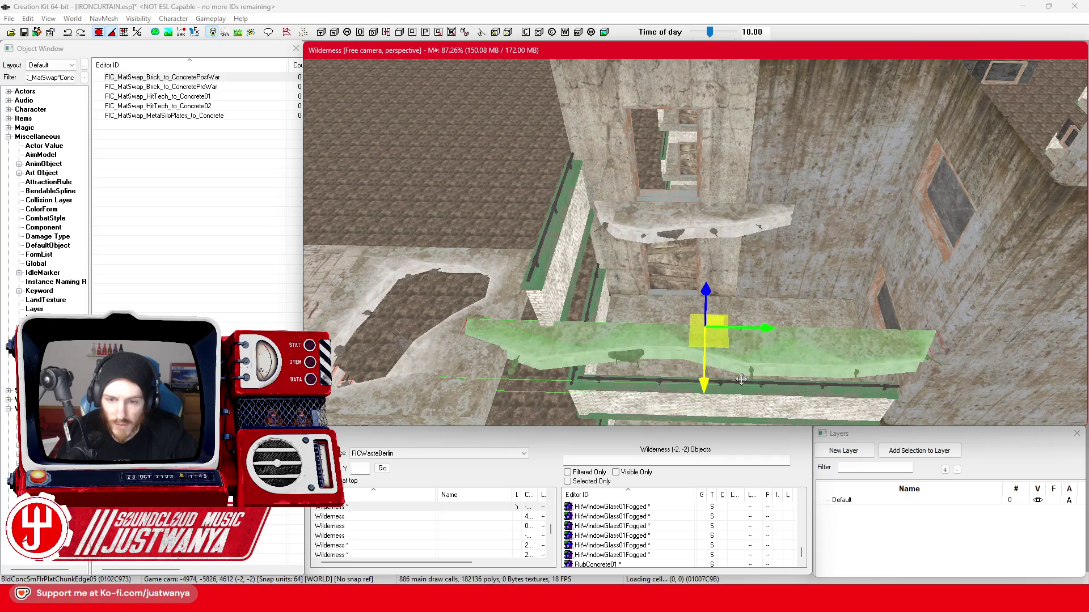
click(741, 379)
click(741, 379)
click(741, 379)
click(741, 379)
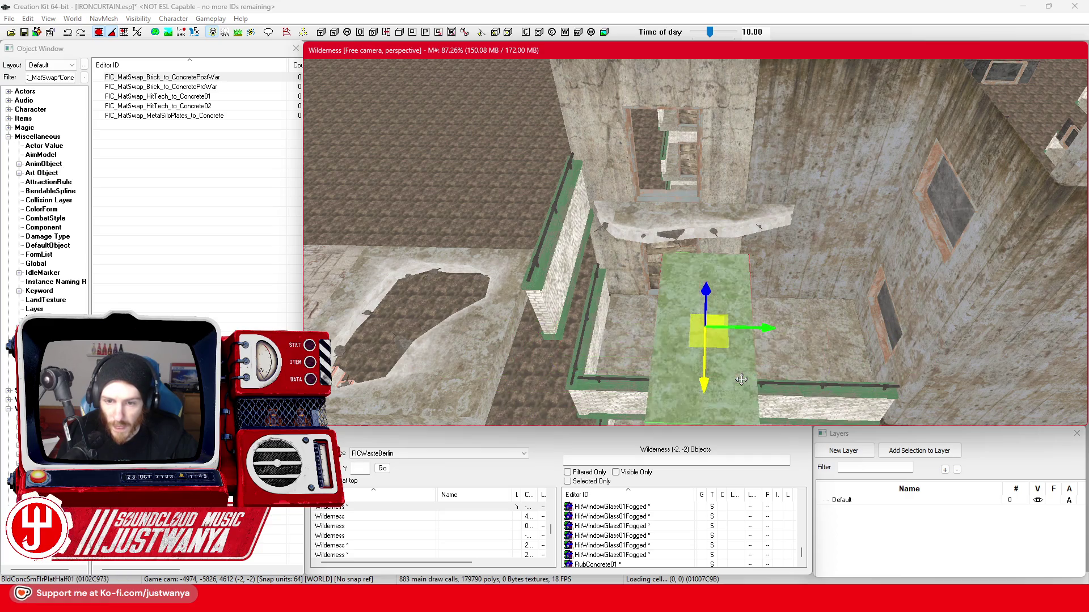
click(720, 378)
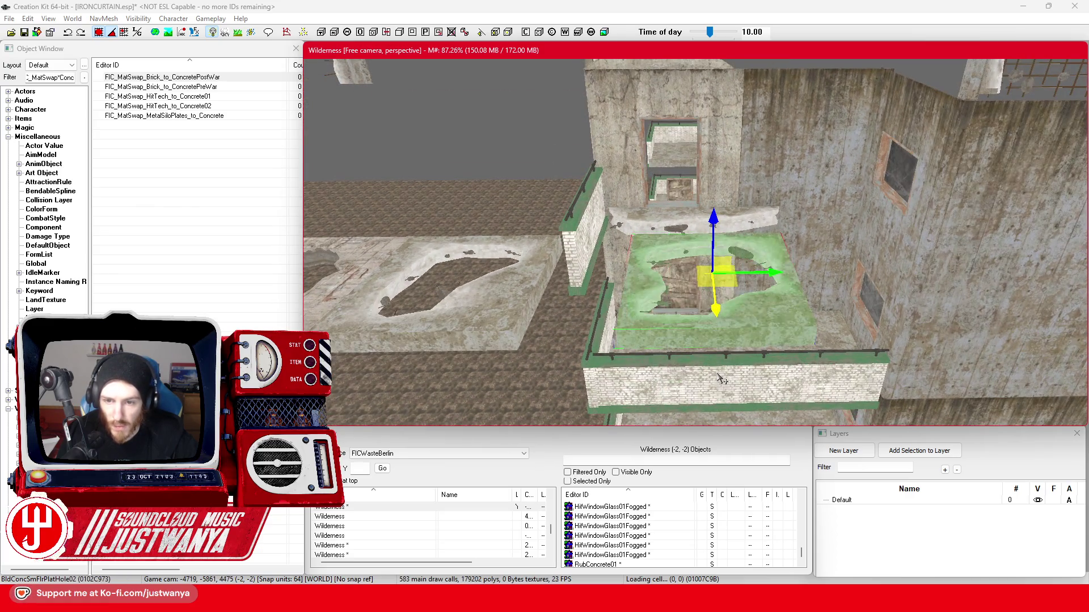
click(720, 378)
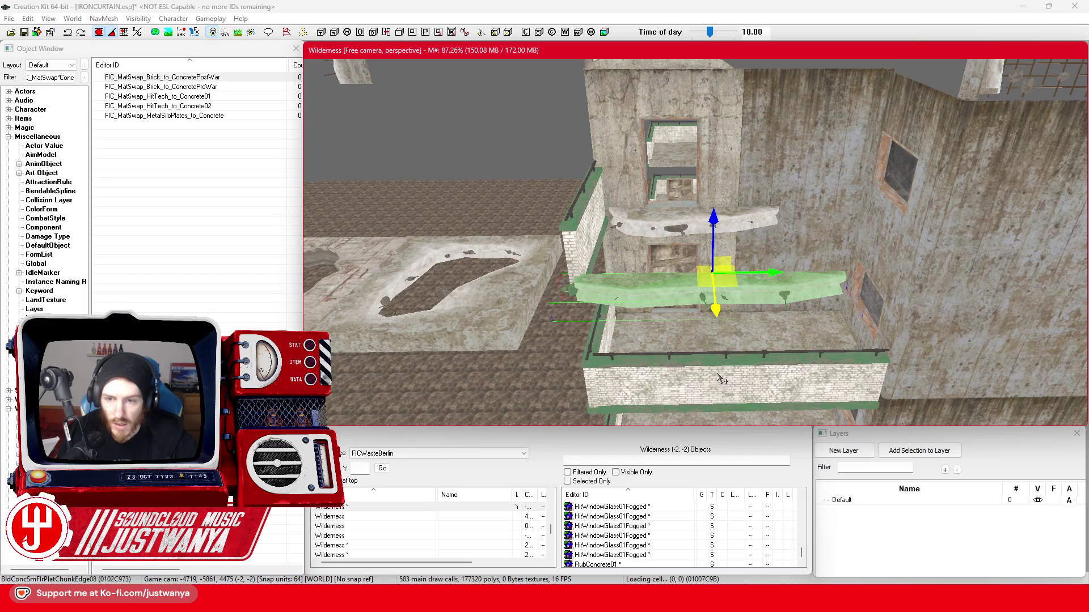
Lower the half floor platform and shift it slightly to the left.
key(shift)
click(682, 232)
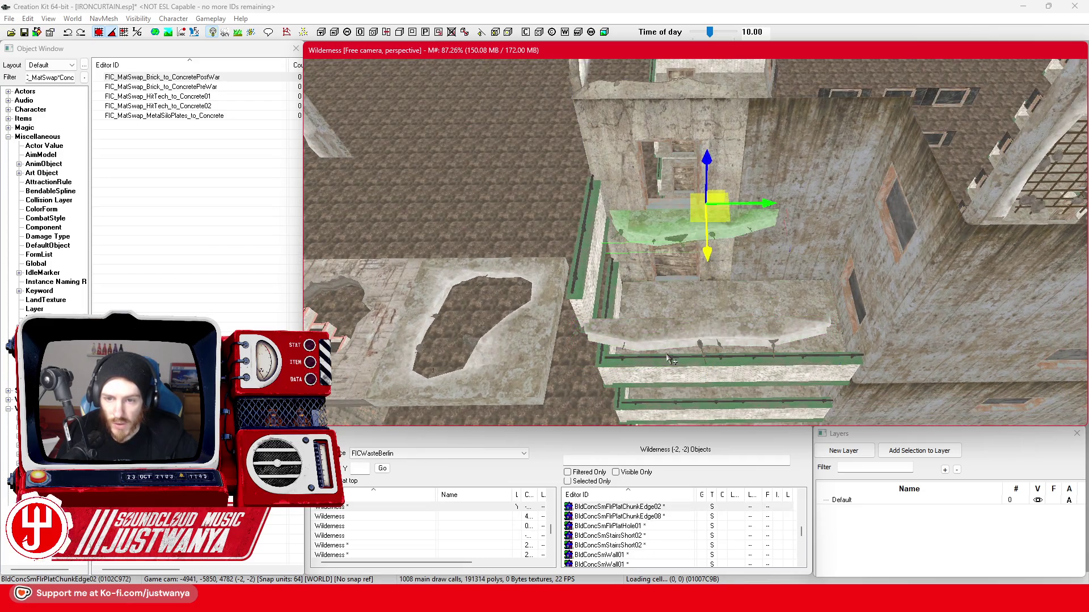
click(719, 256)
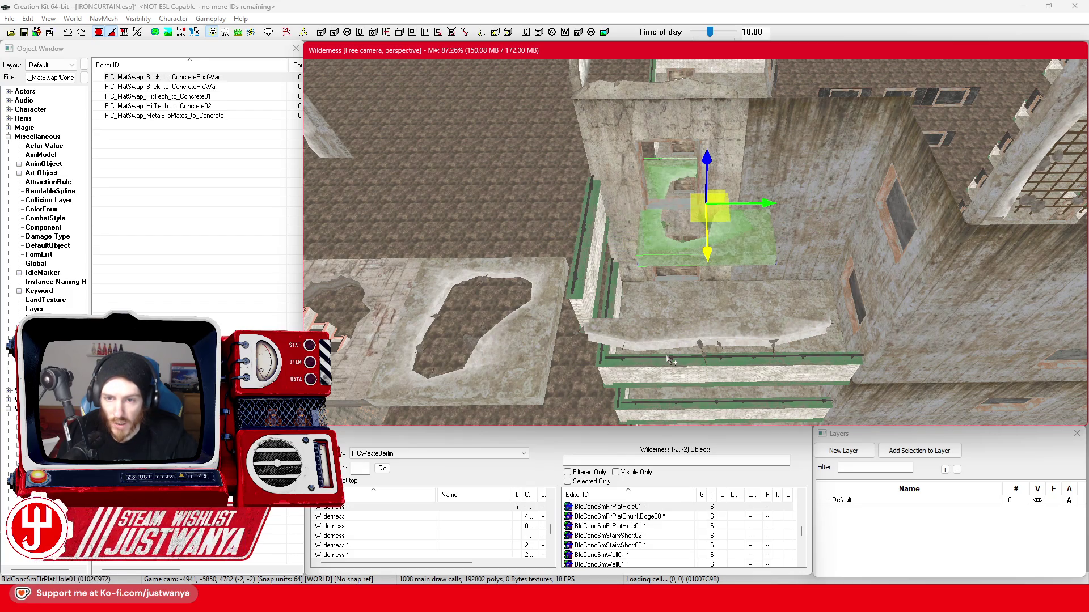
key(w)
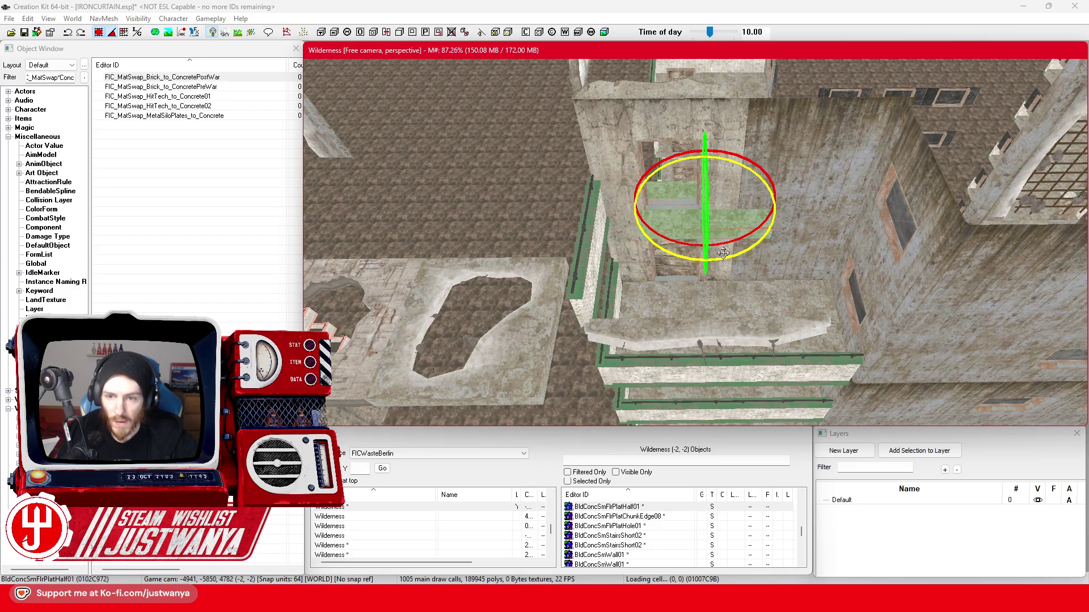
key(w)
drag(723, 254, 718, 271)
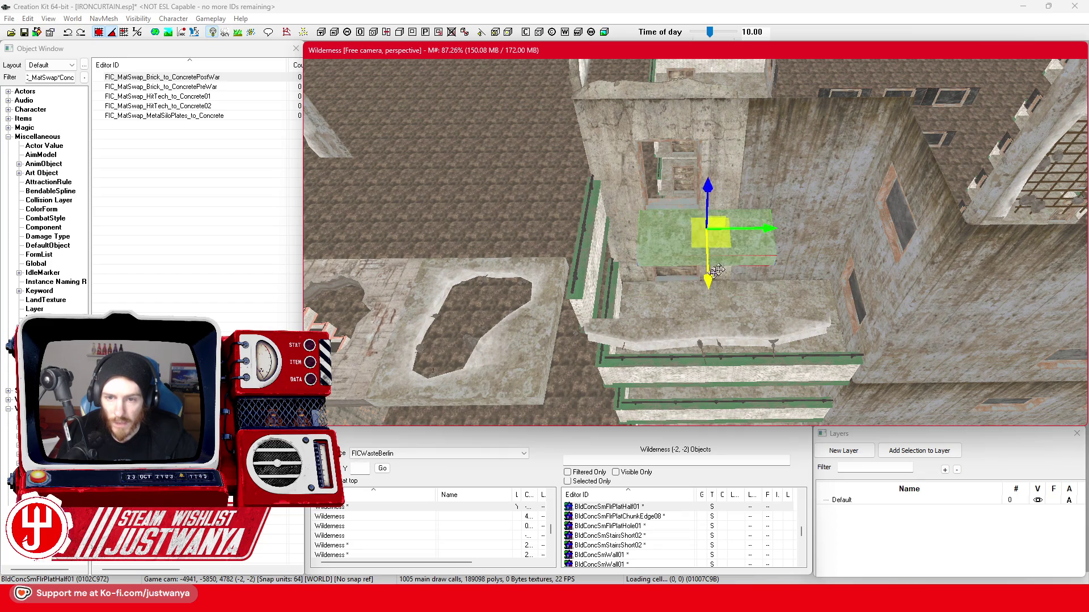
mouse_move(763, 228)
mouse_down()
mouse_move(727, 227)
mouse_move(905, 227)
mouse_up()
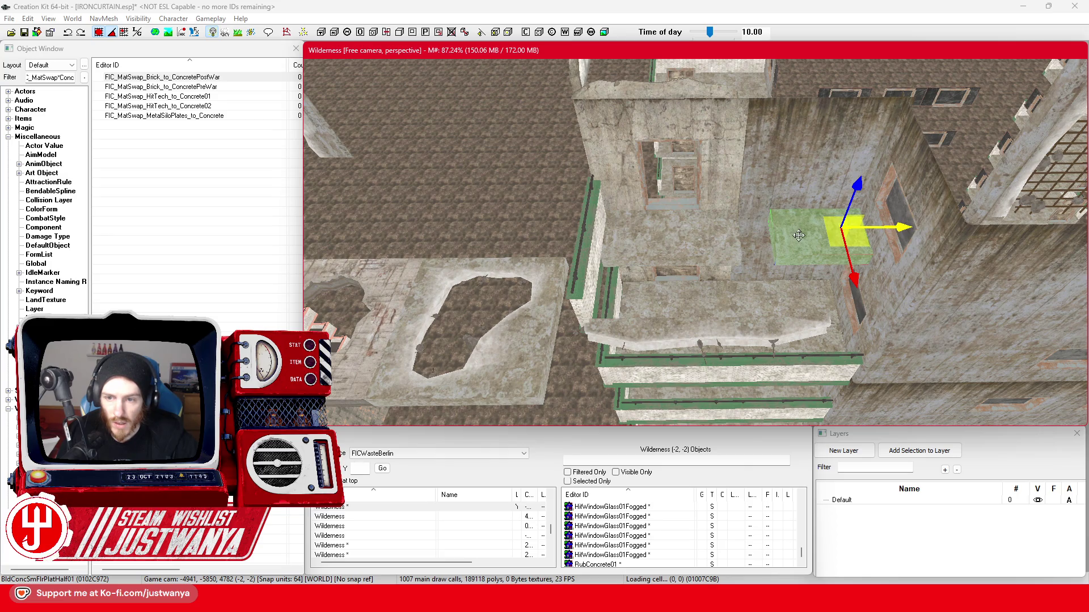
scroll(851, 238, up, 2)
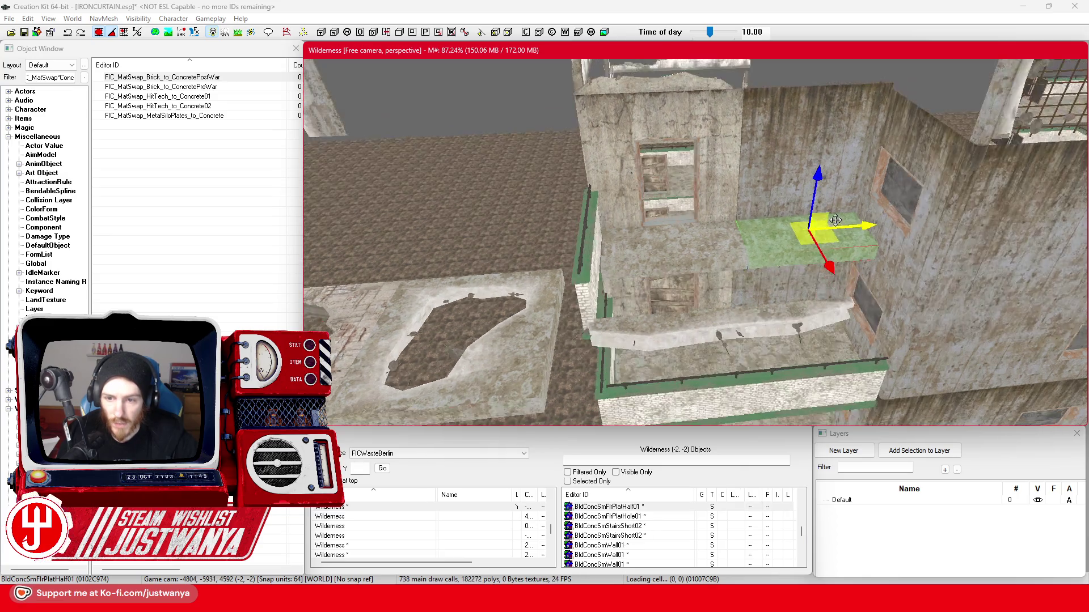
Delete the middle broken ledge chunk BldConcSmFlrPlatChunkEdge08.
click(703, 340)
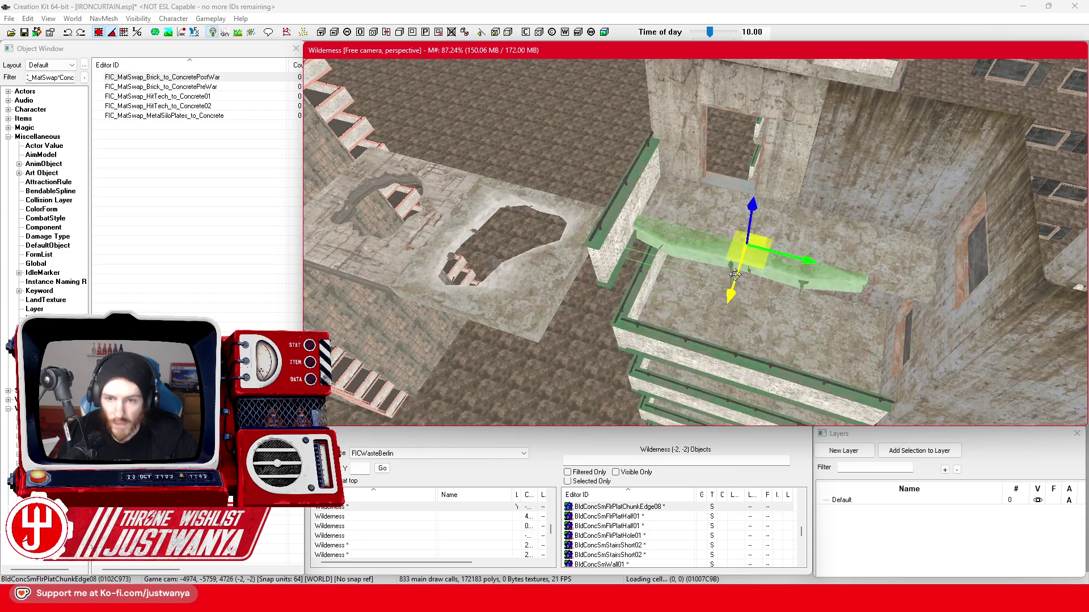
mouse_move(735, 275)
mouse_down()
mouse_move(746, 245)
mouse_move(753, 304)
mouse_up()
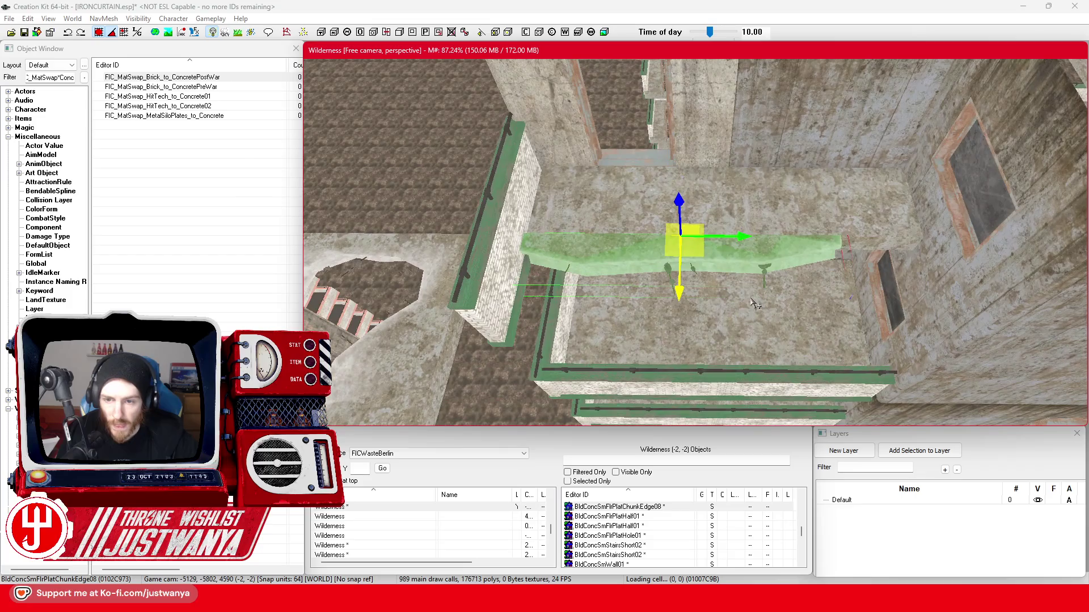
click(681, 320)
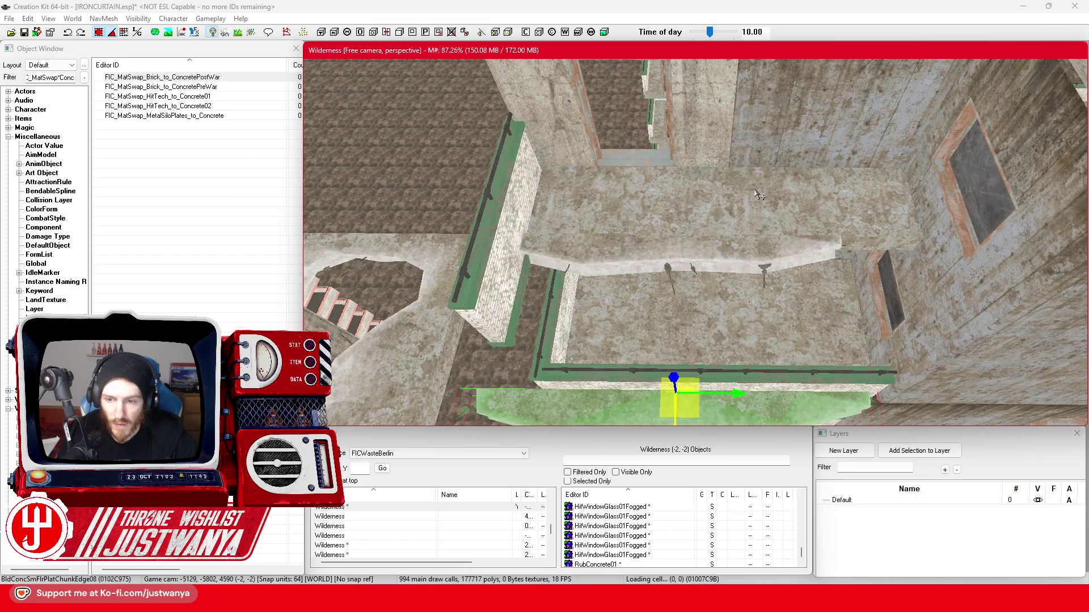
click(716, 260)
scroll(720, 241, up, 2)
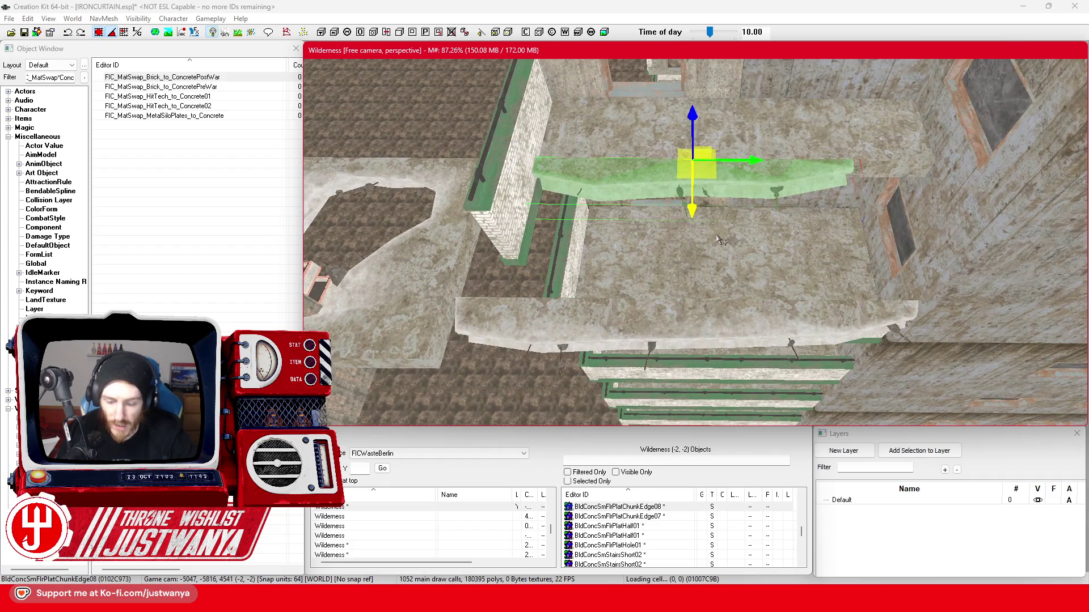
key(Delete)
Raise ChunkEdge07 into the removed ledge's position and line it up along the wall.
click(672, 320)
drag(687, 363, 689, 181)
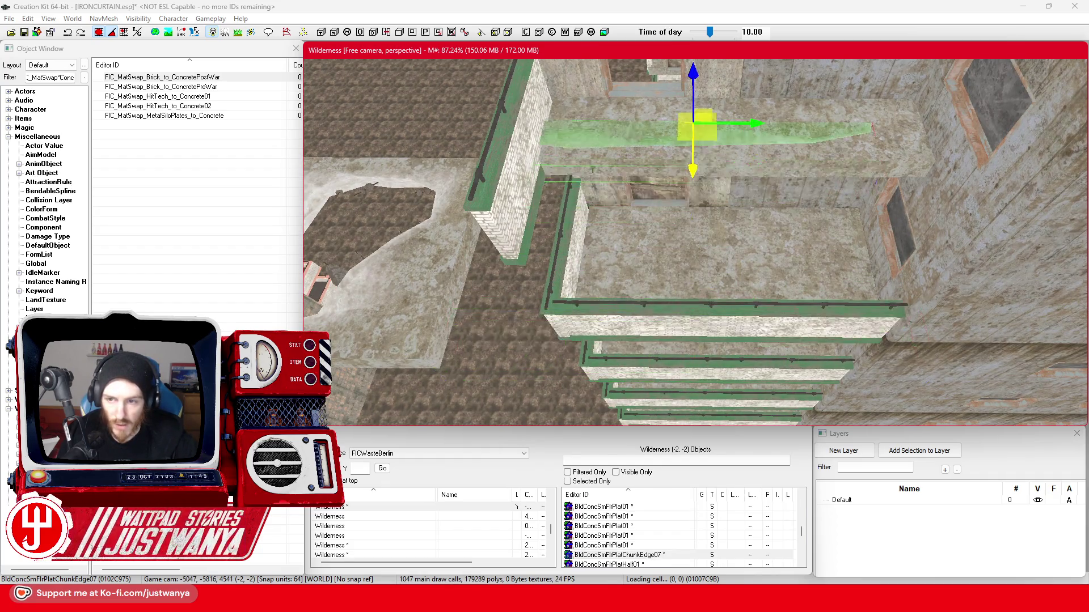
mouse_move(714, 124)
mouse_down()
mouse_move(713, 163)
mouse_move(768, 162)
mouse_up()
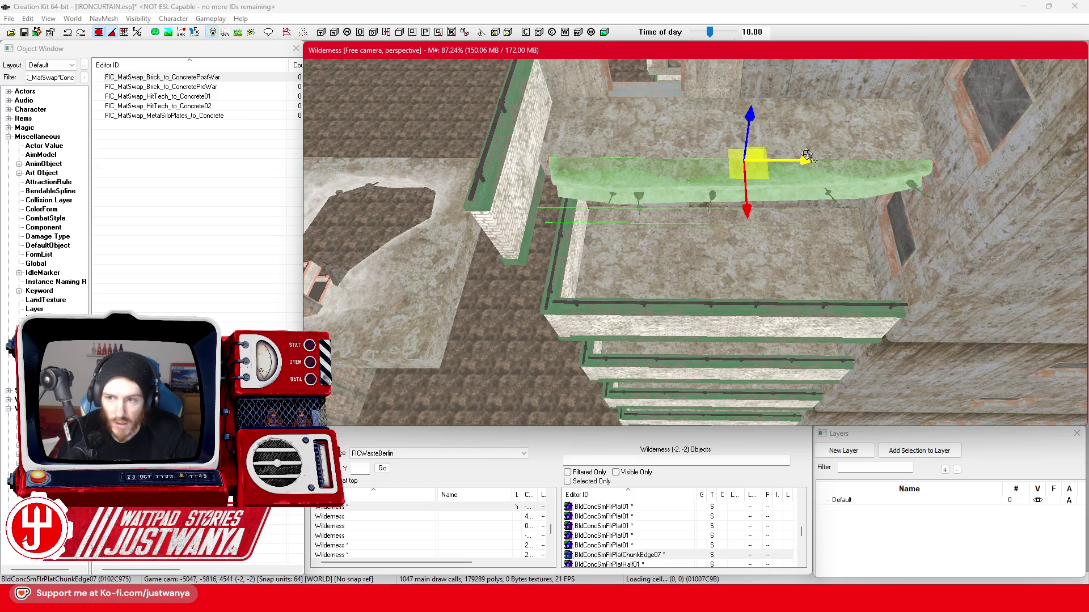
scroll(807, 154, down, 2)
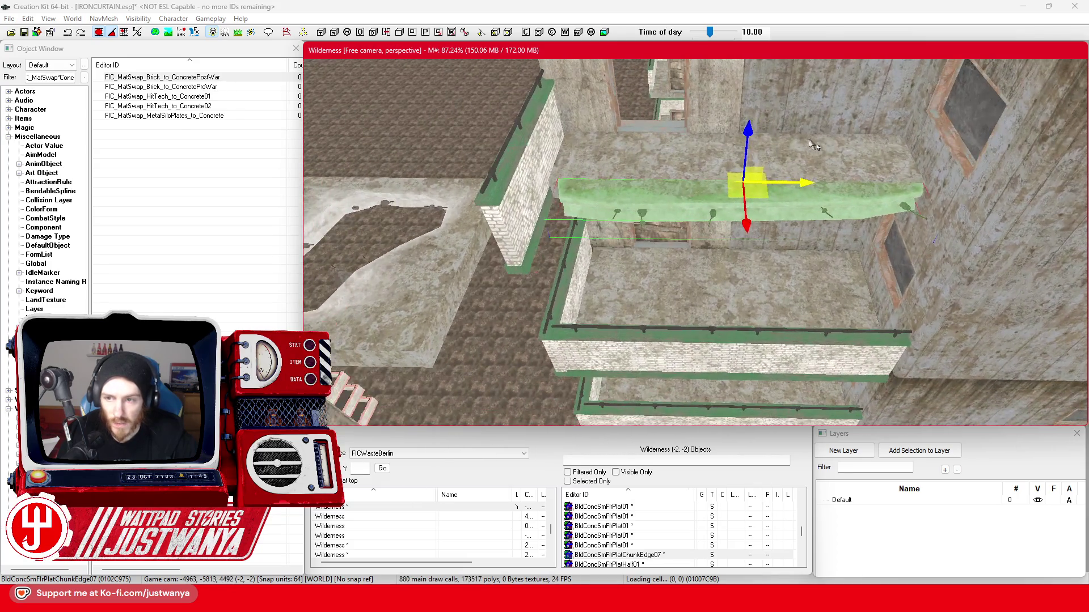
scroll(614, 194, down, 2)
click(590, 185)
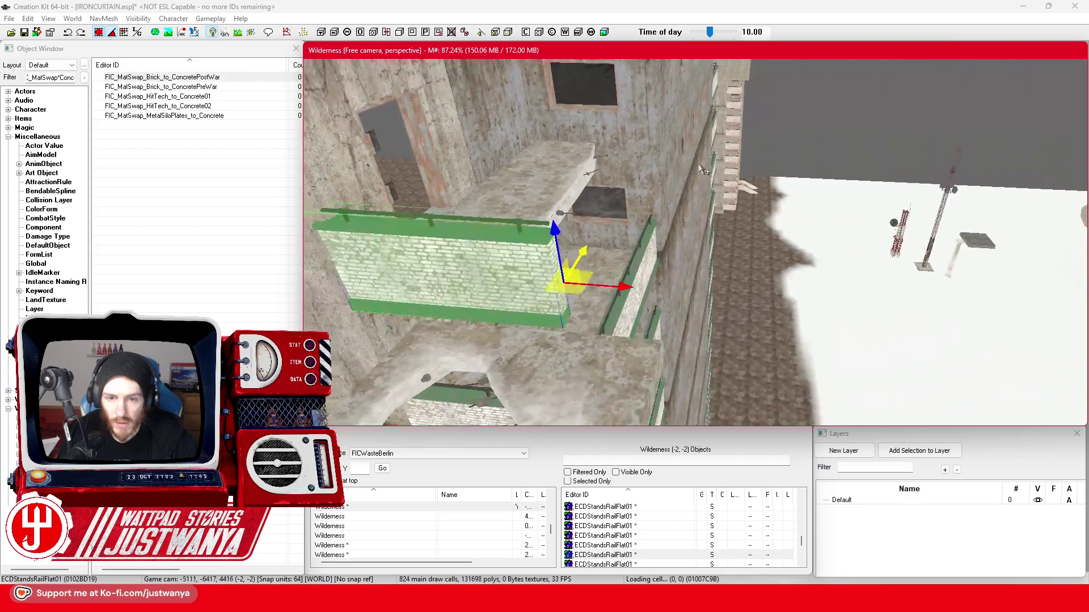
Rotate ECDStandsRailFlat01 with angle snapping on, then move it down and left beside the ledge.
key(e)
click(113, 33)
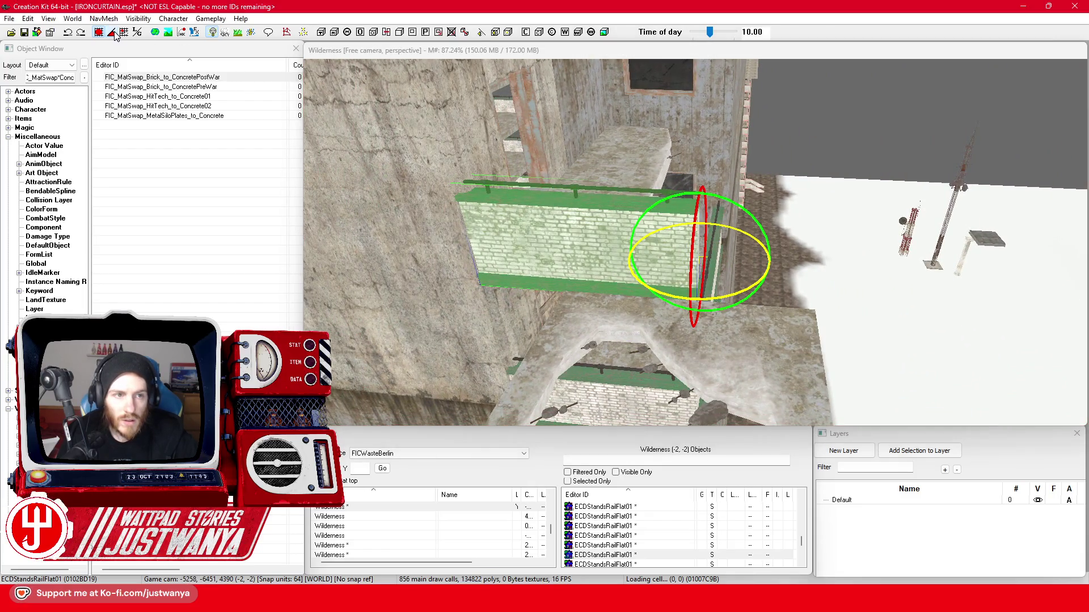
drag(675, 197, 652, 221)
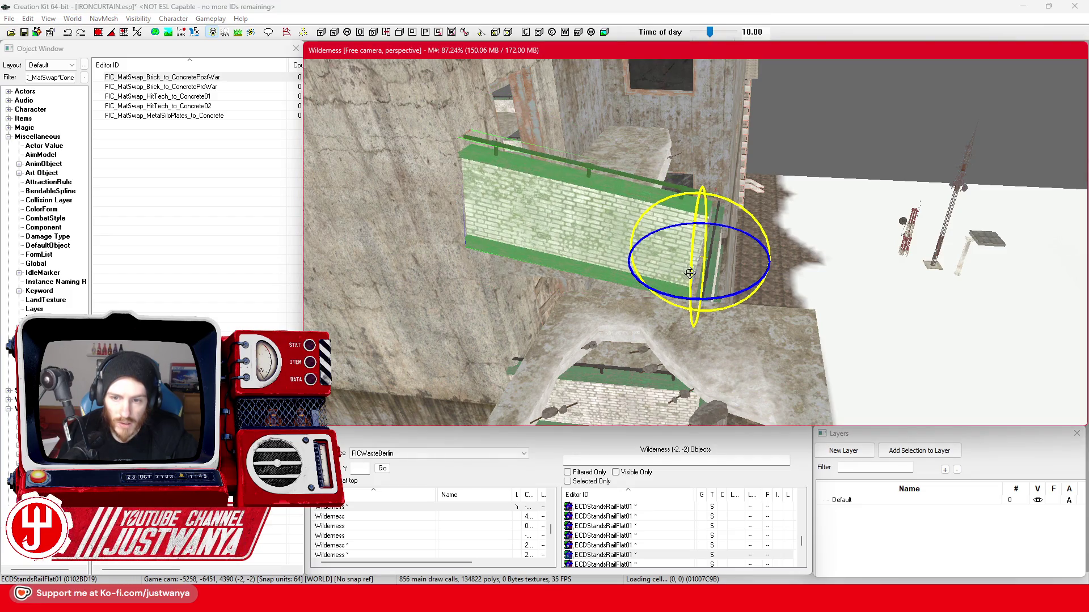
mouse_move(689, 272)
mouse_down()
mouse_move(672, 289)
mouse_move(674, 306)
mouse_up()
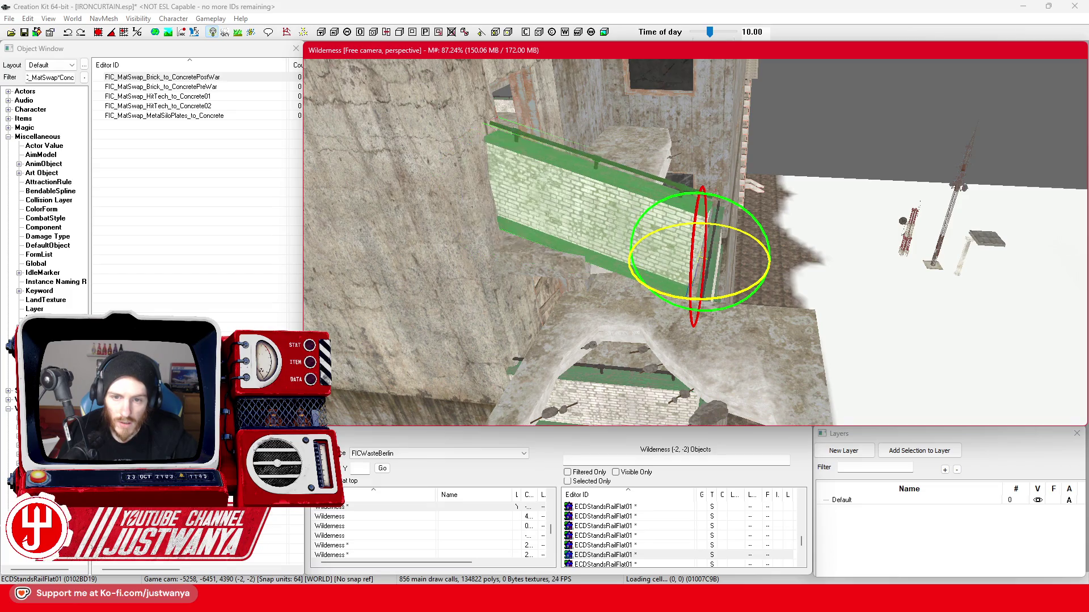
mouse_move(710, 232)
mouse_down()
mouse_move(704, 249)
mouse_move(769, 239)
mouse_move(709, 230)
mouse_up()
click(802, 280)
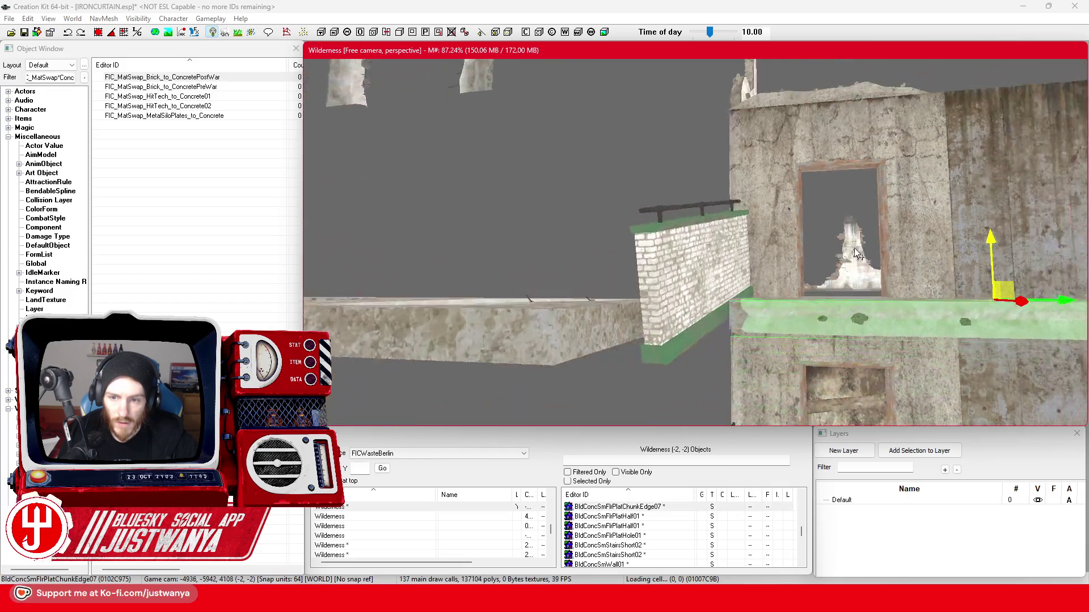
Move the holed floor slab BldConcSmFlrPlatHole01 far to the left.
scroll(876, 231, down, 5)
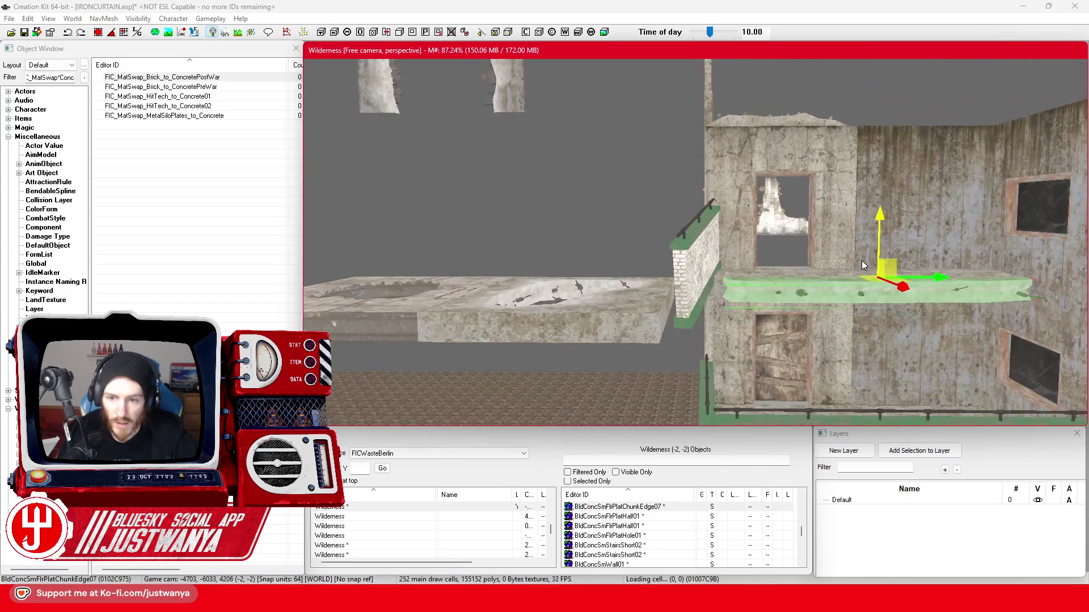
click(619, 347)
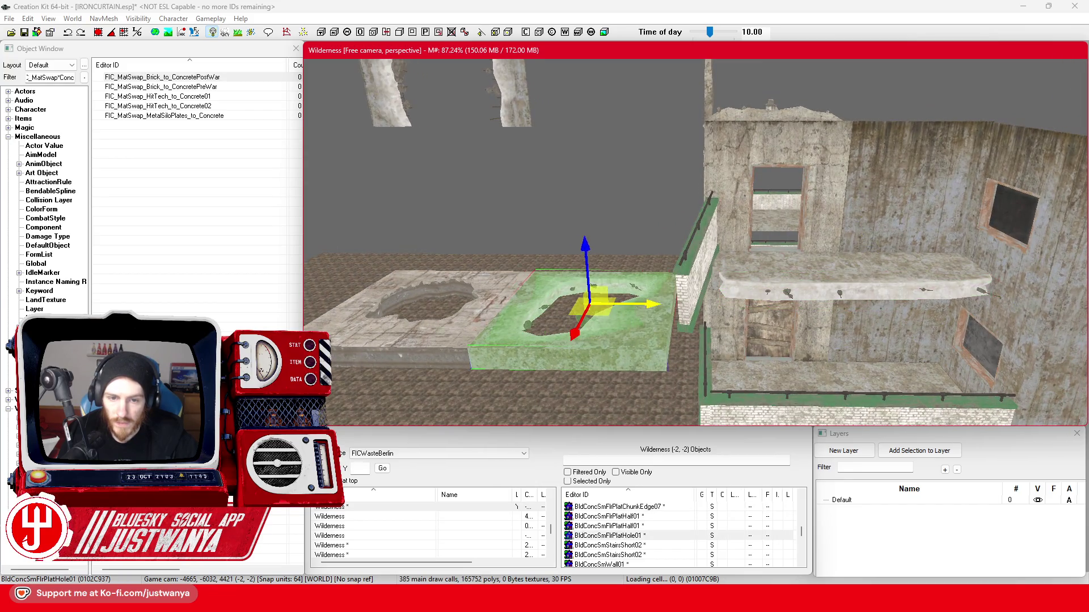
drag(619, 347, 317, 340)
Slide the small chunk ChunkEdge01 into the gap, then open the railing's Reference properties.
click(853, 286)
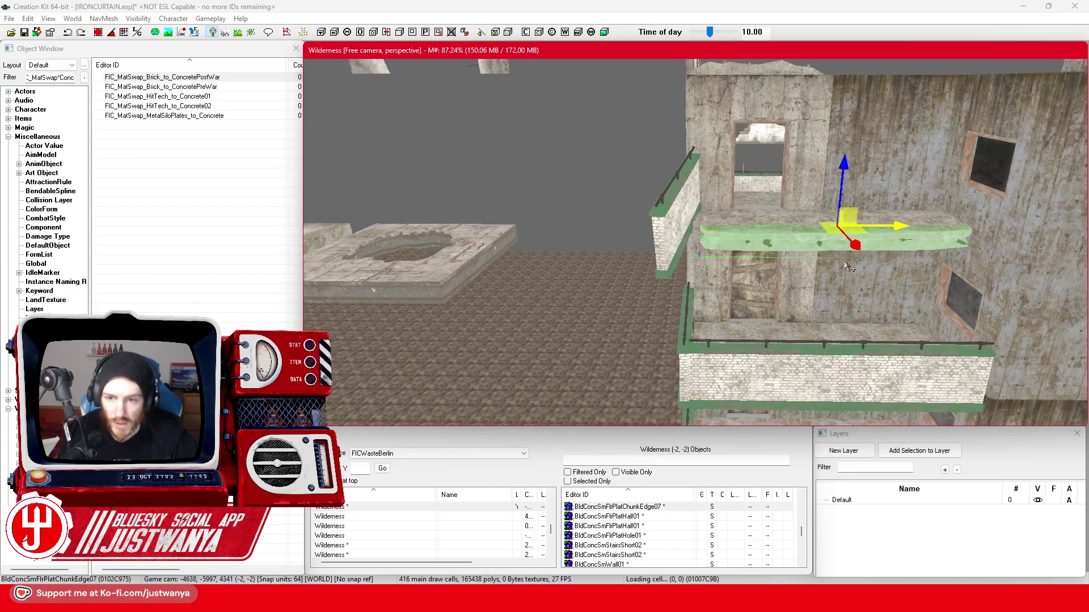
click(727, 318)
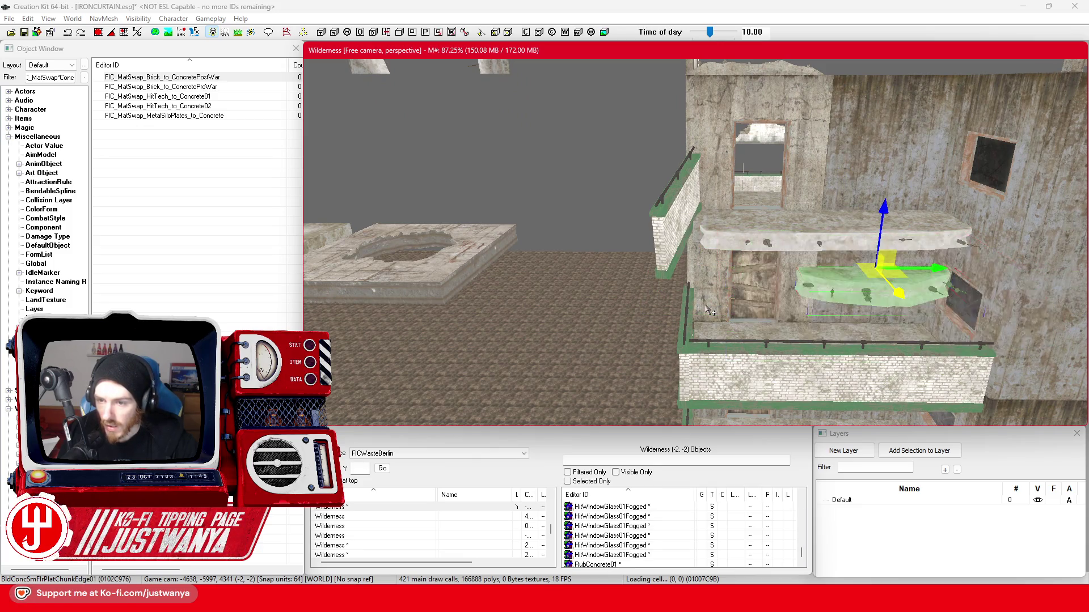
click(708, 310)
click(707, 309)
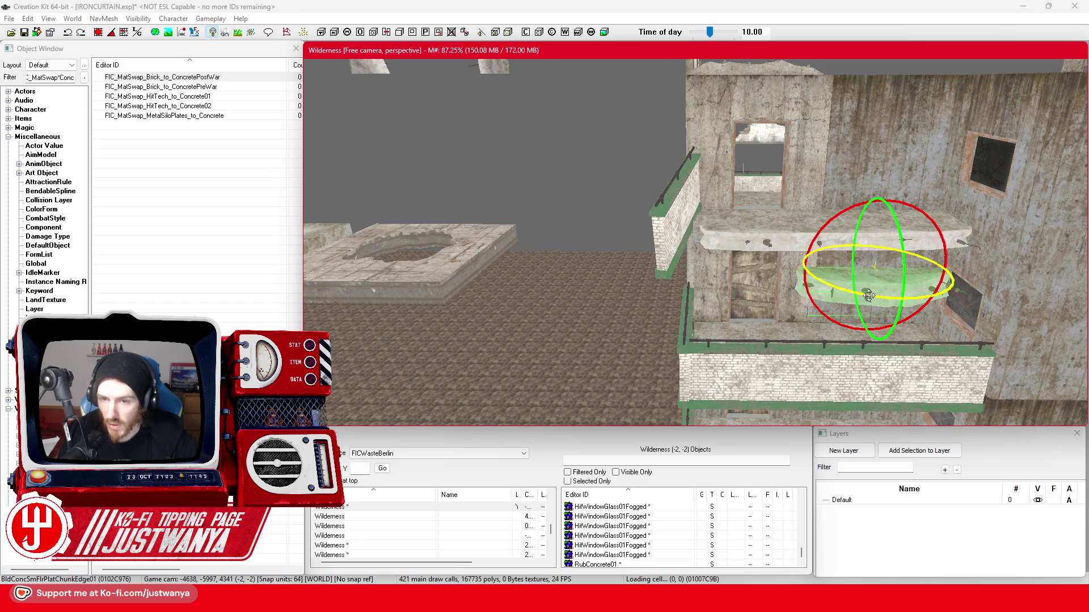
key(w)
mouse_move(868, 295)
mouse_down()
mouse_move(737, 286)
mouse_move(667, 238)
mouse_up()
click(667, 226)
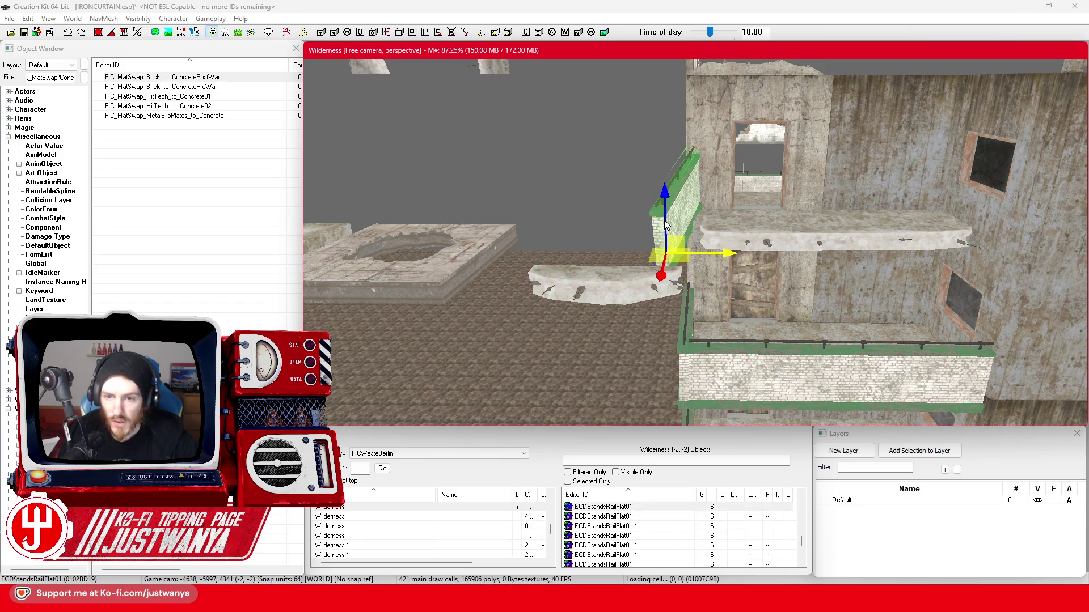
double_click(689, 204)
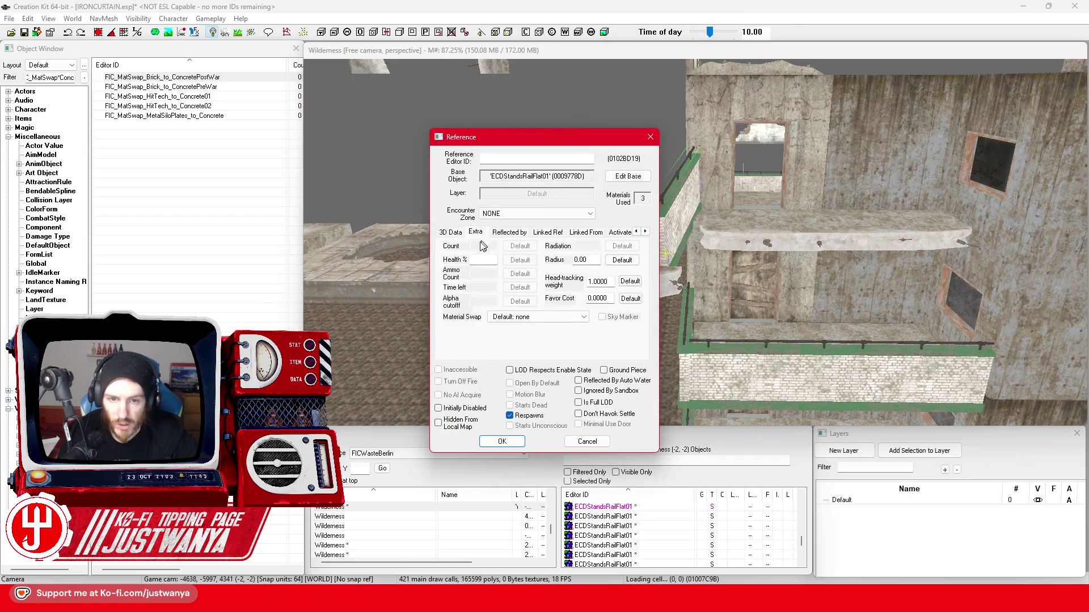
Close the railing's properties and accept the small slab's zeroed rotation.
click(586, 441)
click(547, 314)
double_click(547, 315)
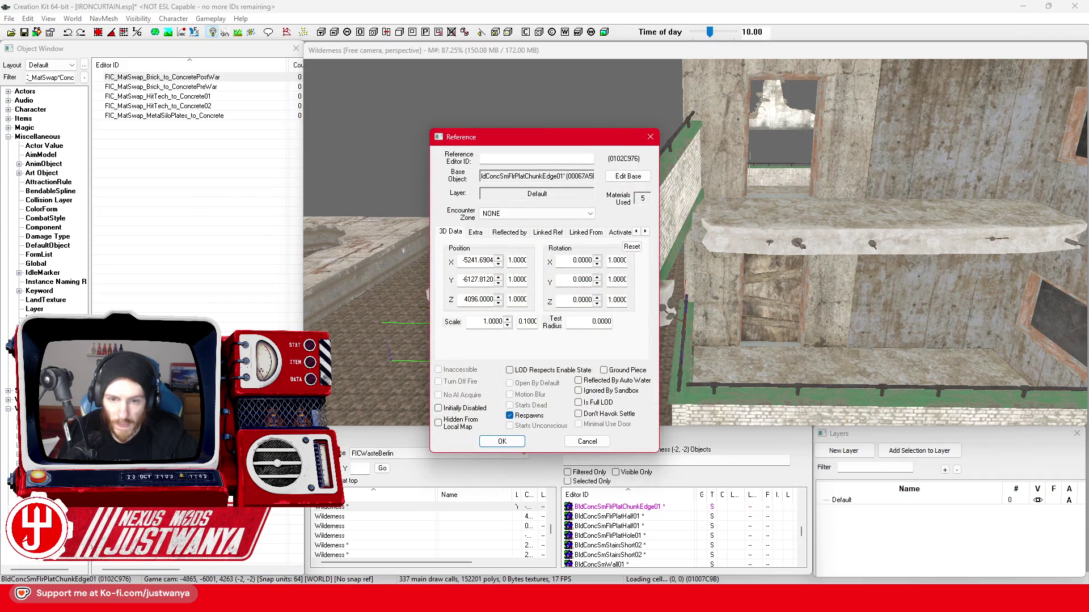
click(501, 441)
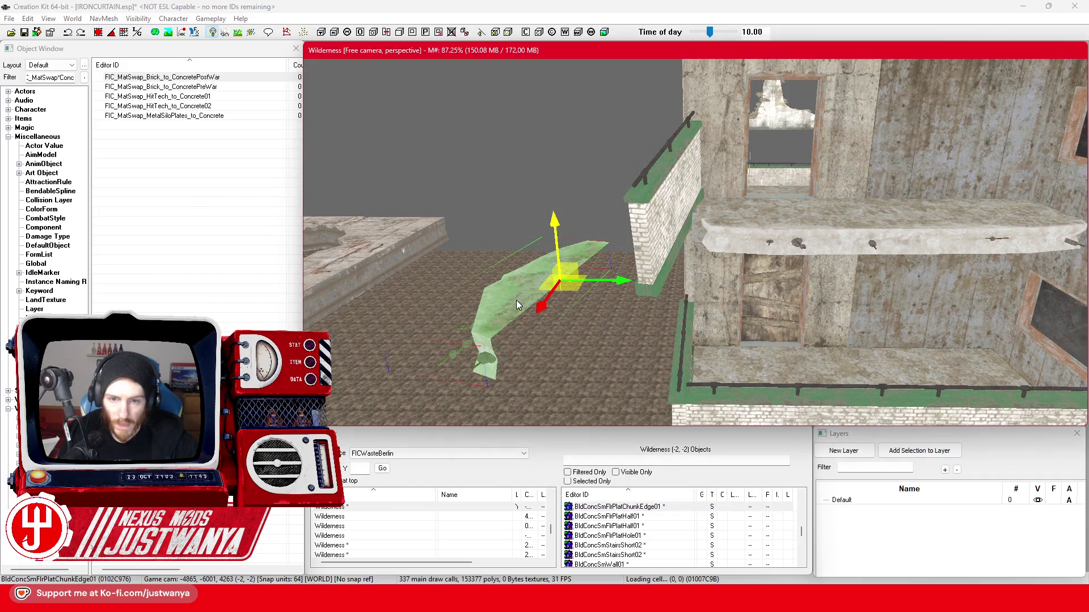
Rotate the slab flat with angle snapping and pull it out of the brick wall.
key(e)
click(138, 35)
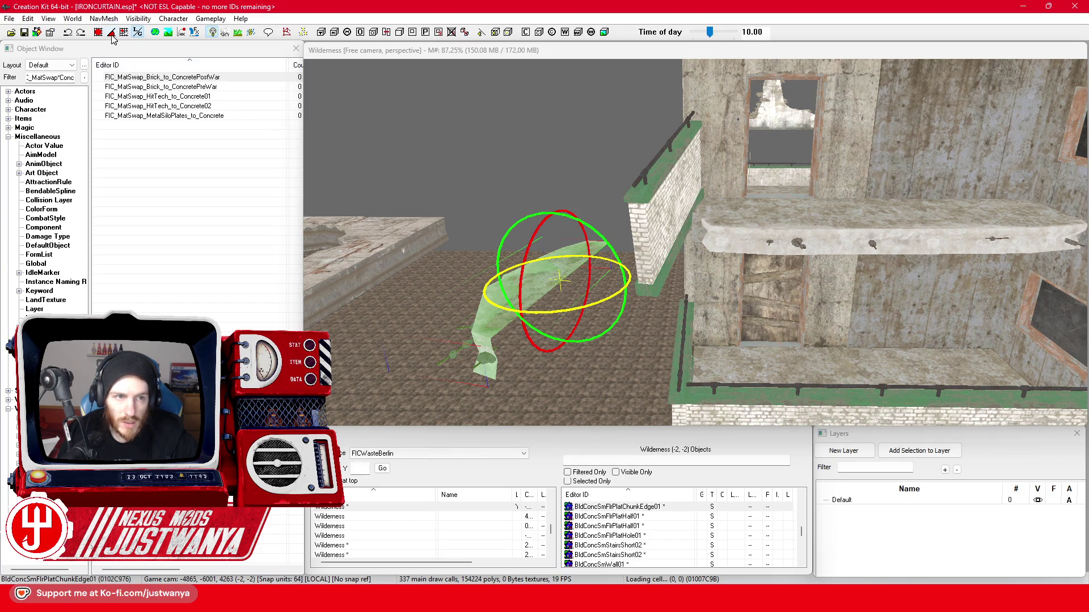
click(566, 315)
mouse_move(566, 315)
mouse_down()
mouse_move(590, 310)
mouse_move(617, 269)
mouse_move(759, 221)
mouse_up()
key(w)
drag(818, 250, 867, 266)
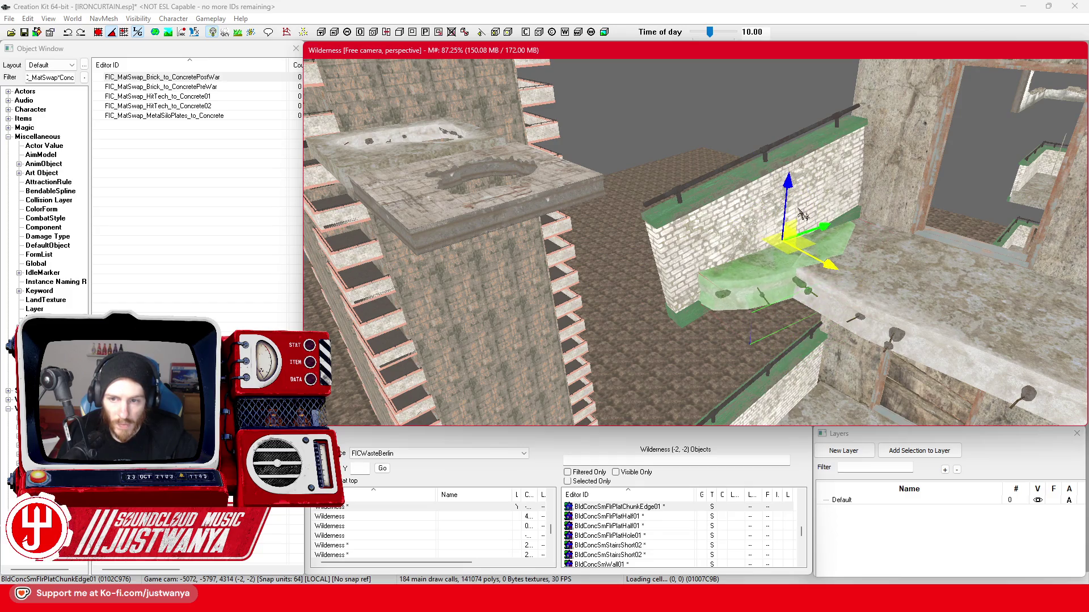
drag(801, 213, 817, 213)
Check the rail wall's properties unchanged, then confirm the slab's edited rotation values.
double_click(728, 242)
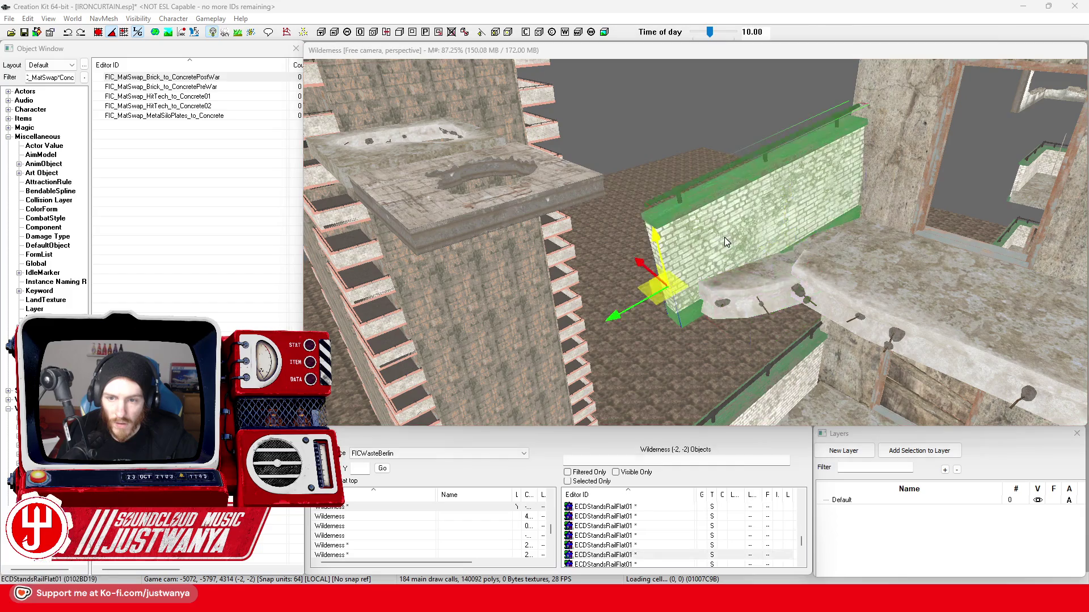
click(605, 437)
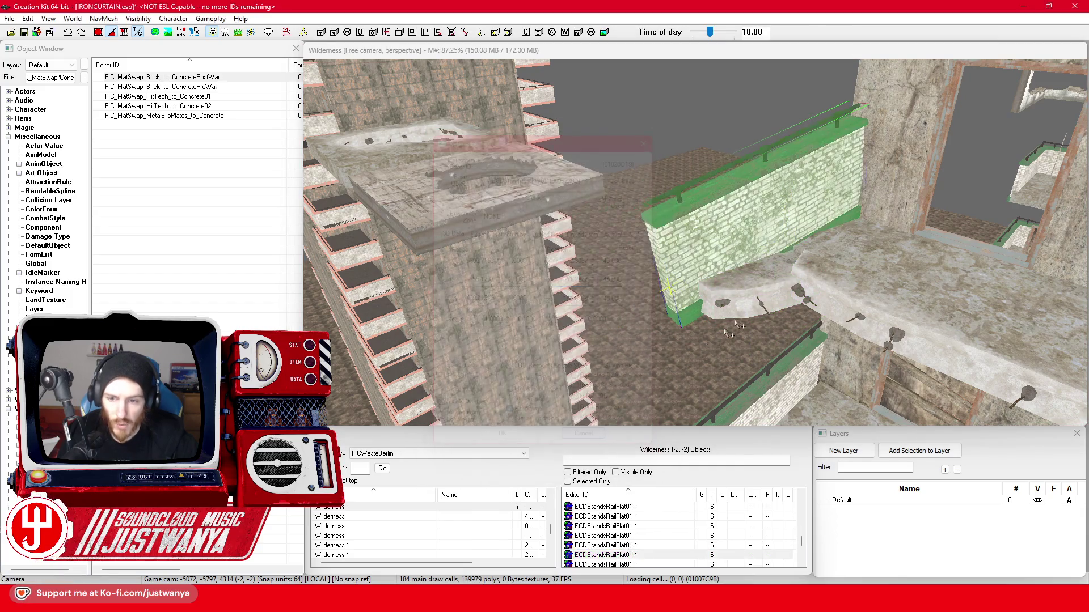
double_click(737, 315)
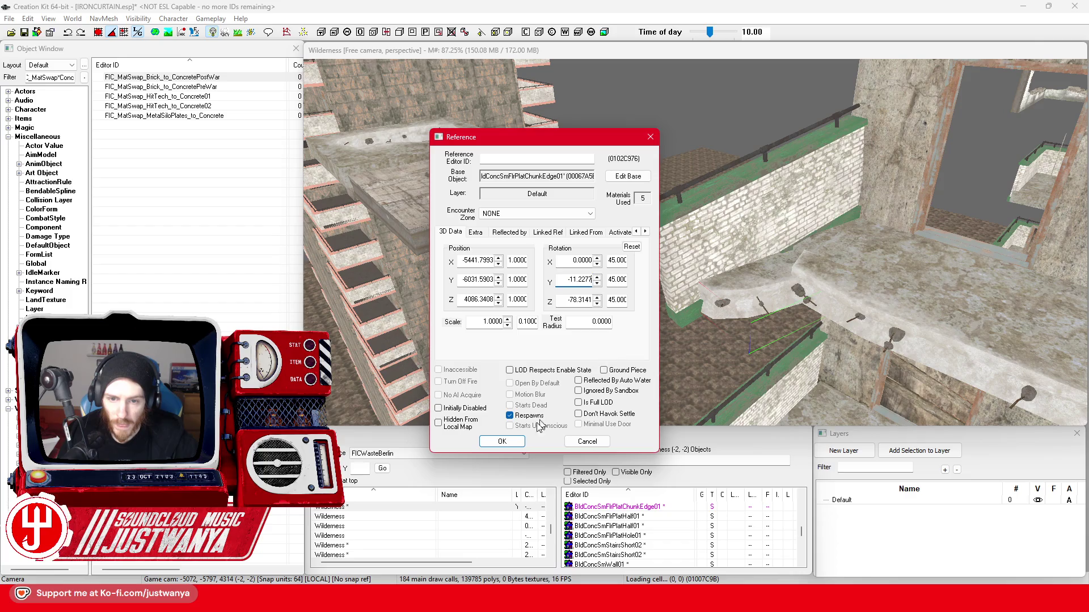
click(502, 441)
Raise the slab to ledge height and shift it right along the ledge.
scroll(817, 285, up, 5)
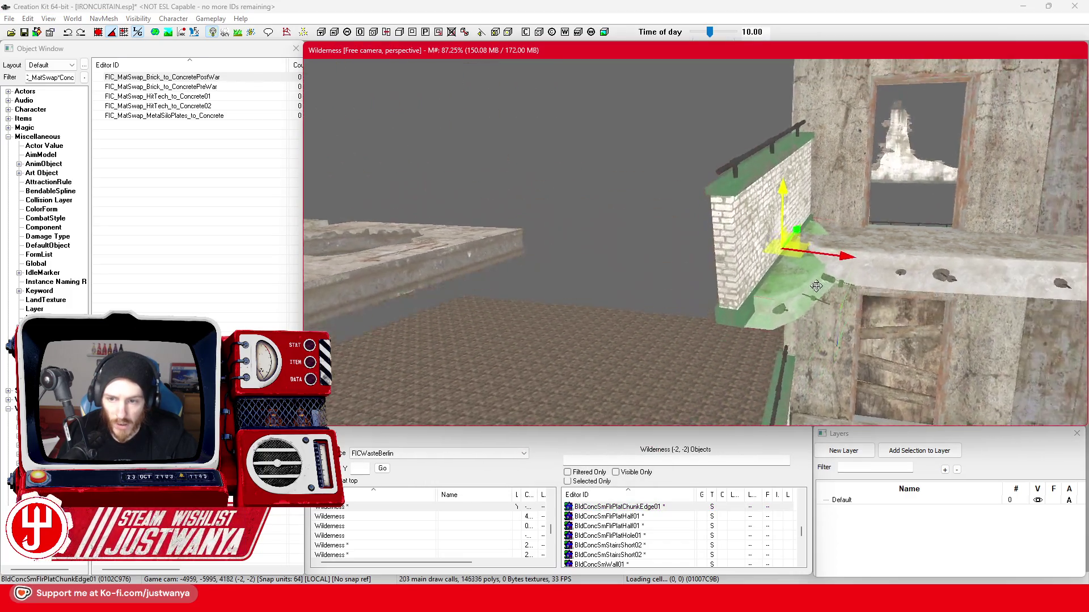
scroll(817, 285, up, 5)
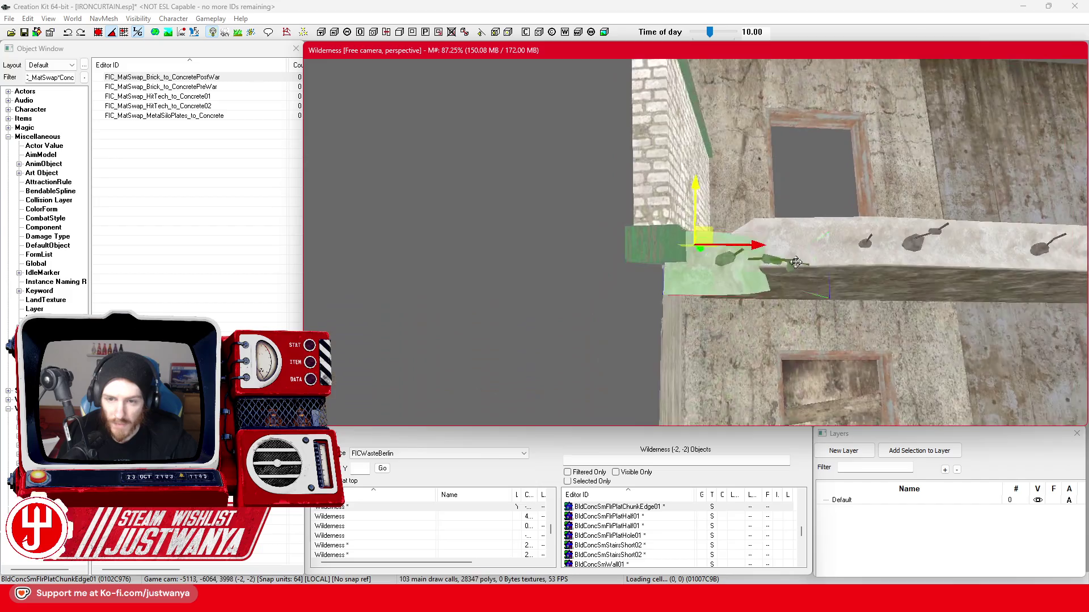
scroll(796, 262, up, 5)
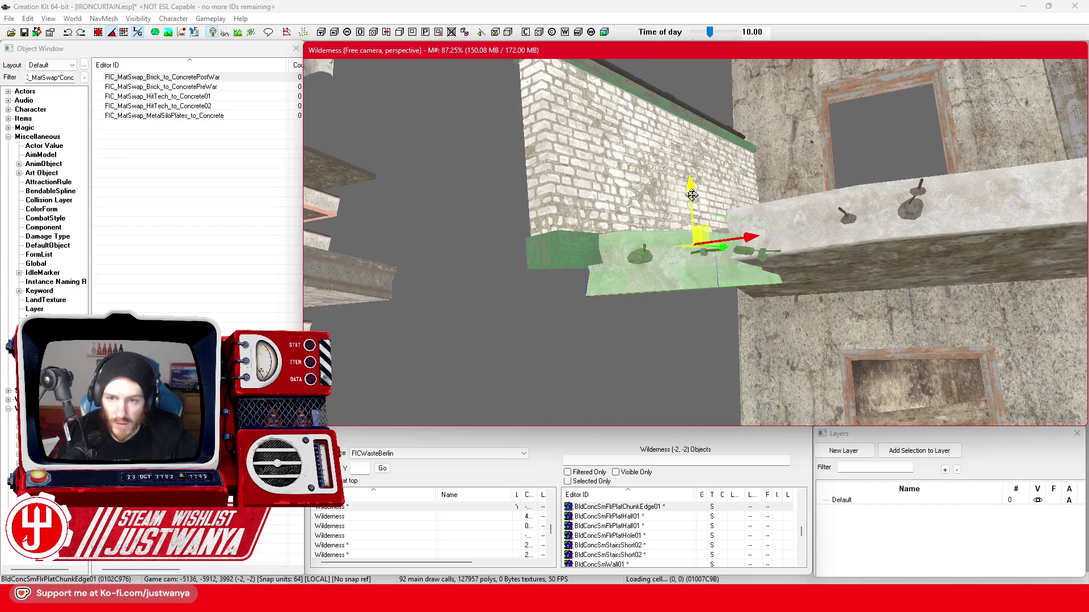
drag(692, 195, 690, 172)
mouse_move(738, 206)
mouse_down()
mouse_move(754, 204)
mouse_move(703, 232)
mouse_up()
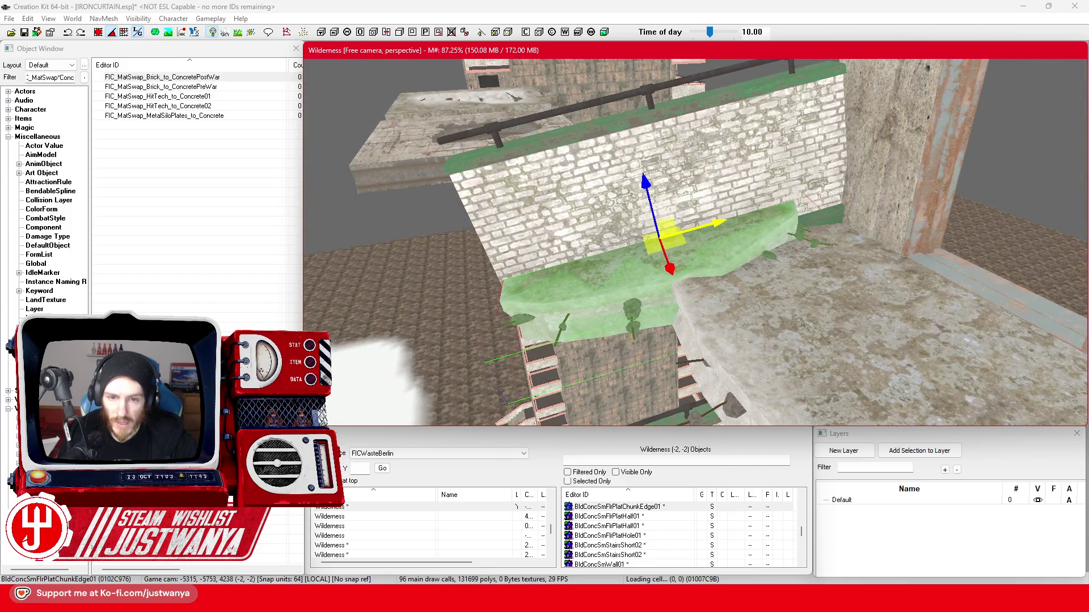
Orbit the view around the slab and railing to bring the large concrete wall into view.
scroll(733, 202, up, 3)
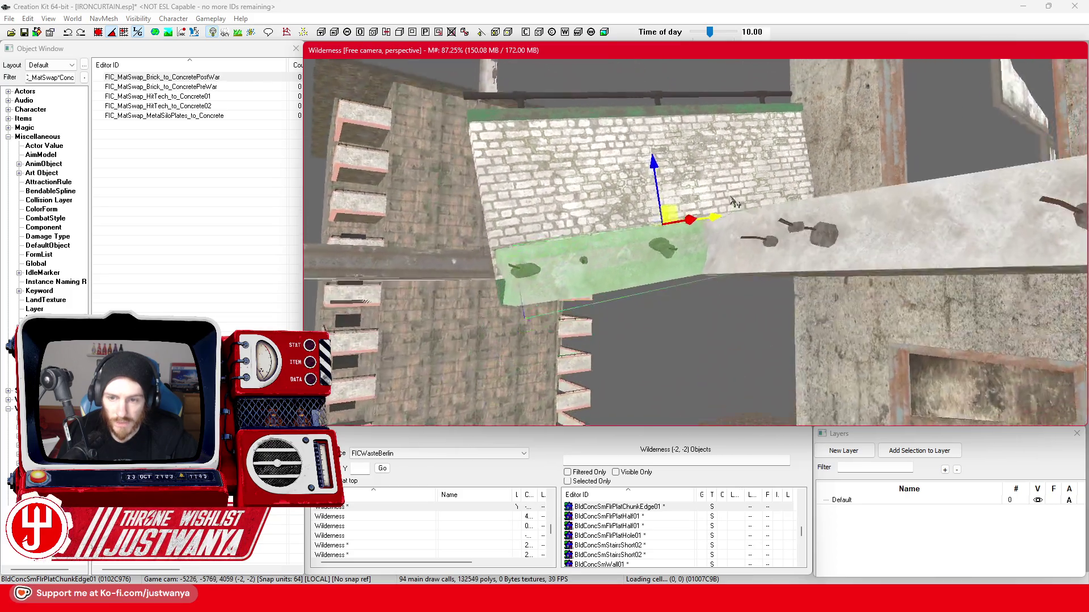
mouse_move(735, 203)
mouse_down()
mouse_move(780, 210)
mouse_move(824, 317)
mouse_move(801, 301)
mouse_up()
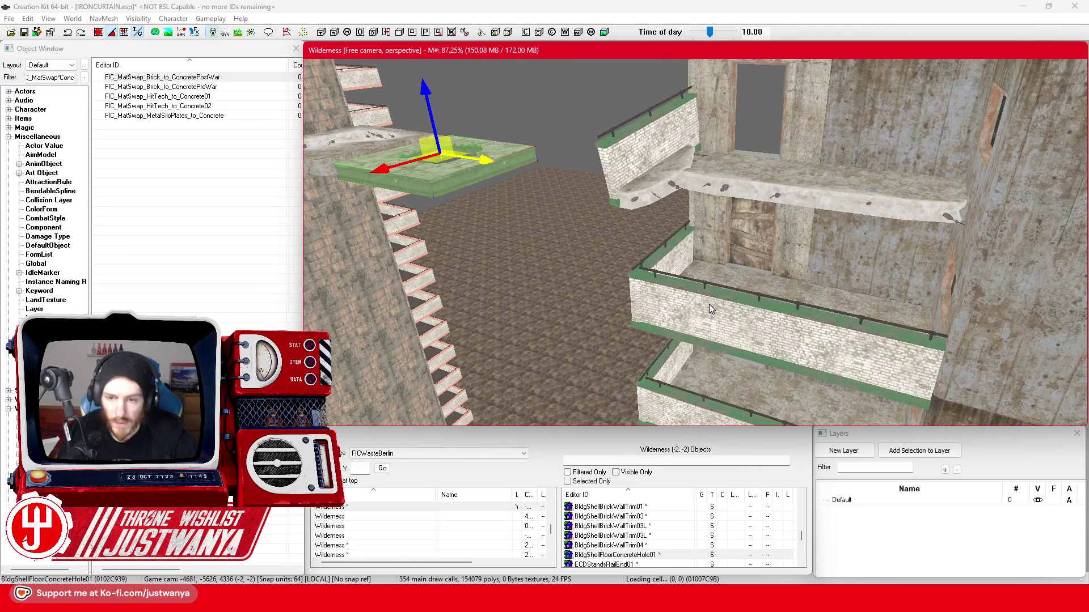
click(711, 309)
drag(711, 309, 788, 350)
drag(745, 321, 766, 199)
Give BldConcBgWall01 the FIC_MatSwap_Brick_to_ConcretePostWar material swap and confirm it.
double_click(766, 201)
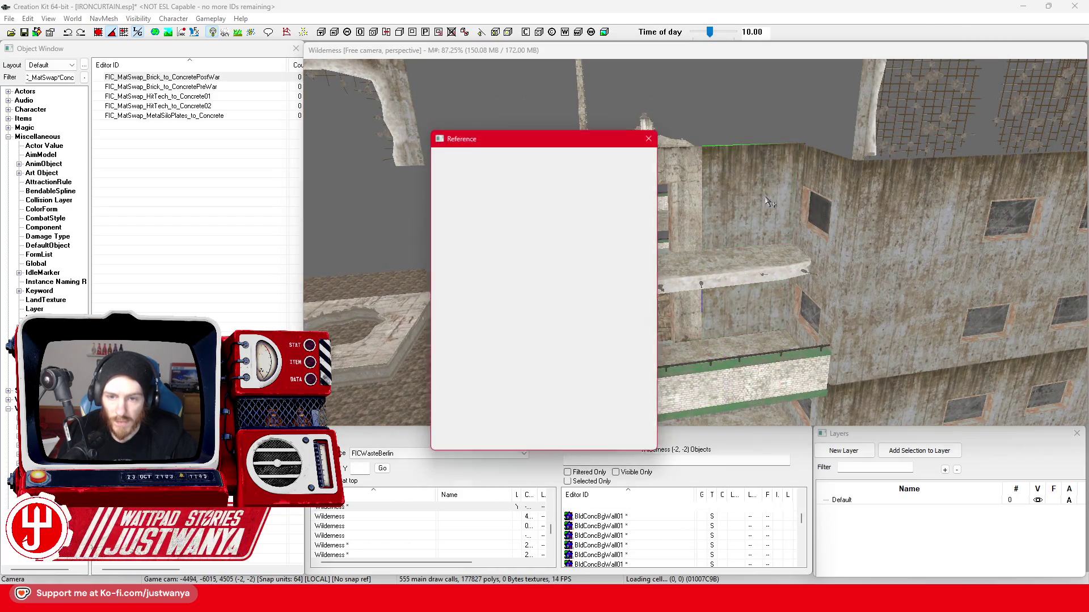
click(475, 233)
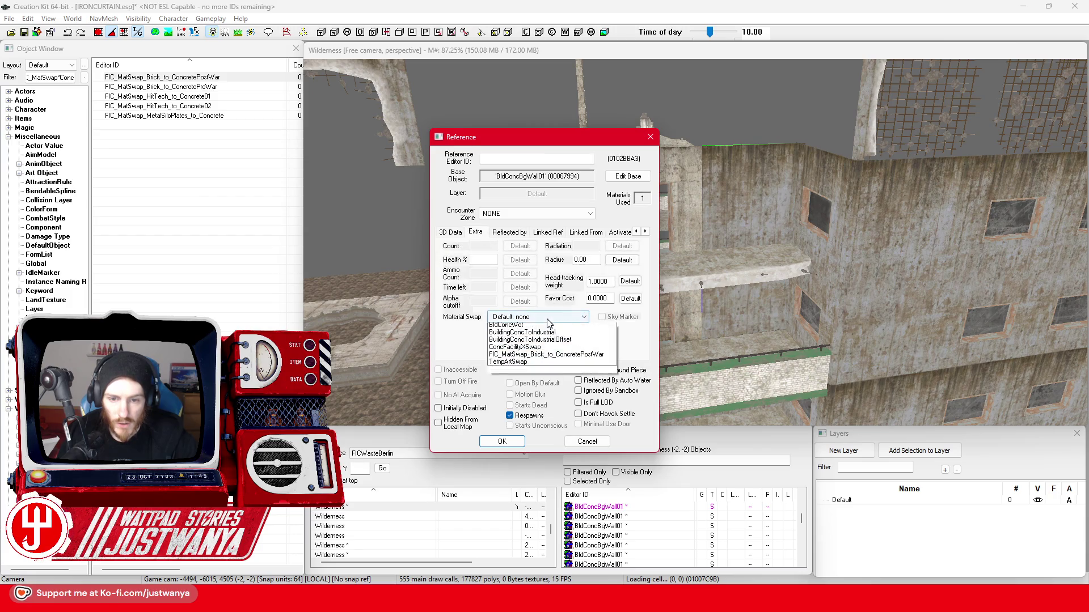
click(556, 401)
click(502, 441)
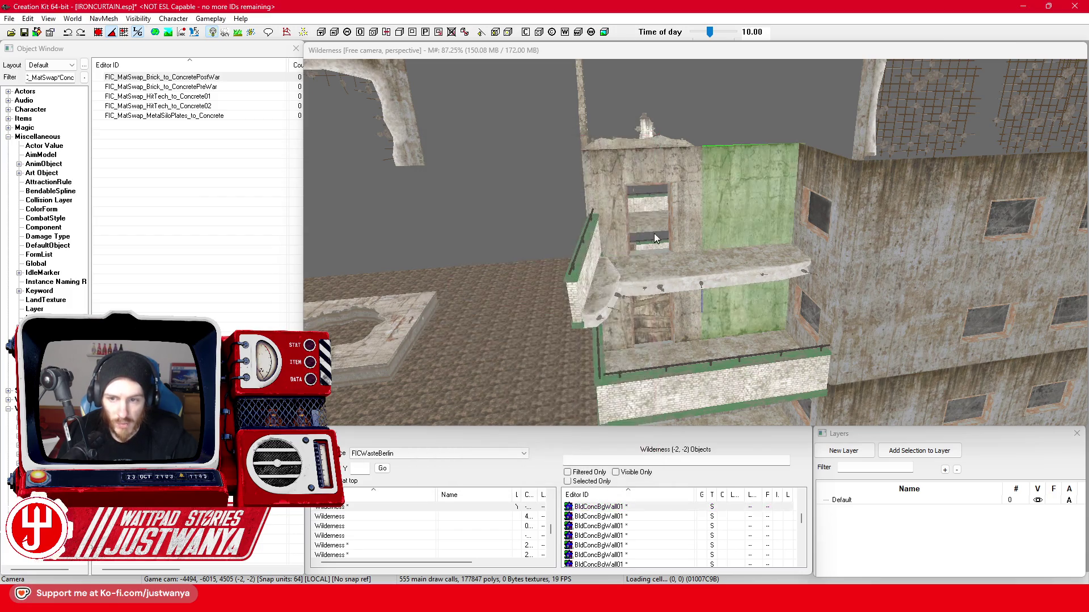
drag(726, 210, 730, 232)
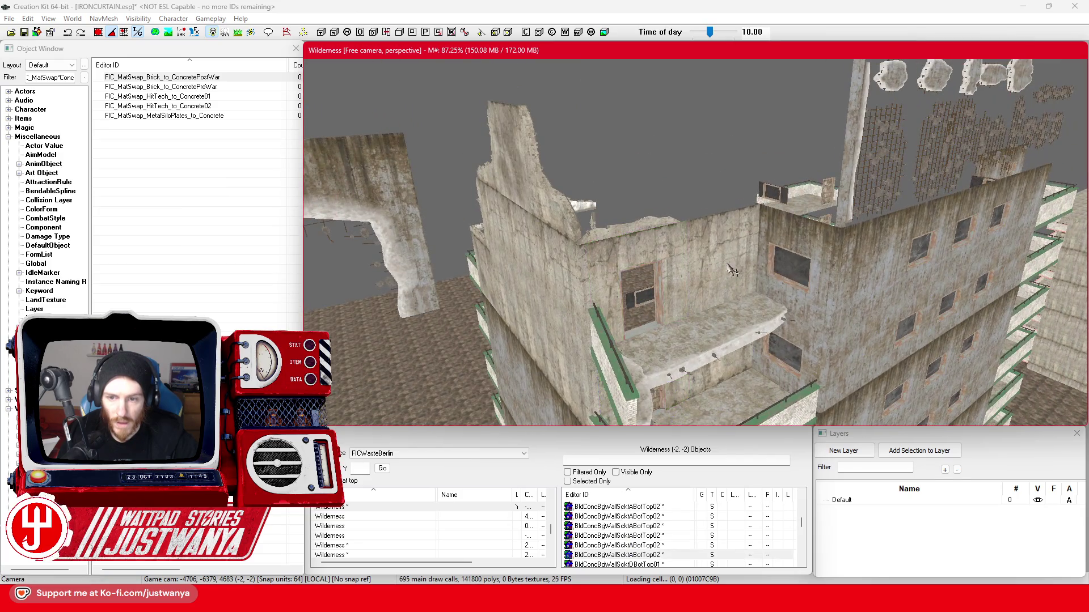
drag(735, 296, 722, 316)
Select the small wall panel, rotate it toward the camera and slide it up-right.
click(623, 159)
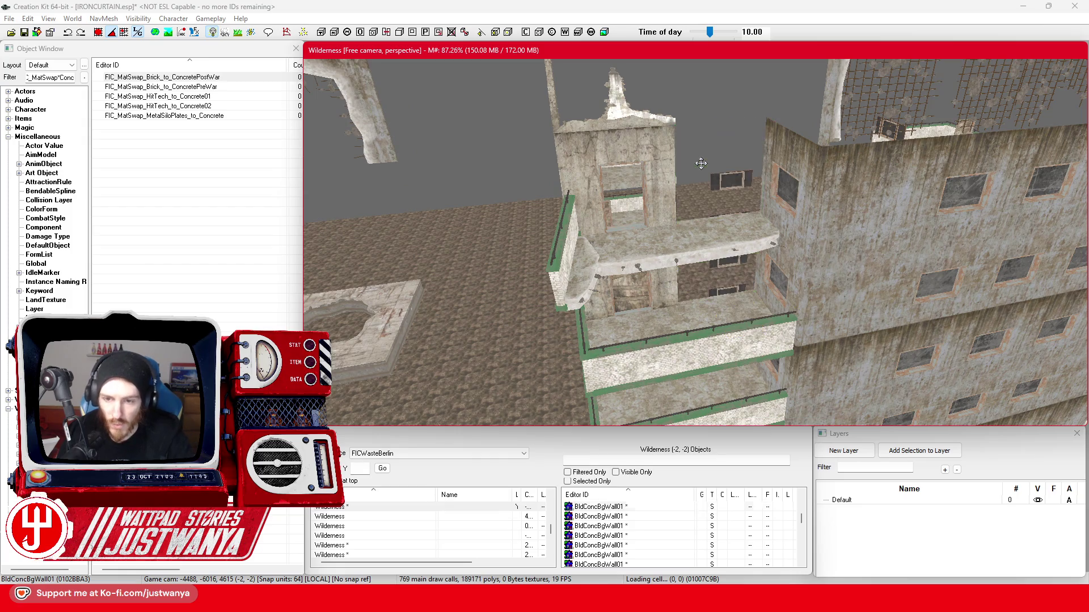
mouse_move(624, 157)
mouse_down()
mouse_move(636, 173)
mouse_move(562, 133)
mouse_up()
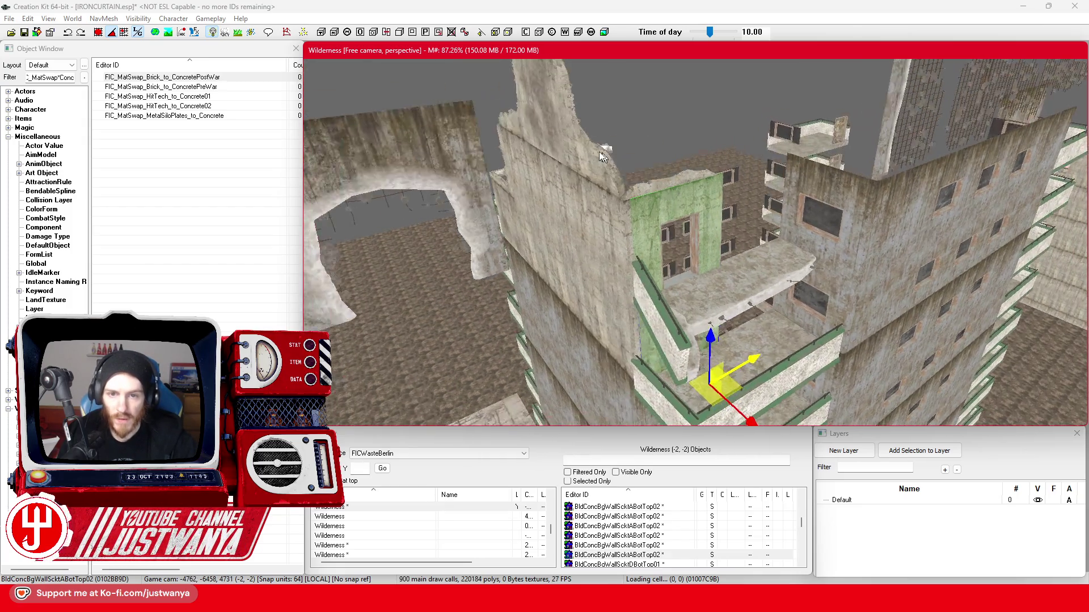
click(553, 126)
click(703, 227)
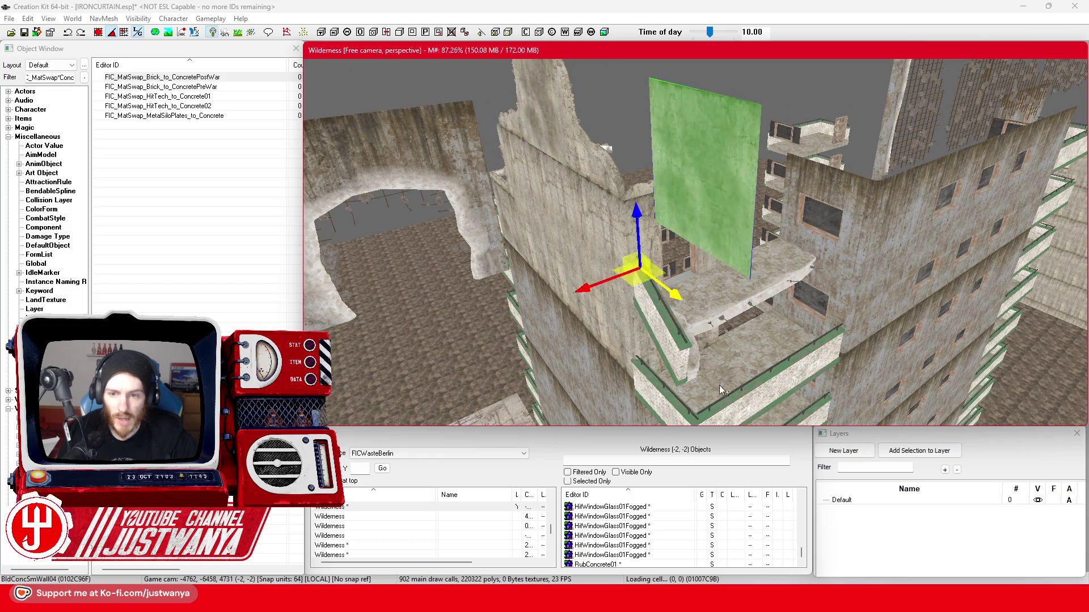
drag(653, 320, 484, 292)
key(e)
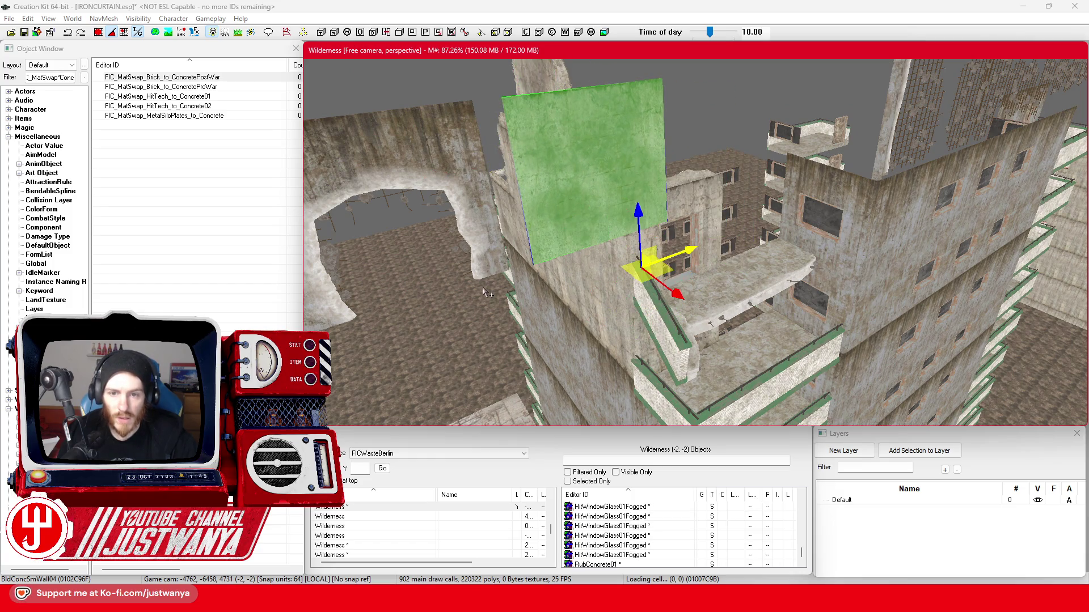
mouse_move(721, 250)
mouse_down()
mouse_move(874, 187)
mouse_move(805, 198)
mouse_move(747, 191)
mouse_move(739, 111)
mouse_move(730, 363)
mouse_up()
click(99, 32)
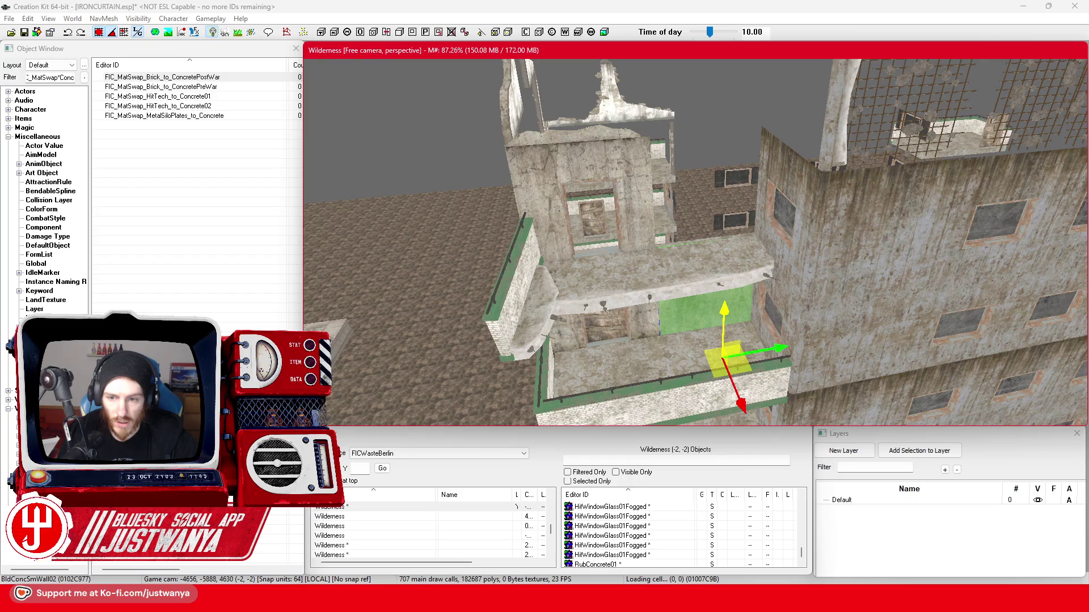
Carry the wall piece to the ruin's centre, rotate it 90° flat and drop it into the floor gap.
scroll(720, 300, up, 3)
scroll(720, 299, up, 4)
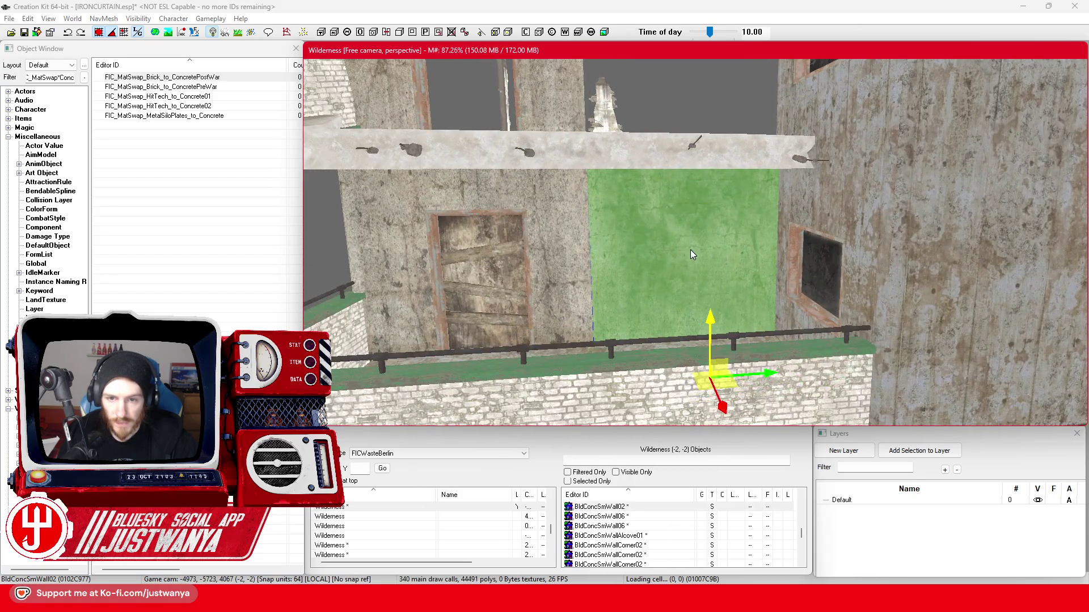
drag(691, 253, 698, 298)
scroll(703, 323, down, 3)
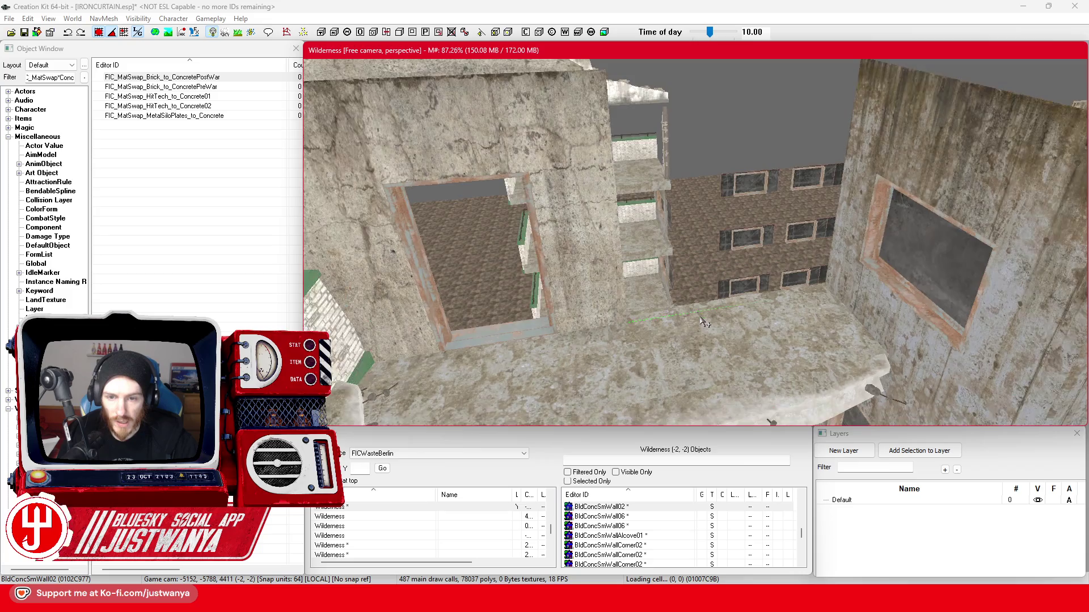
mouse_move(405, 144)
mouse_down()
mouse_move(418, 120)
mouse_move(697, 83)
mouse_move(692, 156)
mouse_up()
key(e)
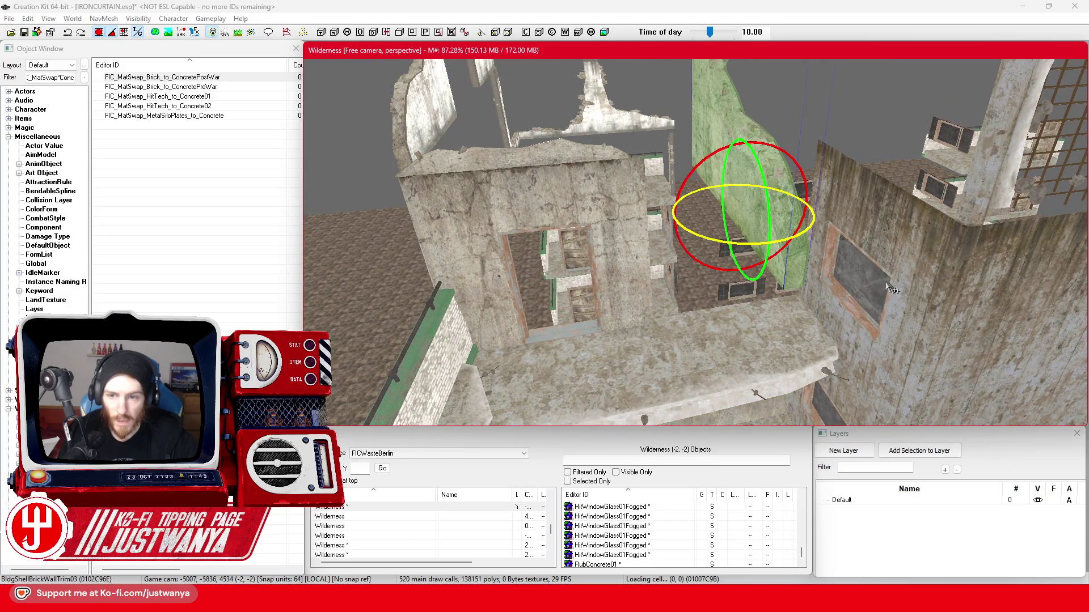
mouse_move(744, 247)
mouse_down()
mouse_move(731, 141)
mouse_move(688, 138)
mouse_move(705, 114)
mouse_move(692, 146)
mouse_move(792, 111)
mouse_up()
key(f)
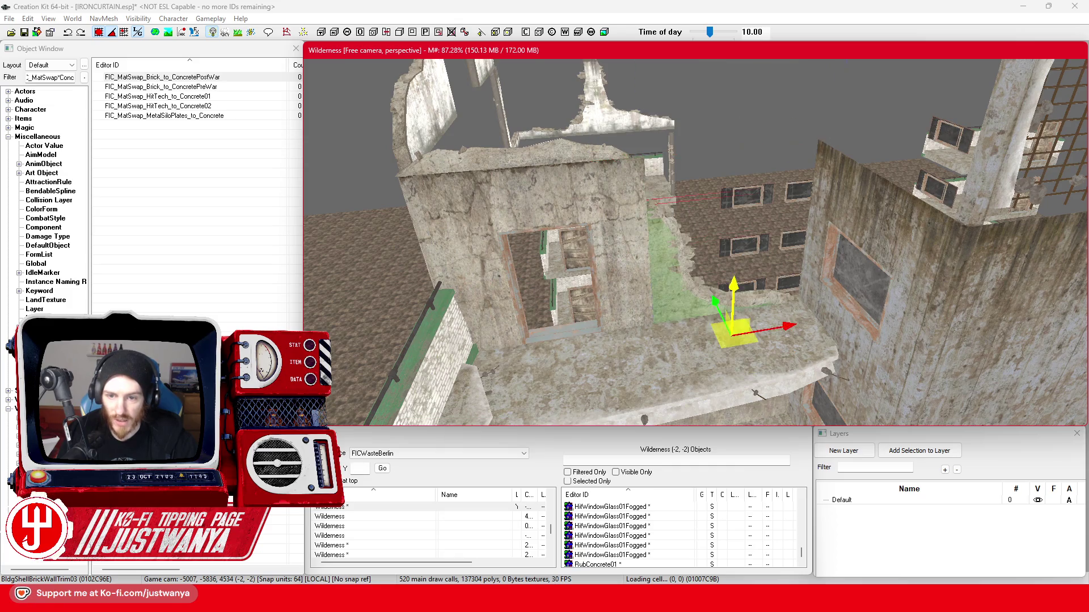
click(667, 358)
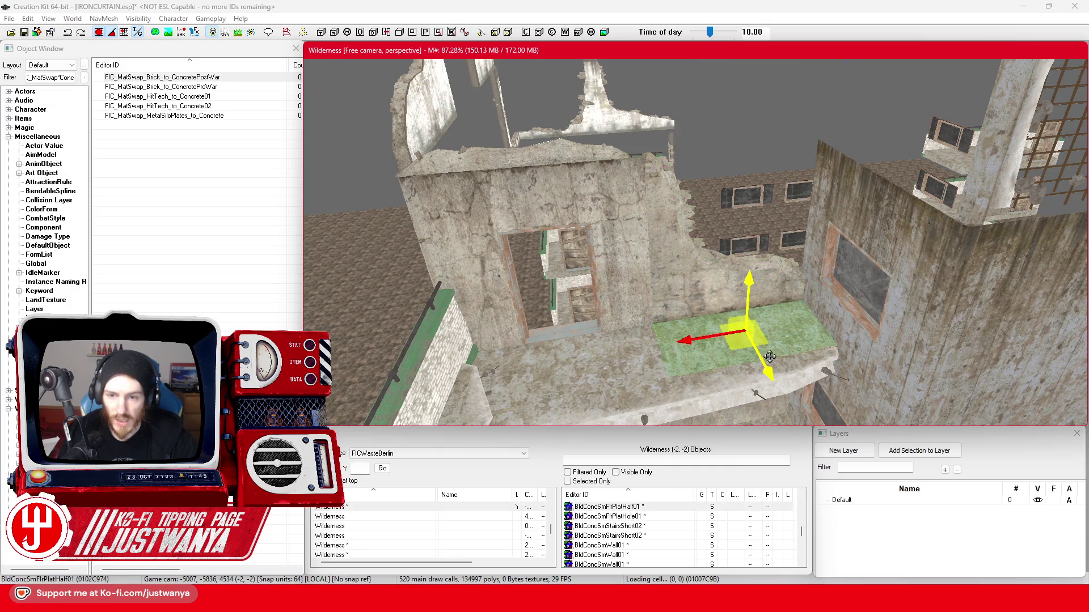
Hide the walls blocking the window, including BldConcBgWallSckDBotTop01, to expose the small concrete wall.
key(shift)
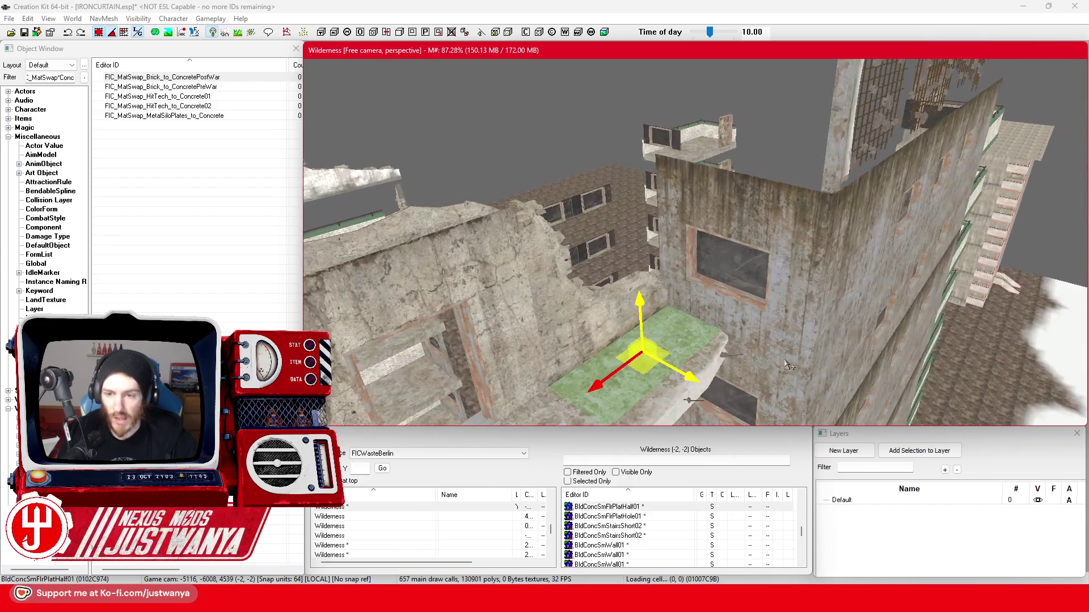
click(750, 290)
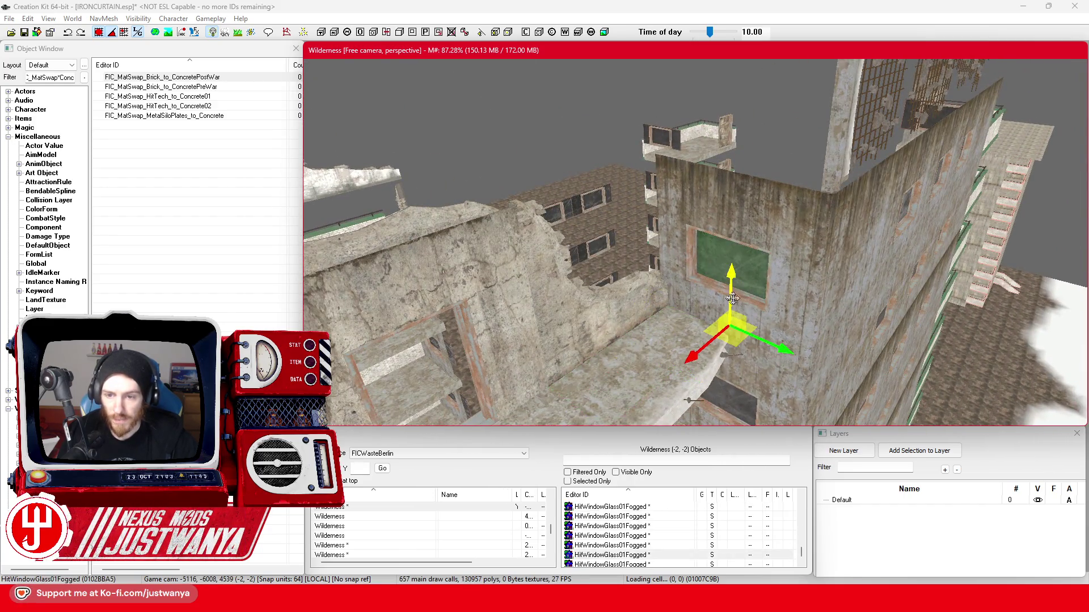
click(730, 213)
key(shift)
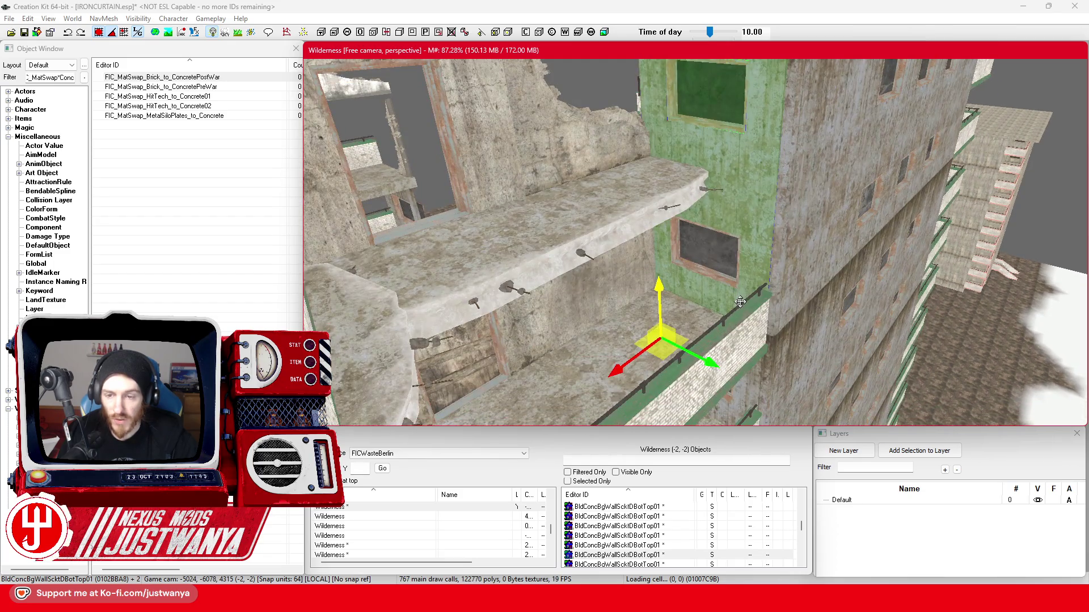
key(1)
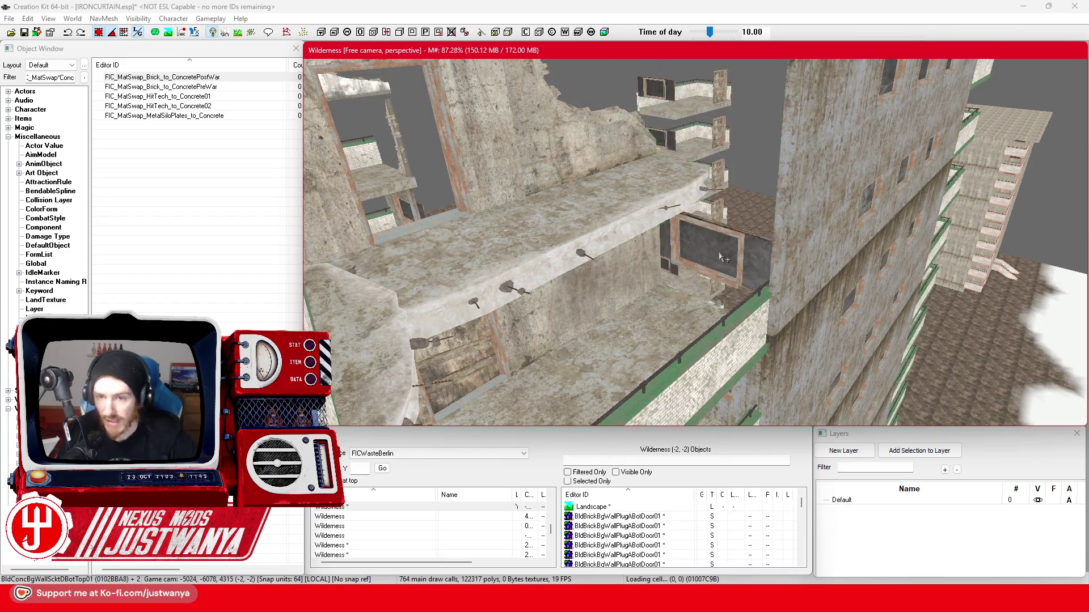
click(709, 253)
key(shift)
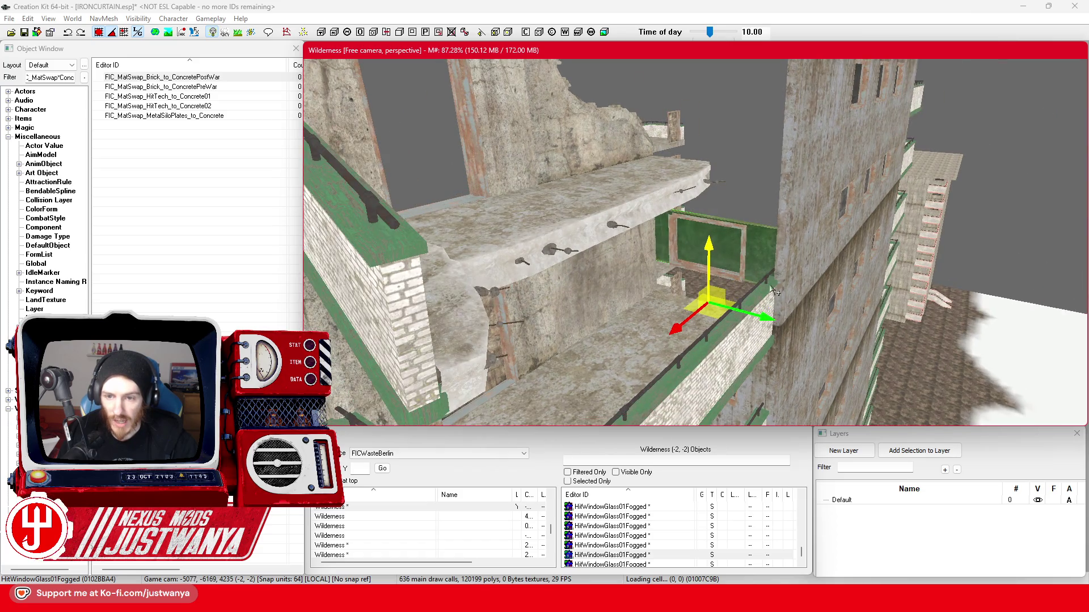
key(shift)
click(604, 258)
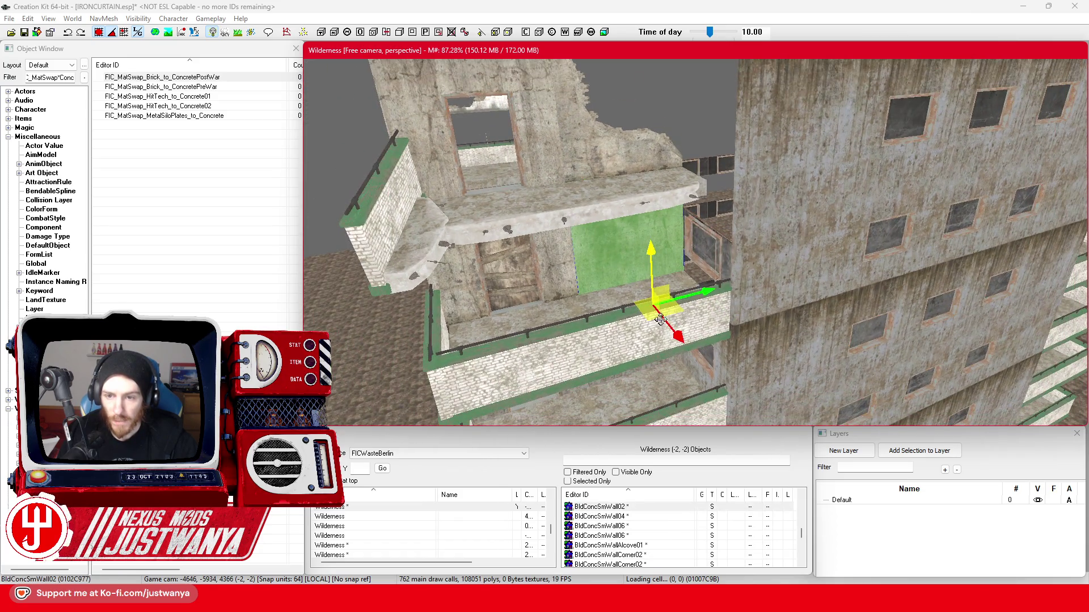
key(1)
click(675, 227)
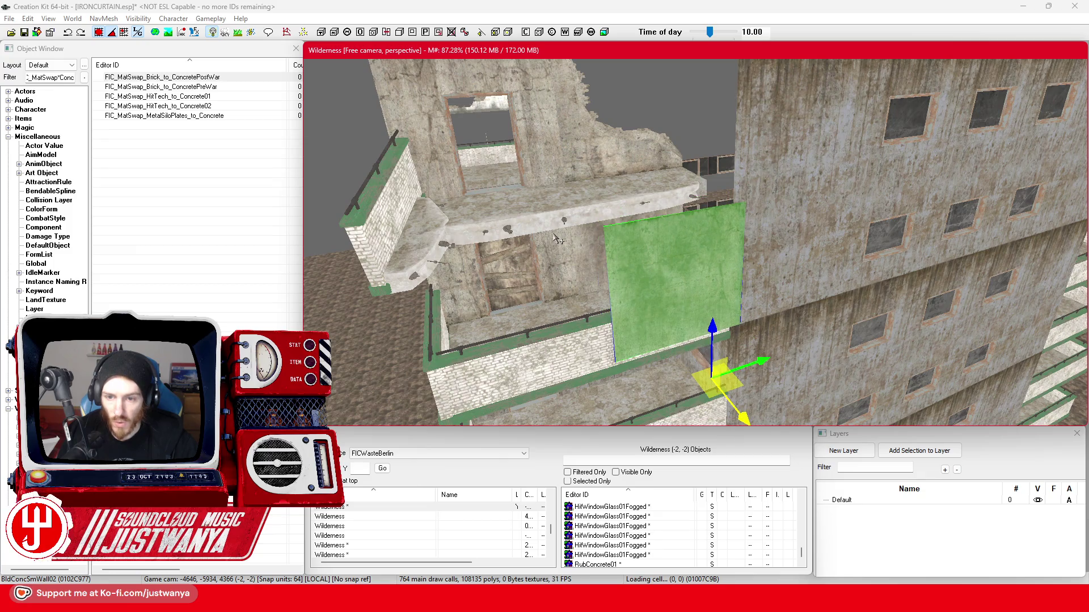
Cycle the small concrete wall through holed variants until it becomes a rebar pillar.
key(1)
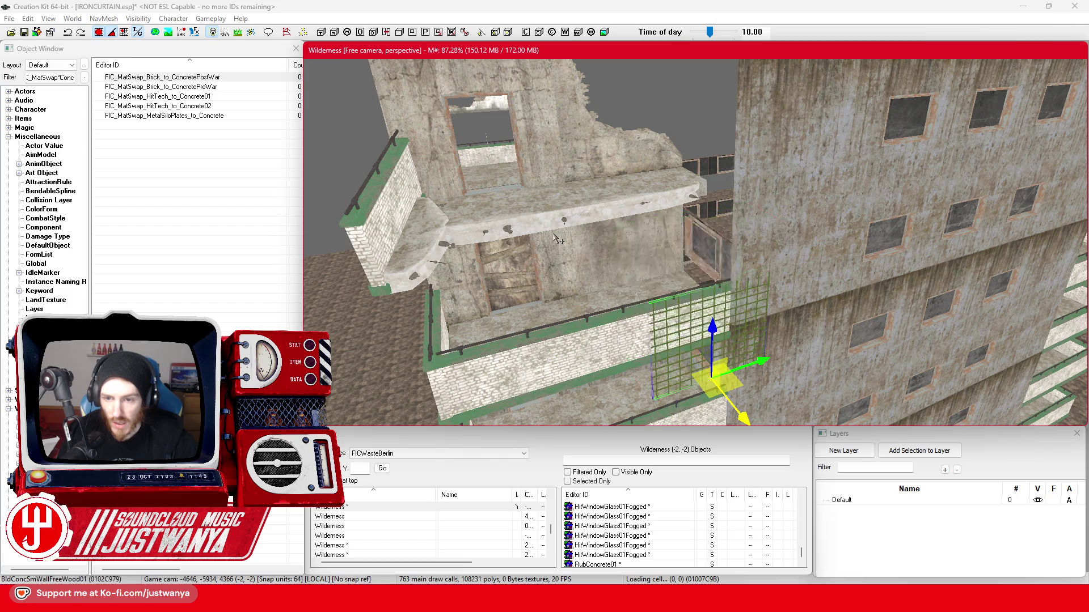
key(ctrl+z)
key(ctrl+z)
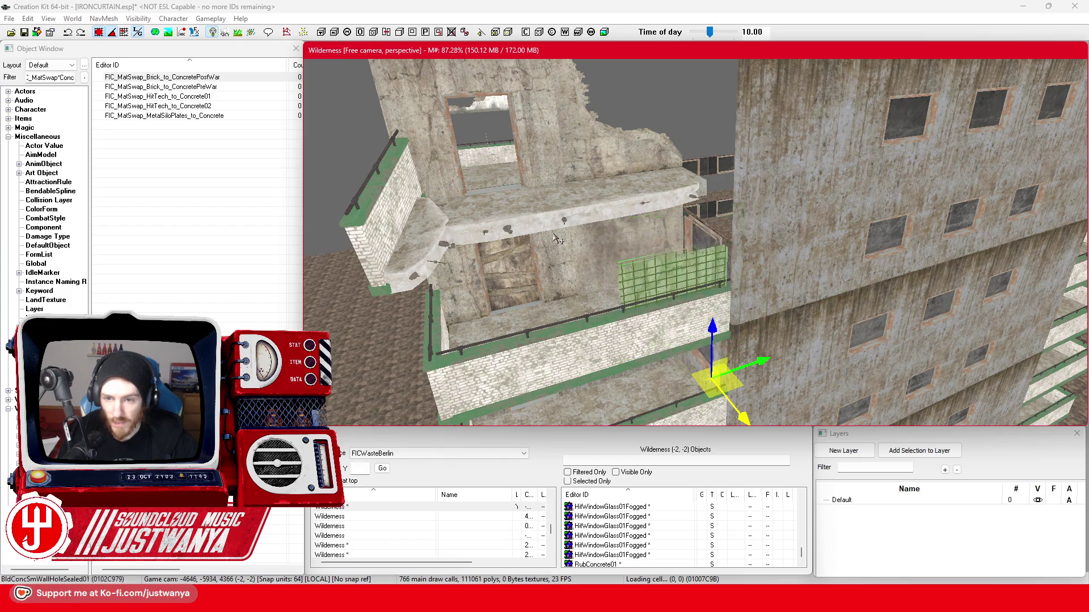
key(ctrl+z)
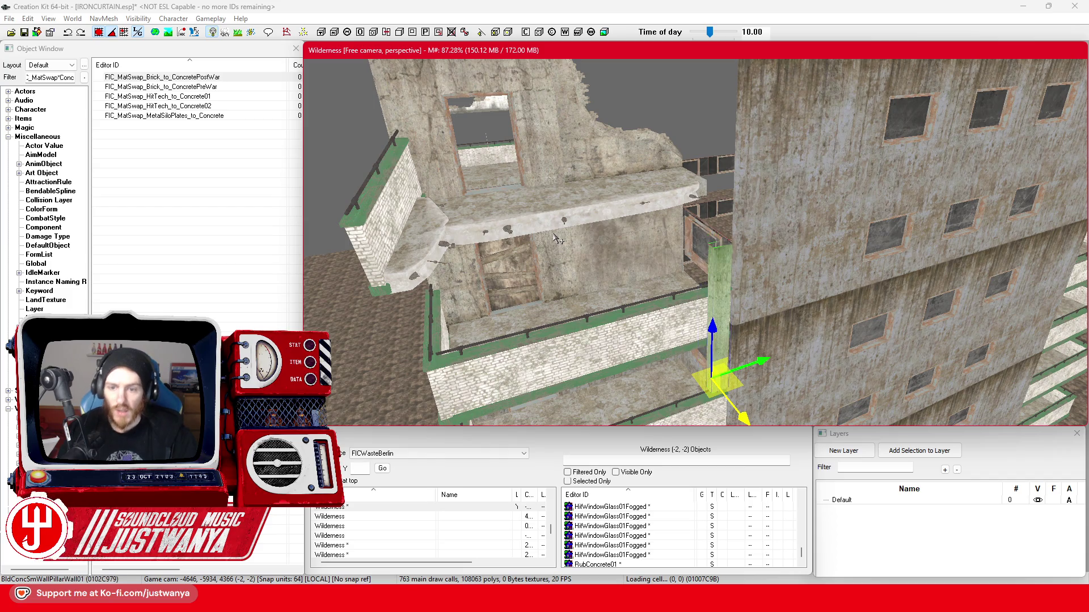
key(ctrl+z)
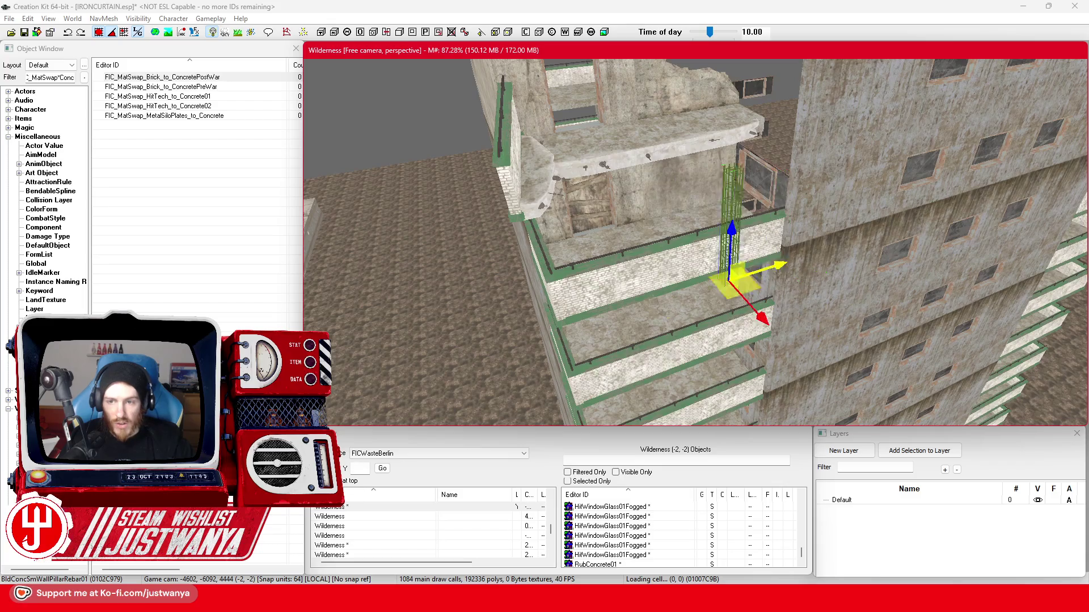
Move the pillar left, swap it to window-socket BldConcSmWallScktD01 and place it beside the railing.
drag(815, 282, 562, 272)
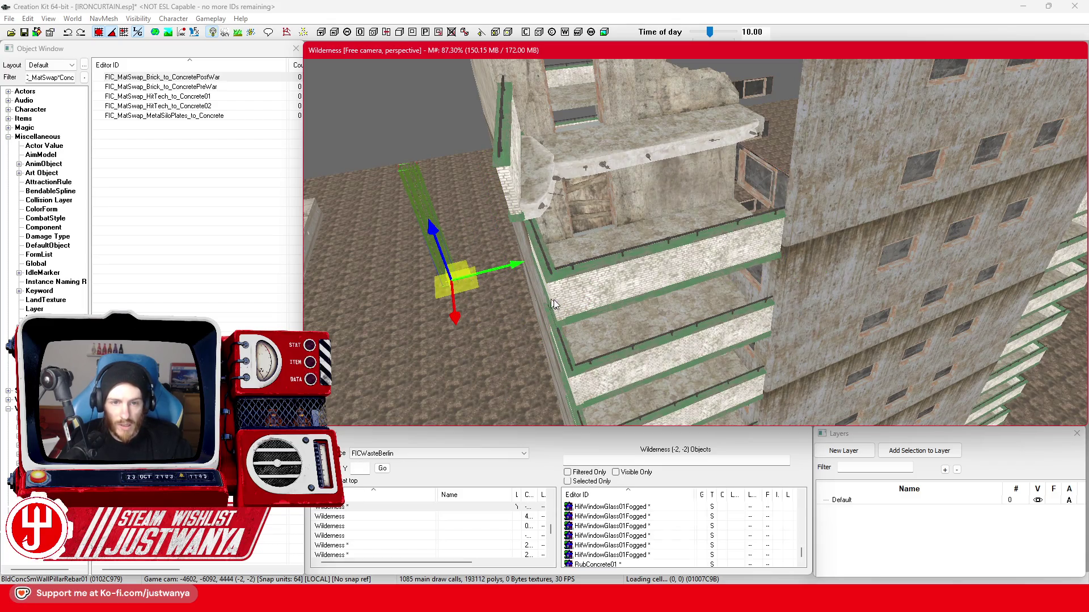
click(714, 193)
drag(853, 257, 636, 255)
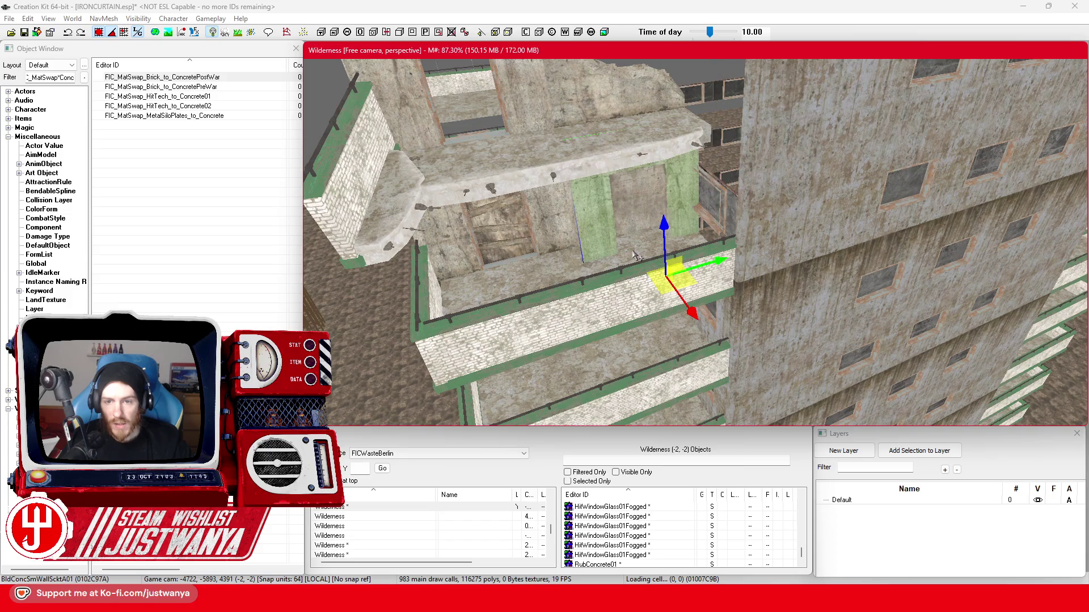
mouse_move(641, 258)
mouse_down()
mouse_move(669, 250)
mouse_move(652, 272)
mouse_move(681, 326)
mouse_move(891, 377)
mouse_up()
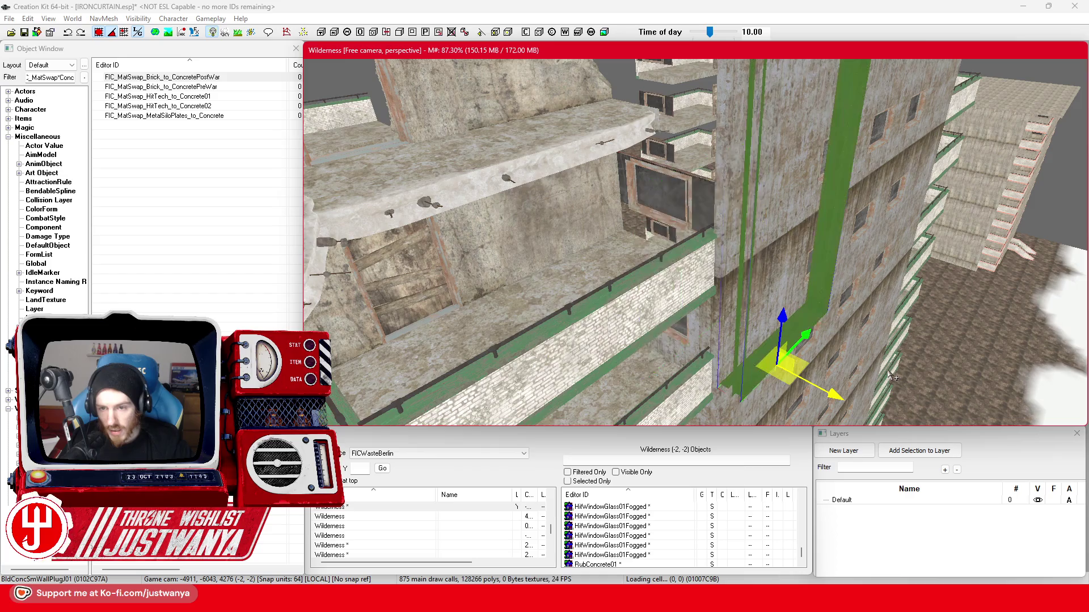
key(bracketright)
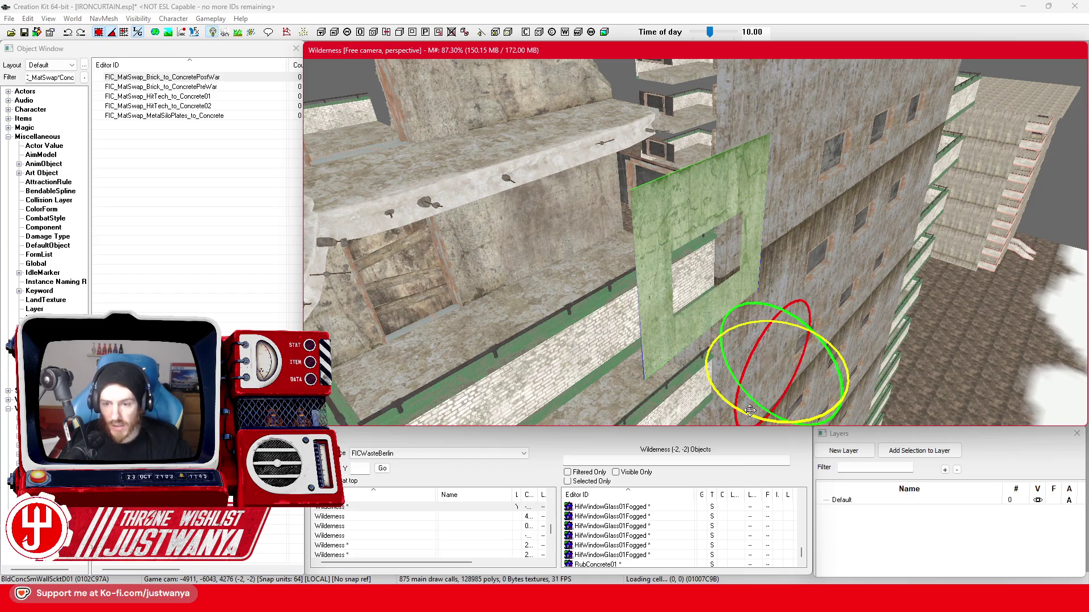
drag(808, 401, 702, 196)
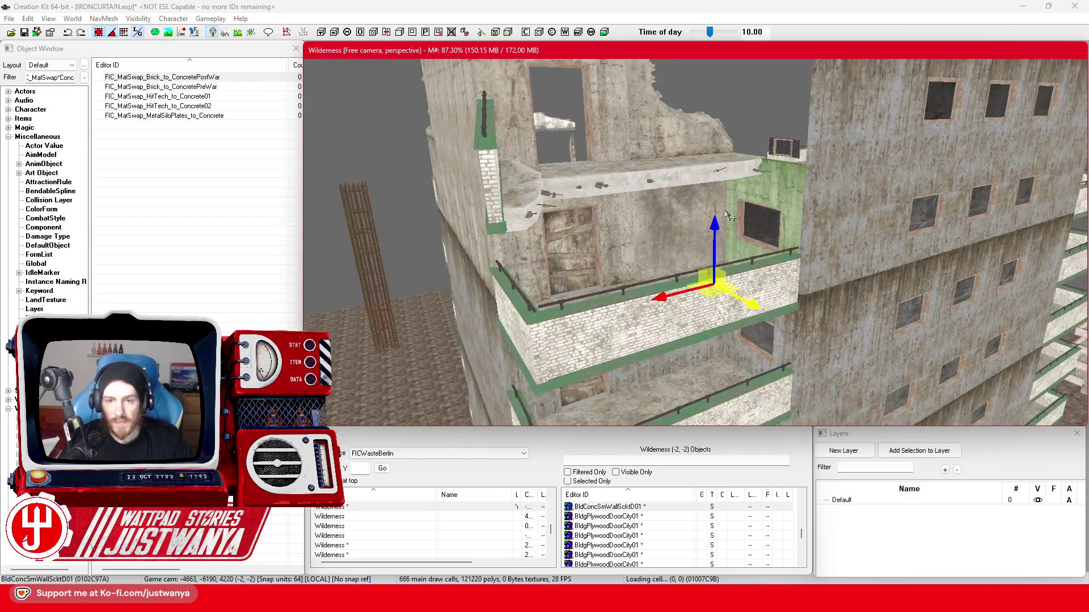
Swap a vertical brick wall trim for the horizontal BldgShellBrickWallFlatEdgeDouble01 piece.
click(705, 245)
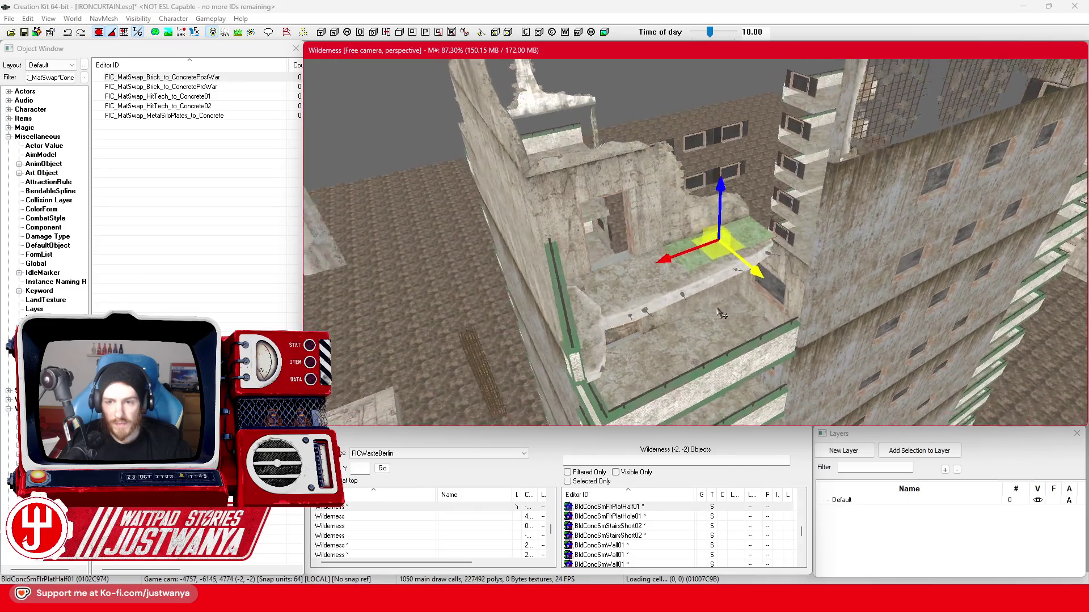
click(680, 255)
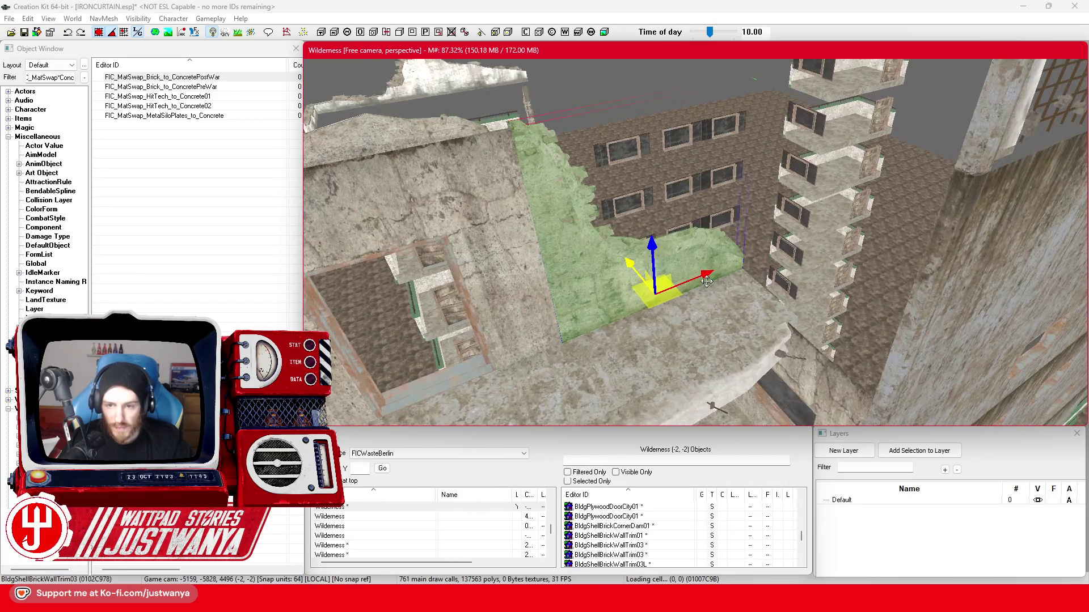
click(709, 267)
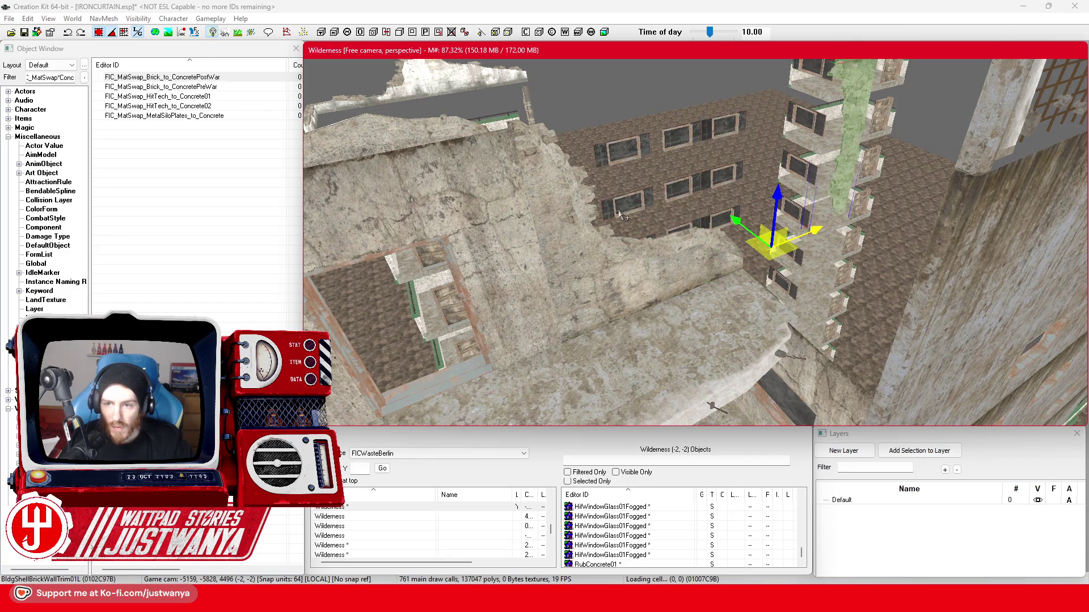
key(ctrl+z)
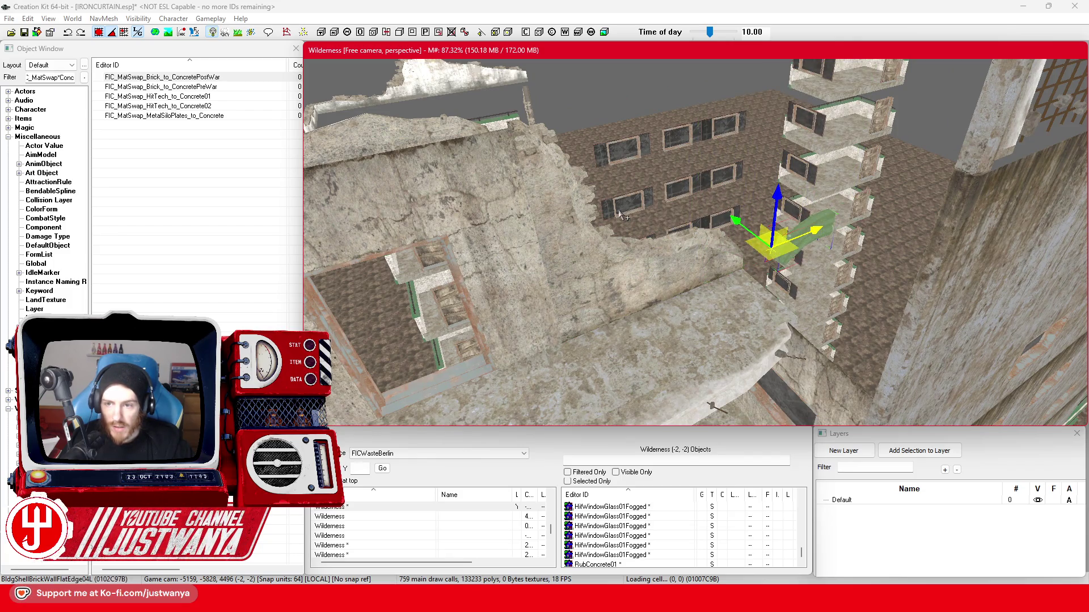
Select the concrete wall corner, extra wall pieces and the upper-left window glass together.
mouse_move(621, 215)
mouse_down()
mouse_move(569, 234)
mouse_move(799, 285)
mouse_up()
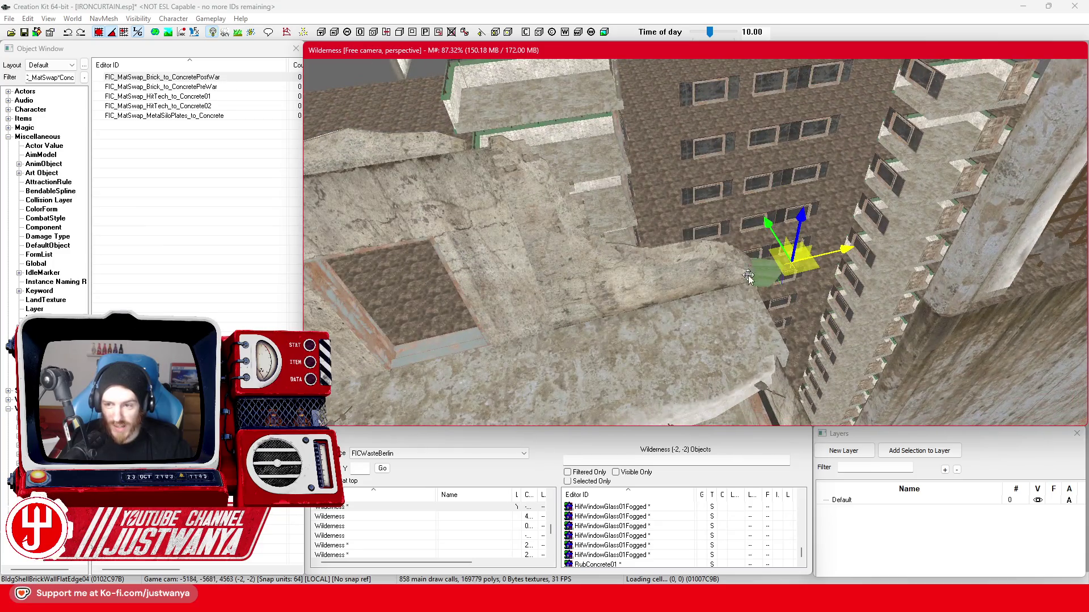
scroll(749, 277, up, 2)
drag(787, 323, 612, 198)
ctrl+click(613, 193)
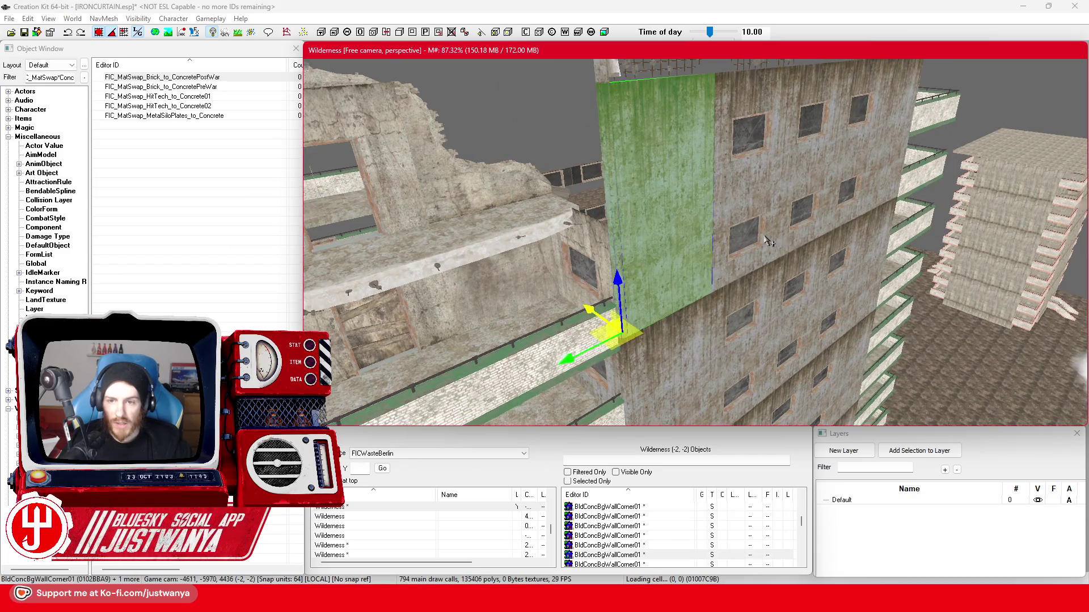
scroll(724, 243, up, 3)
ctrl+click(675, 223)
ctrl+click(773, 169)
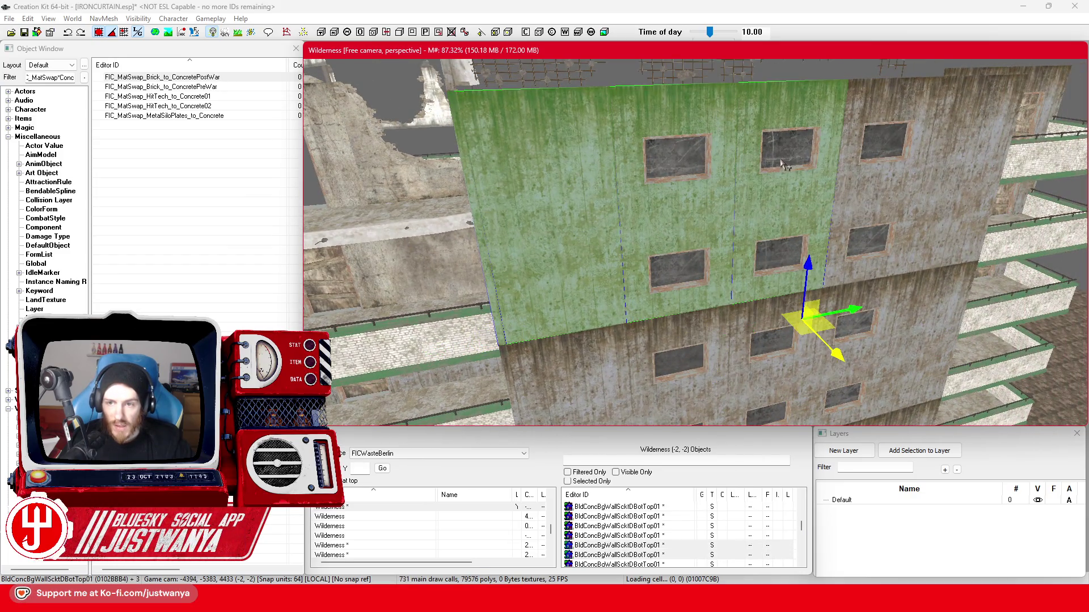
ctrl+click(678, 162)
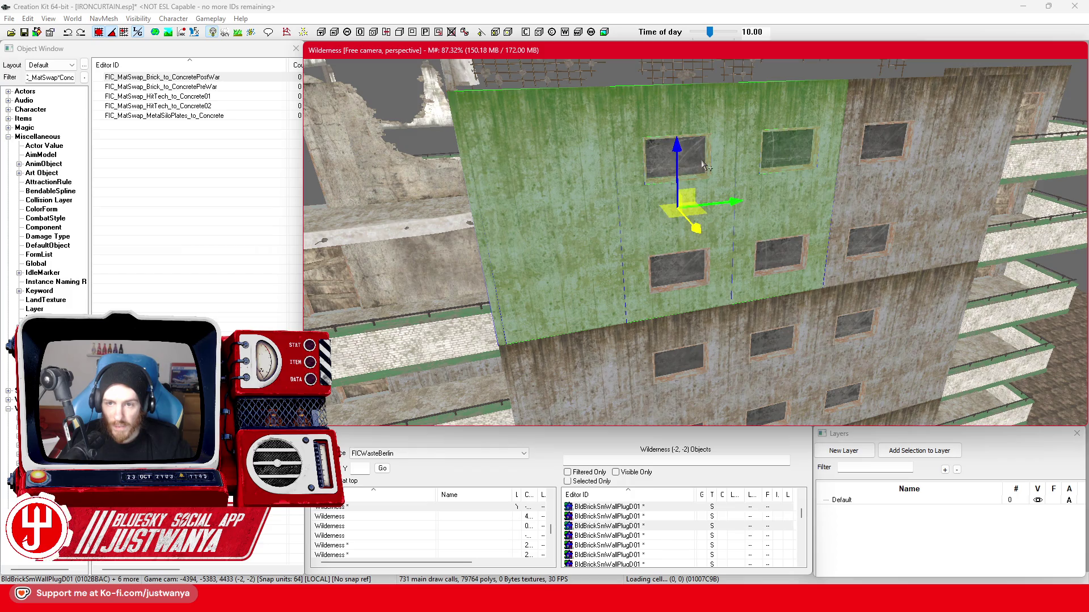
Select the wall plug, window, broken floor slab, rebar pillar and half floor plate in turn.
ctrl+click(660, 296)
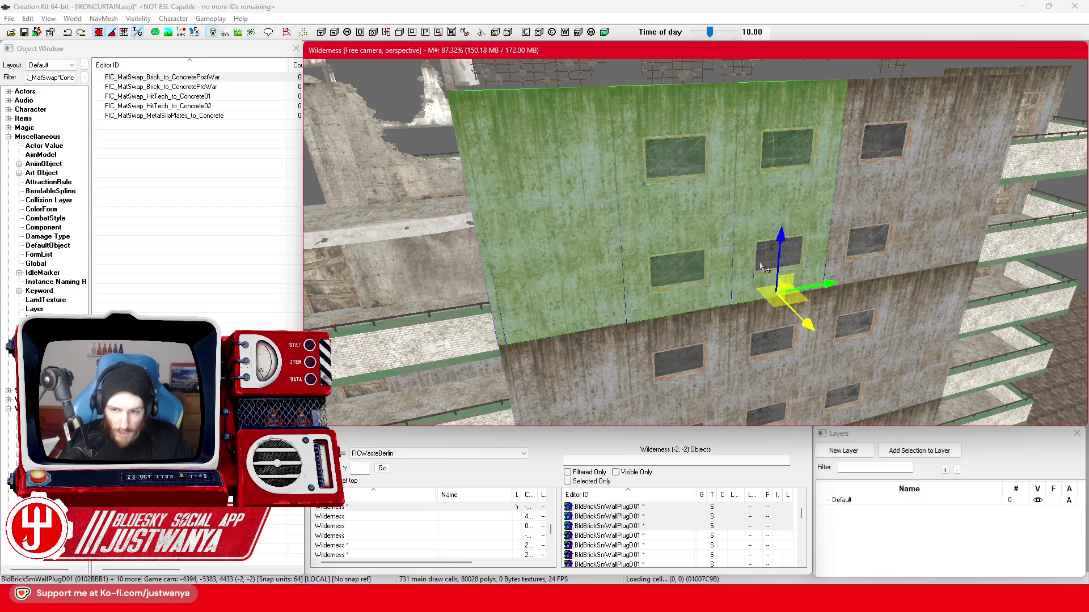
ctrl+click(769, 264)
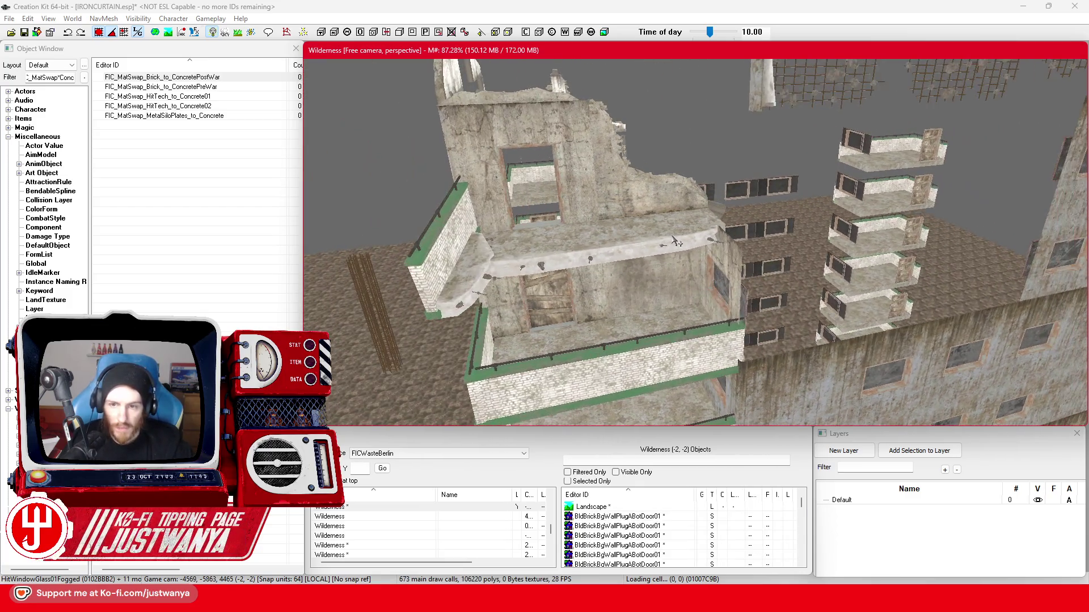
click(666, 262)
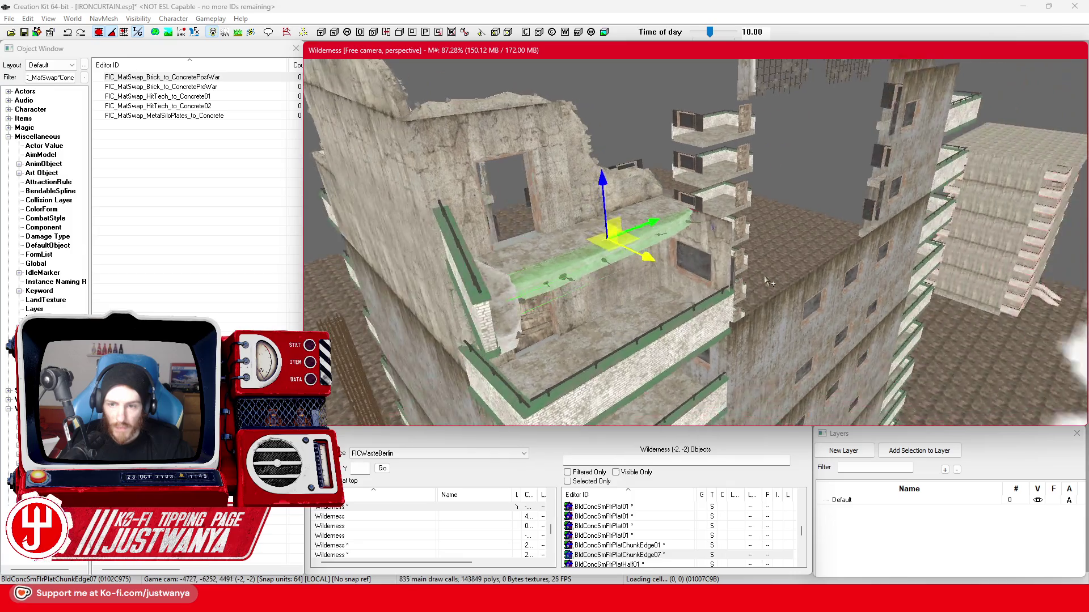
drag(760, 284, 503, 321)
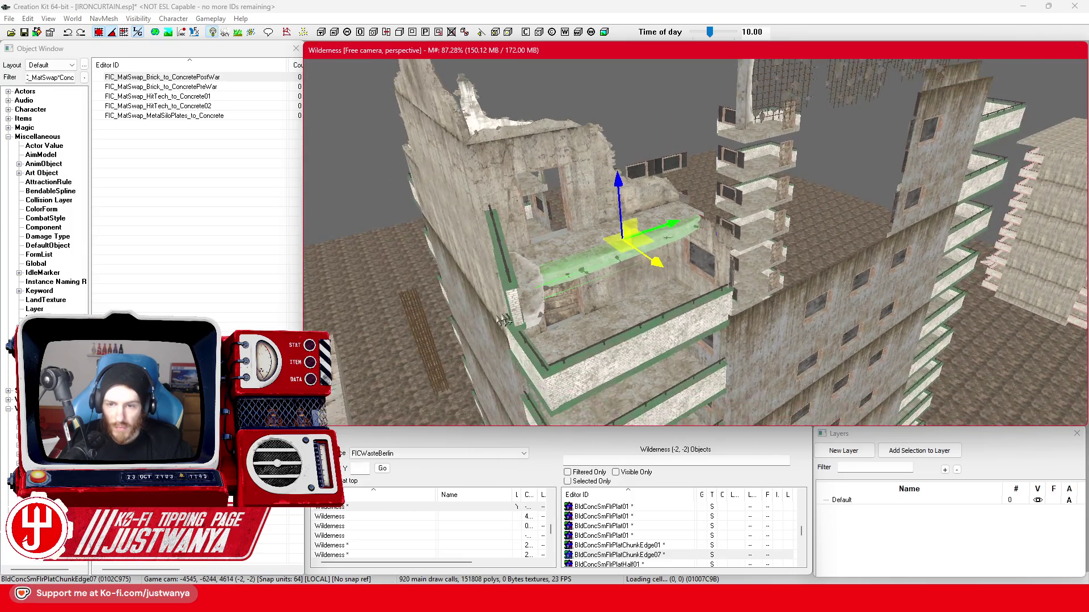
click(424, 340)
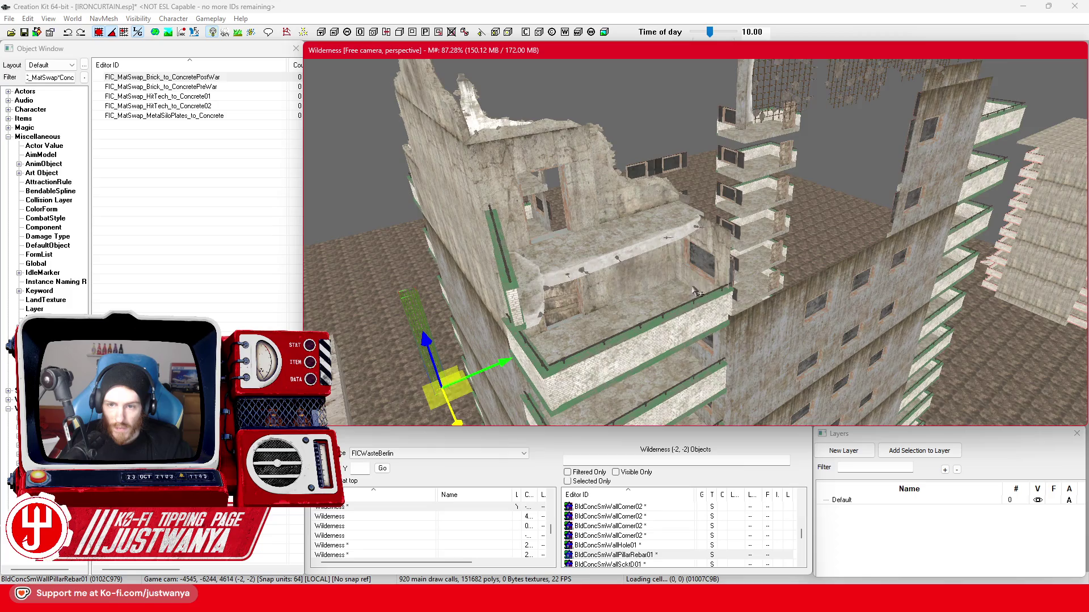
click(669, 284)
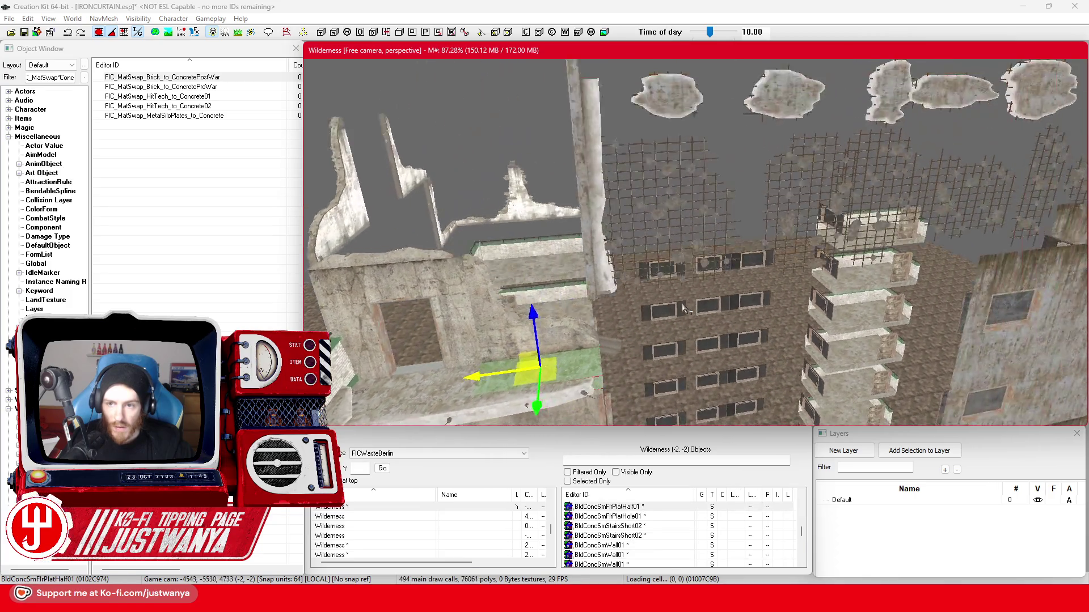
scroll(685, 309, down, 10)
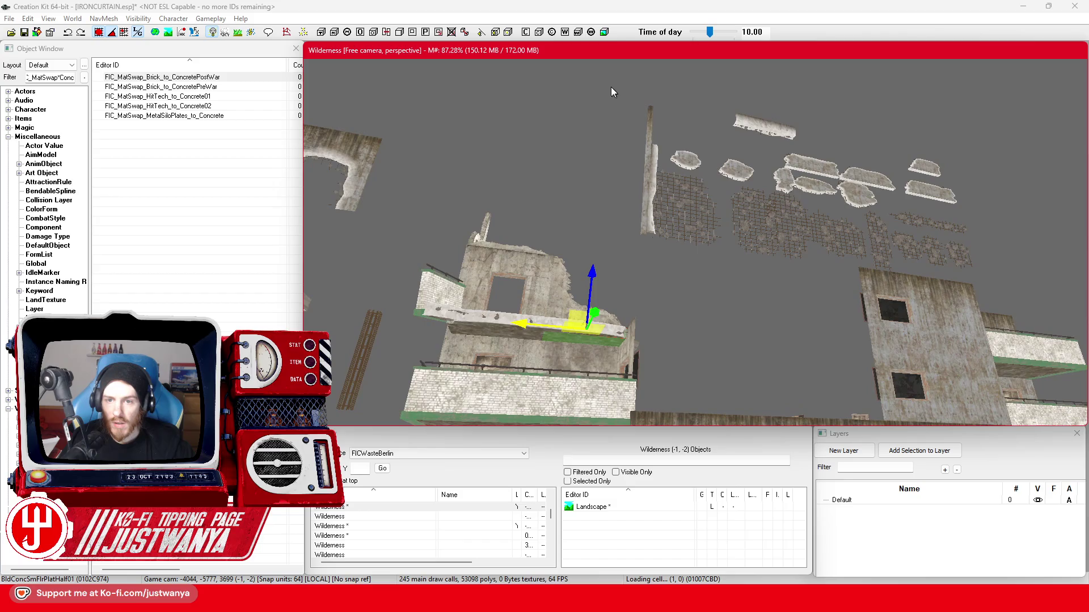
Box-select the floating debris cluster and raise it higher along Z.
drag(893, 224, 995, 251)
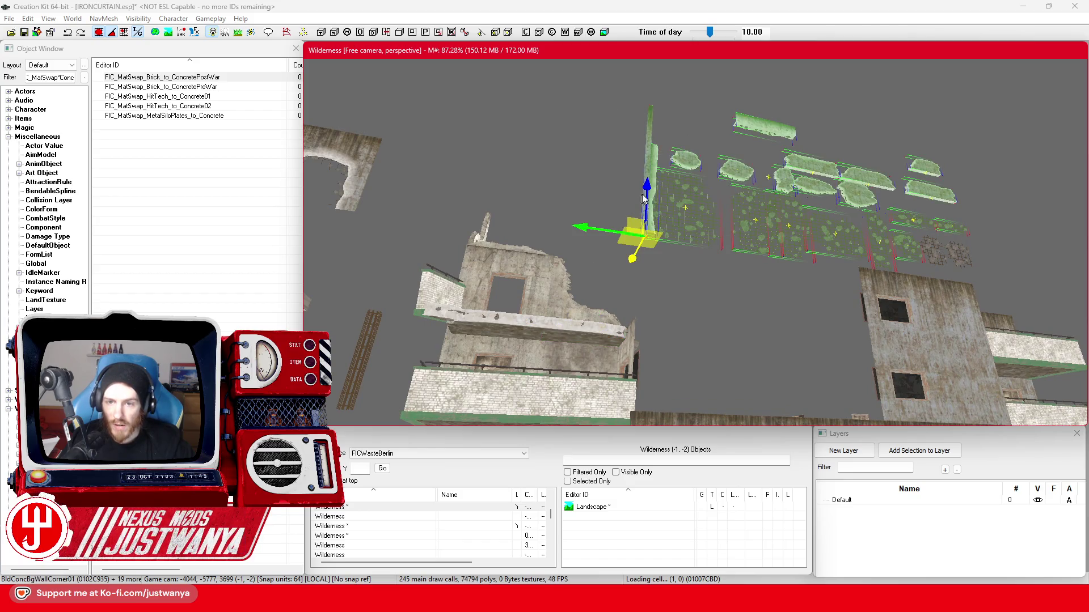
drag(754, 203, 750, 132)
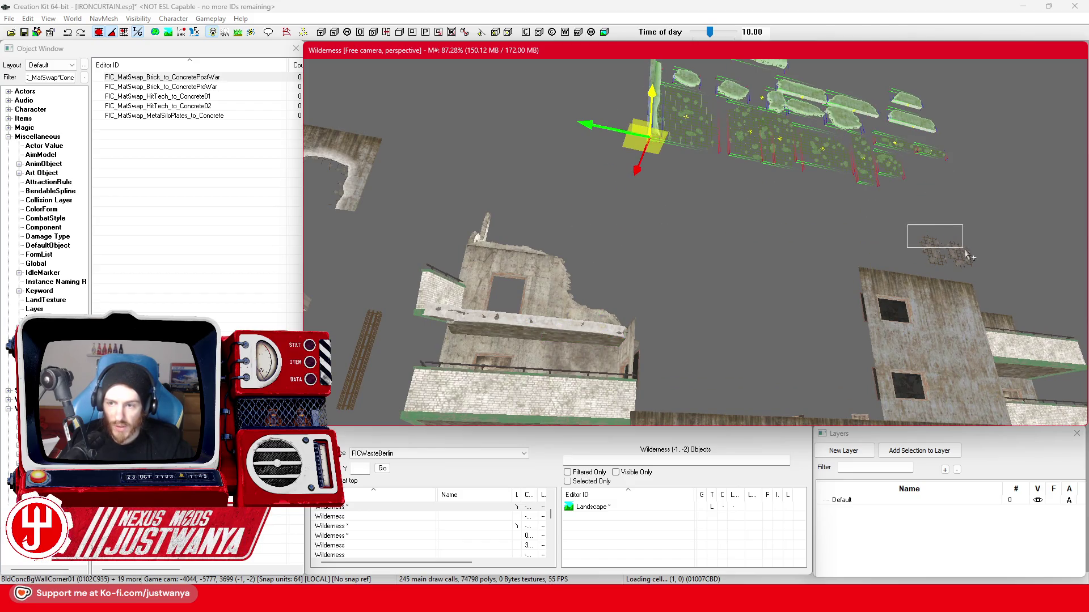
drag(982, 266, 982, 266)
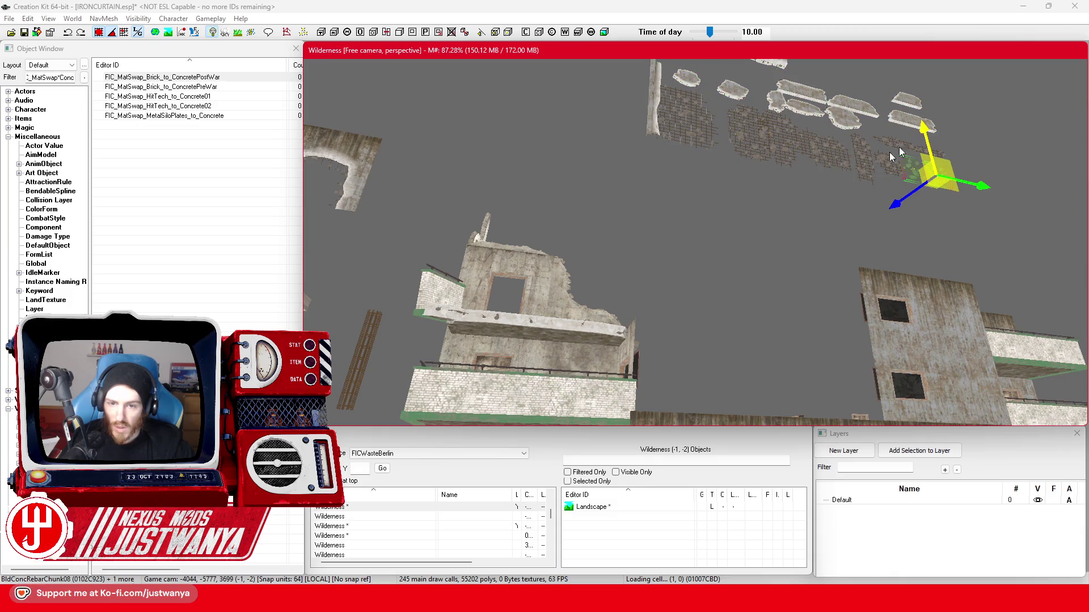
click(660, 331)
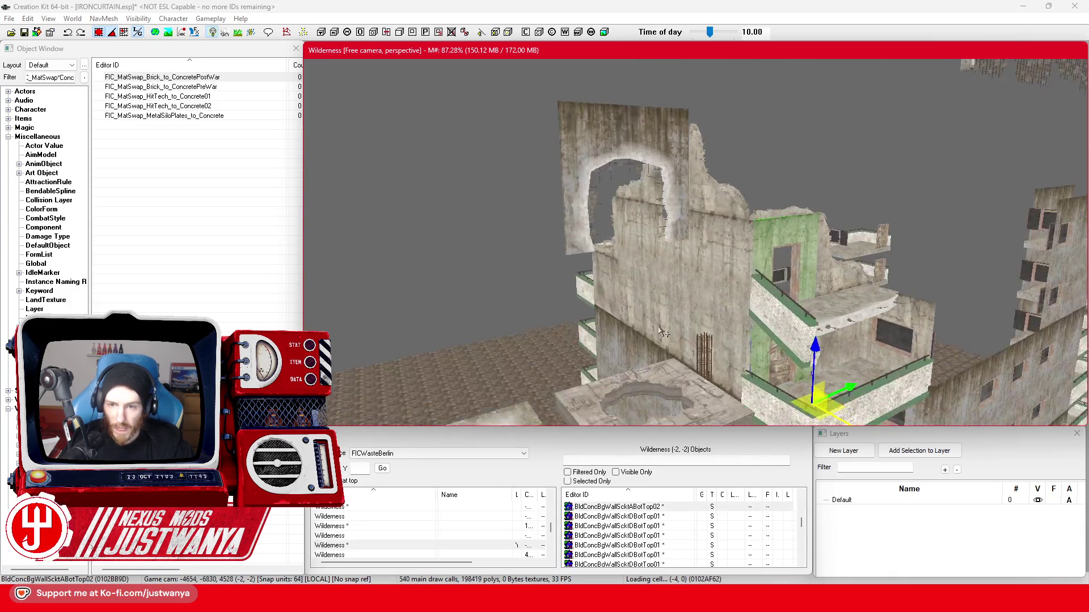
Cycle the balcony railing's mesh to the short flat ECDStandsRailFlatShrt01 variant.
mouse_move(661, 332)
mouse_down()
mouse_move(692, 315)
mouse_move(567, 304)
mouse_up()
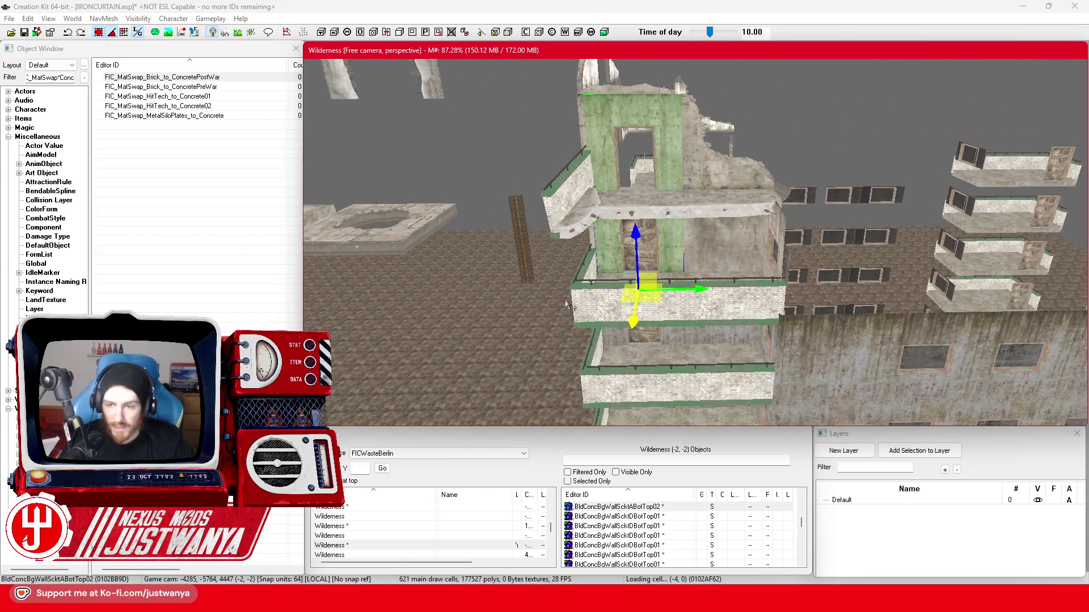
click(679, 317)
mouse_move(679, 317)
mouse_down()
mouse_move(760, 309)
mouse_move(695, 295)
mouse_up()
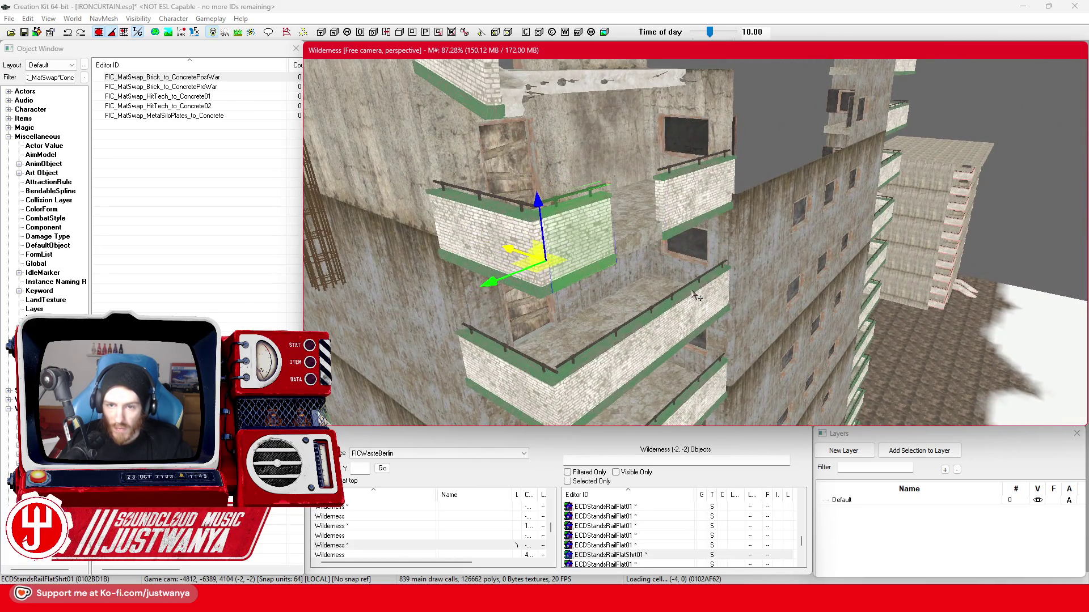
key(bracketright)
key(bracketright)
key(bracketright)
key(bracketright)
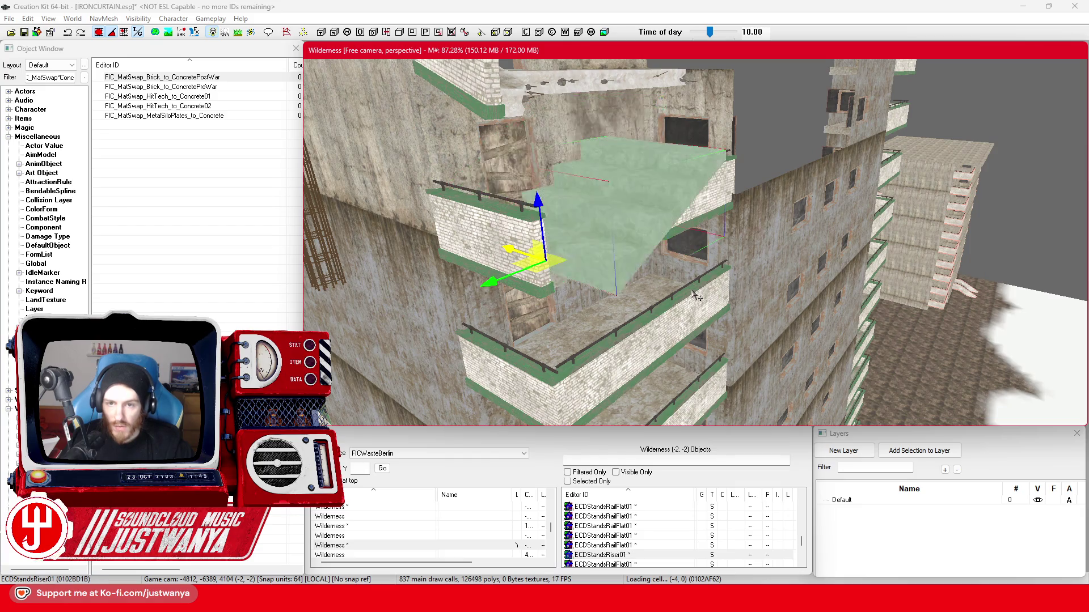
key(bracketright)
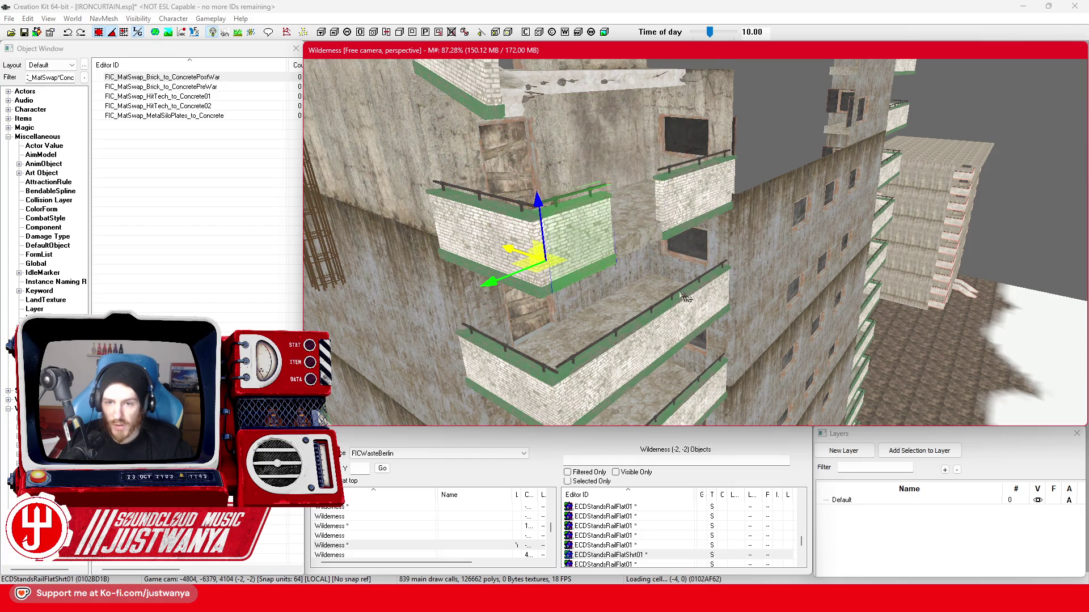
key(bracketleft)
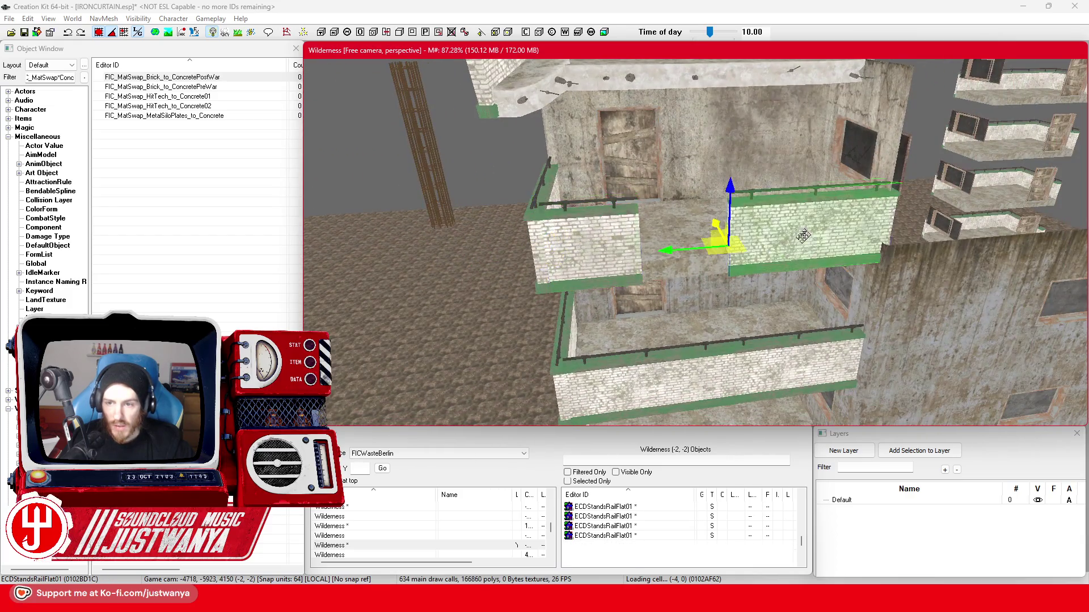
key(bracketright)
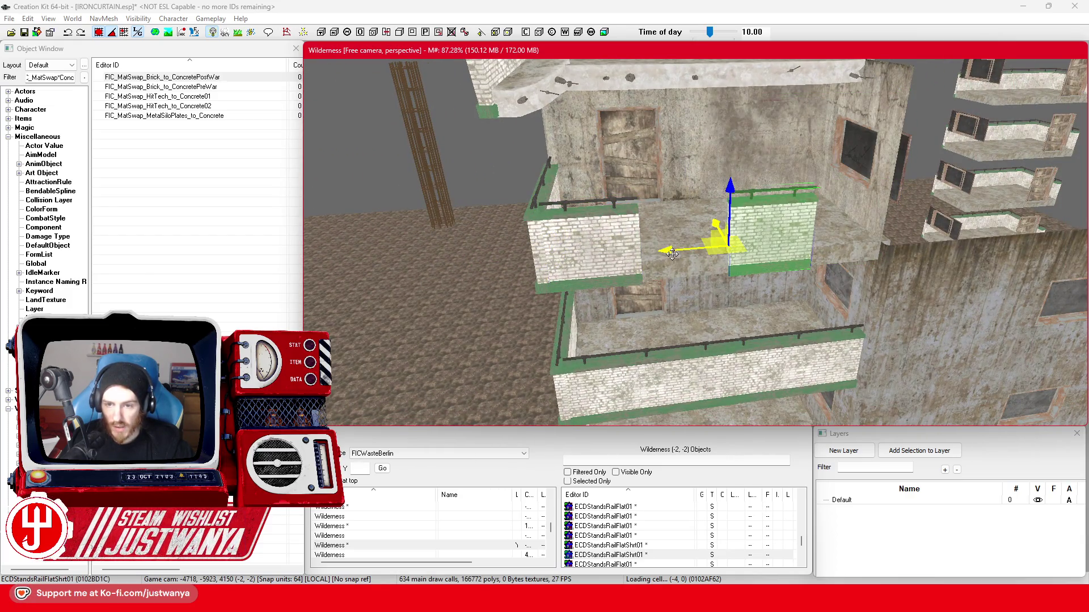
Slide the short rail right along the balcony edge against the wall.
drag(672, 254, 590, 210)
click(74, 50)
key(bracketright)
key(bracketright)
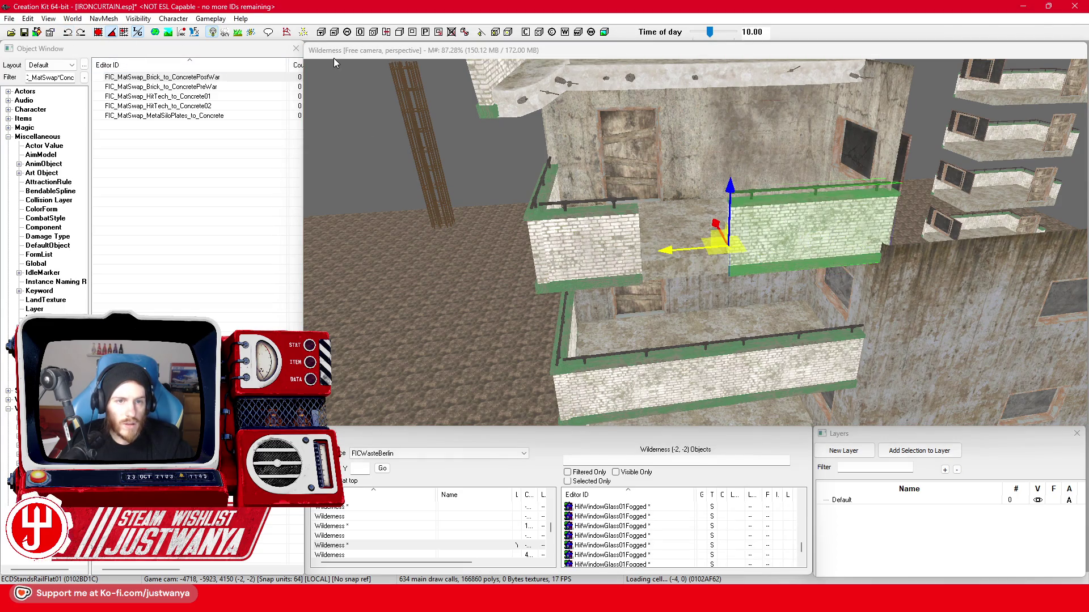
click(825, 238)
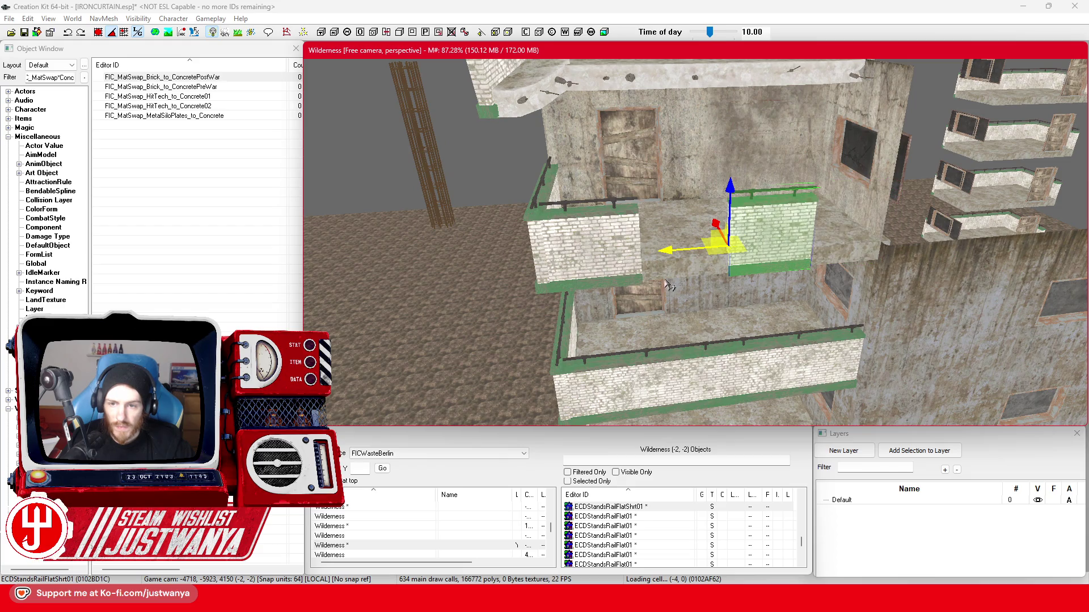
drag(729, 244, 802, 240)
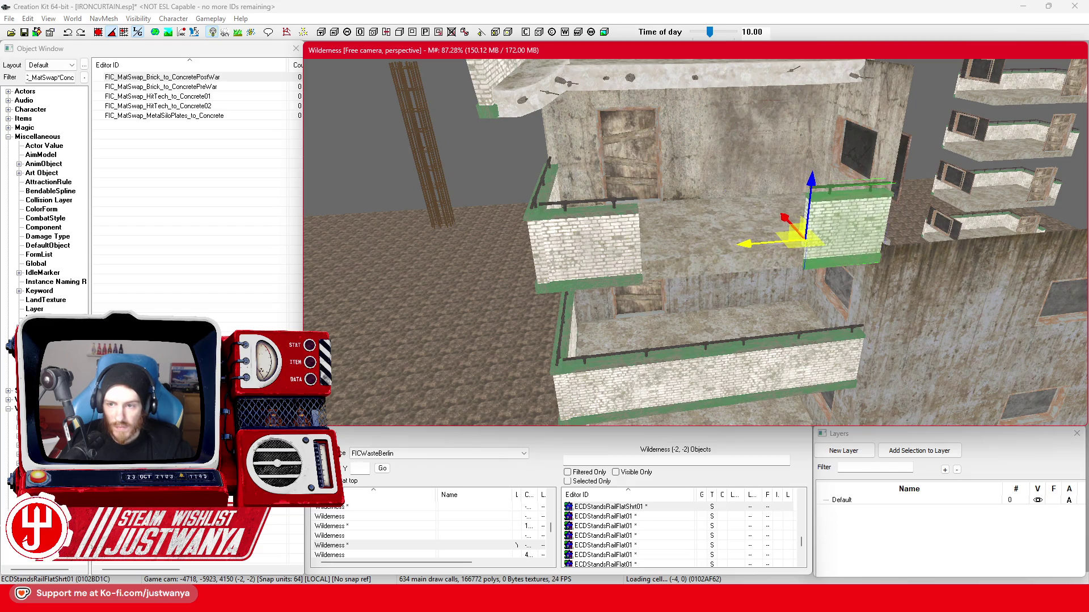
key(shift)
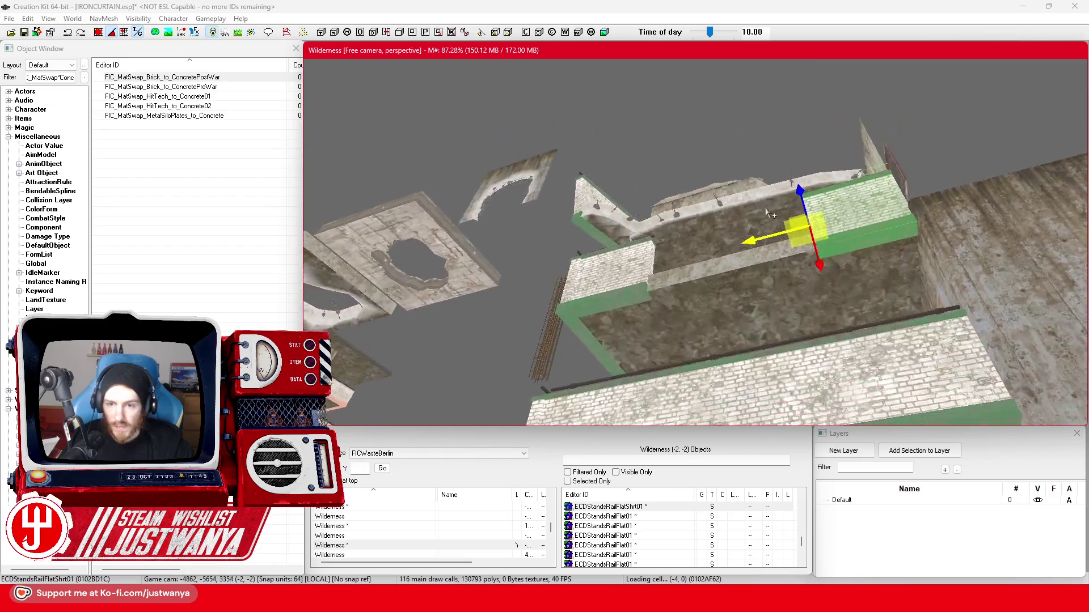
Select the concrete floor plate and view it from several angles.
key(shift)
click(683, 188)
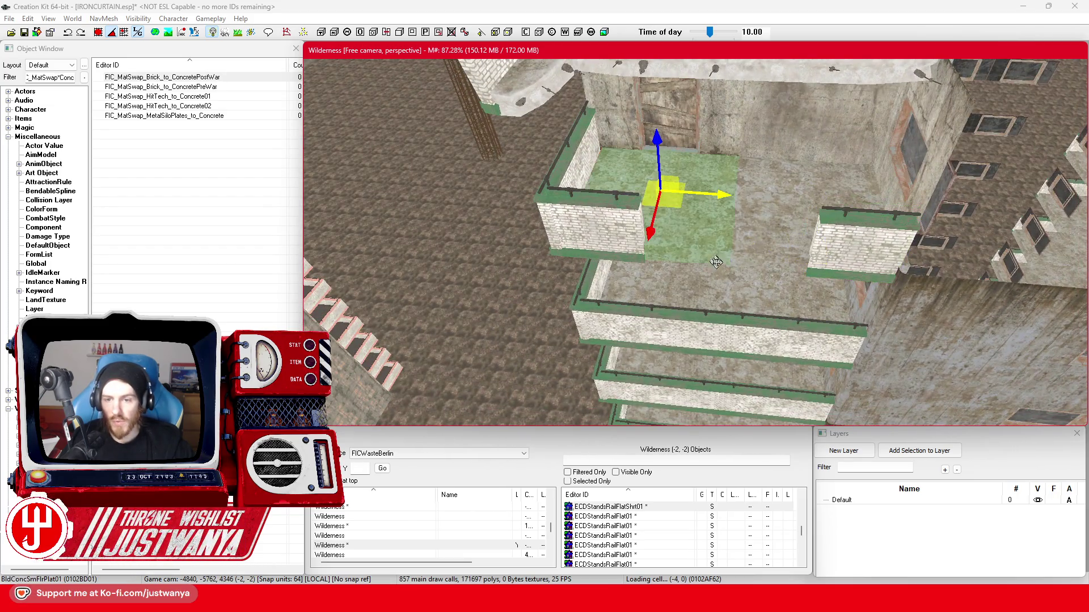
key(shift)
key(shift)
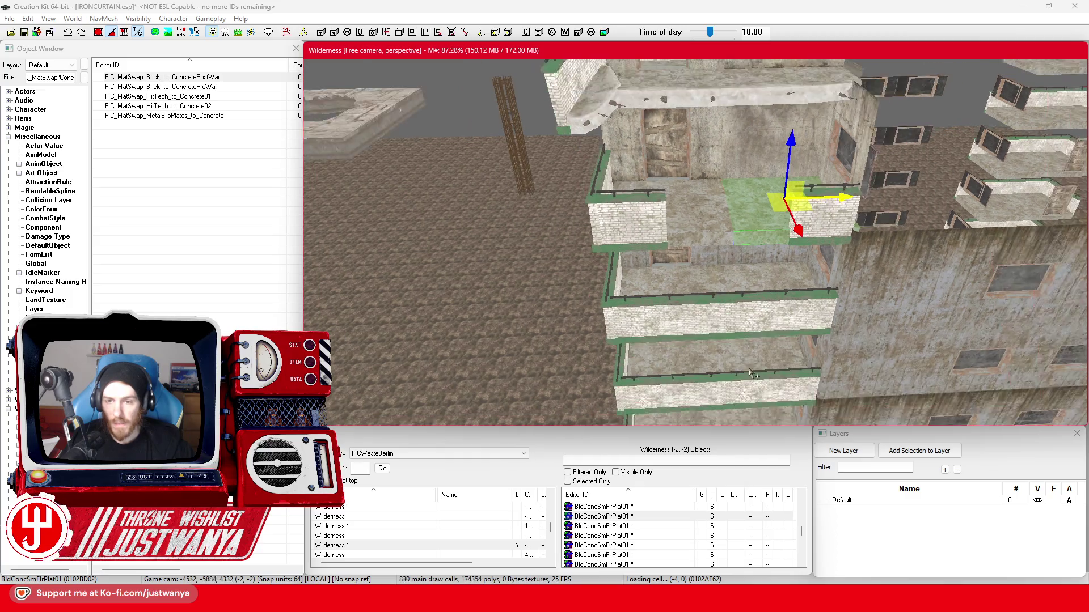
key(shift)
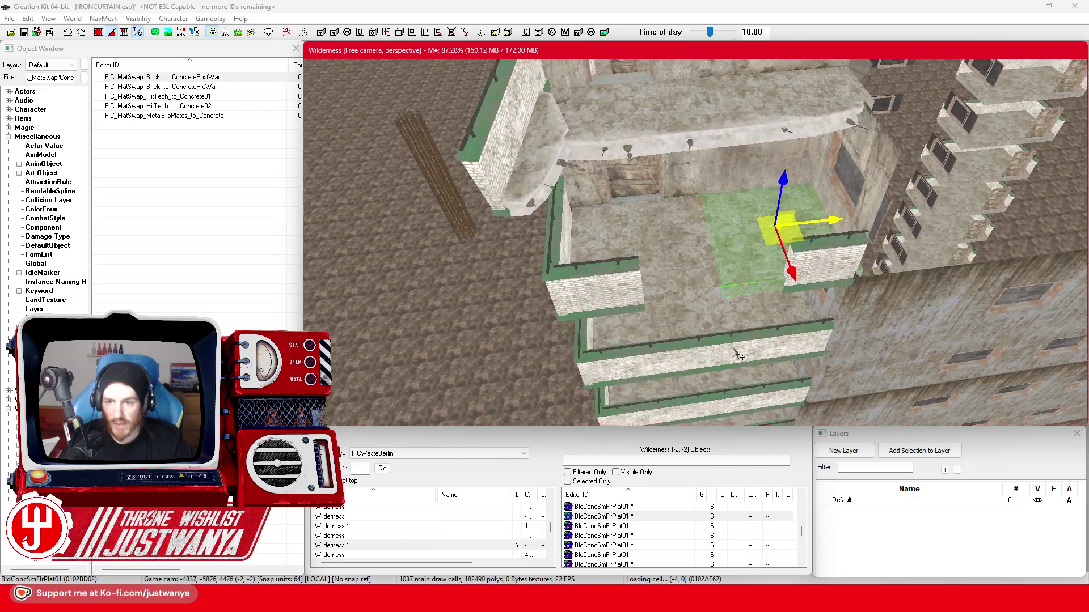
key(shift)
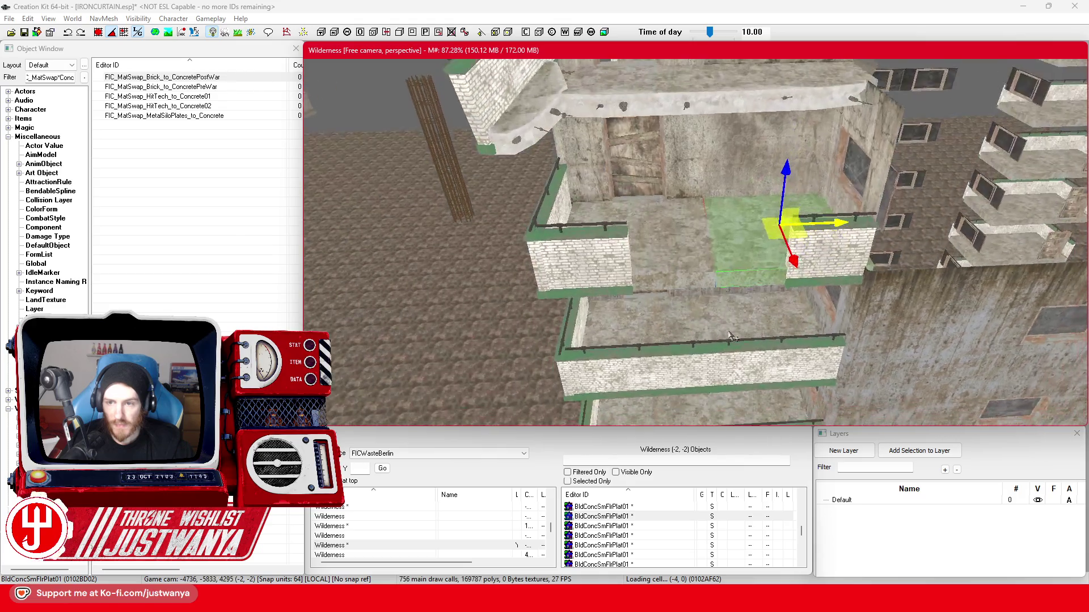
key(shift)
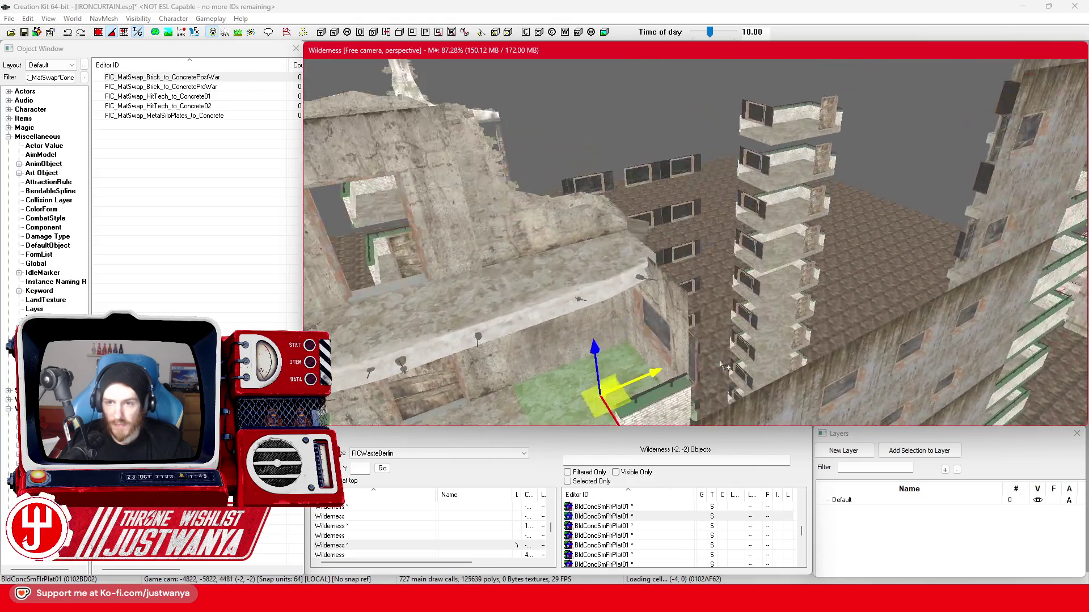
Rotate BldgShellBrickWallTrim03L 90° upright and slide it along X into position.
click(587, 238)
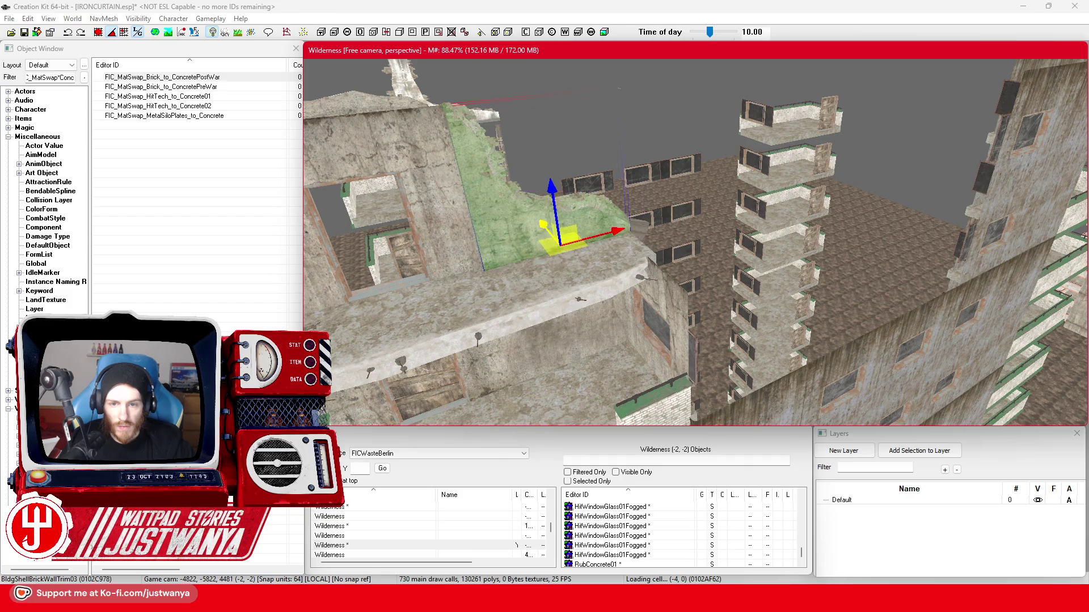
click(531, 314)
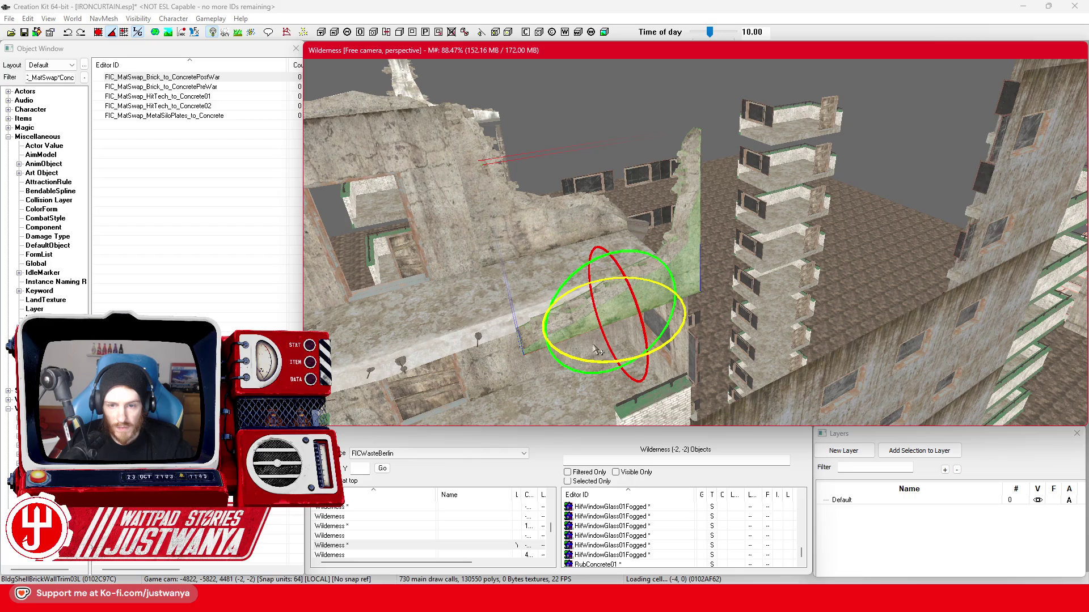
drag(590, 266, 579, 300)
drag(617, 351, 658, 357)
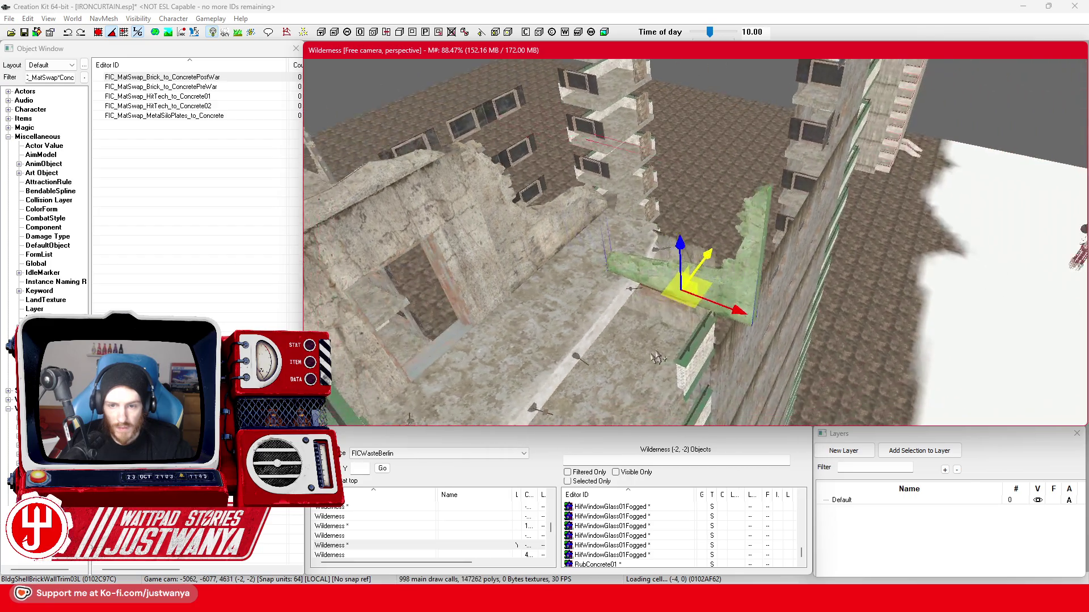
mouse_move(729, 308)
mouse_down()
mouse_move(681, 292)
mouse_move(710, 259)
mouse_move(706, 277)
mouse_move(675, 278)
mouse_move(732, 277)
mouse_move(315, 124)
mouse_up()
click(101, 39)
click(678, 286)
click(681, 258)
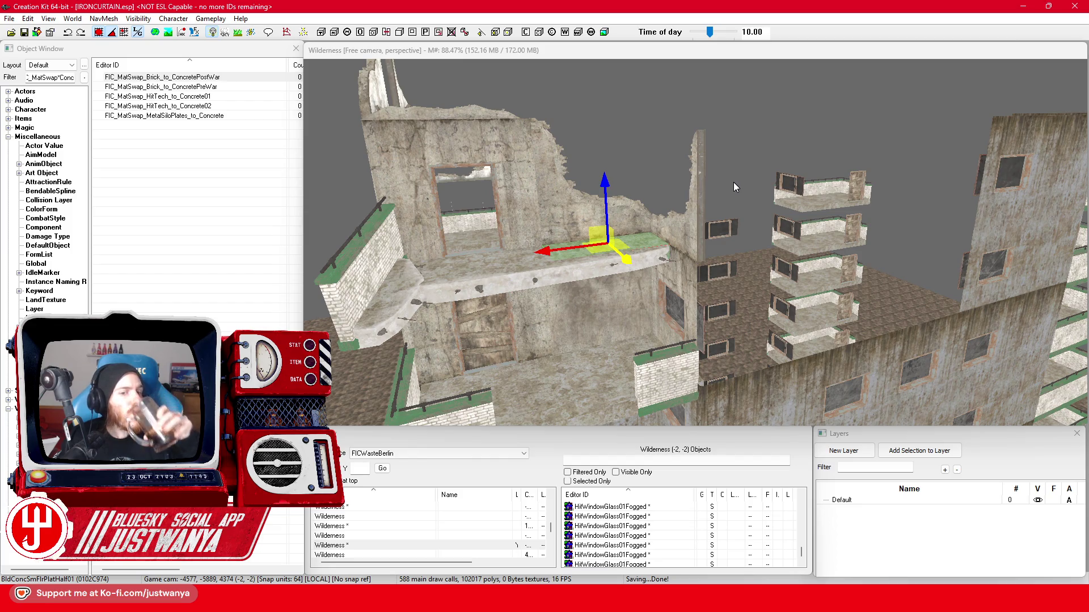
click(689, 284)
mouse_move(713, 267)
mouse_down()
mouse_move(753, 270)
mouse_move(759, 291)
mouse_up()
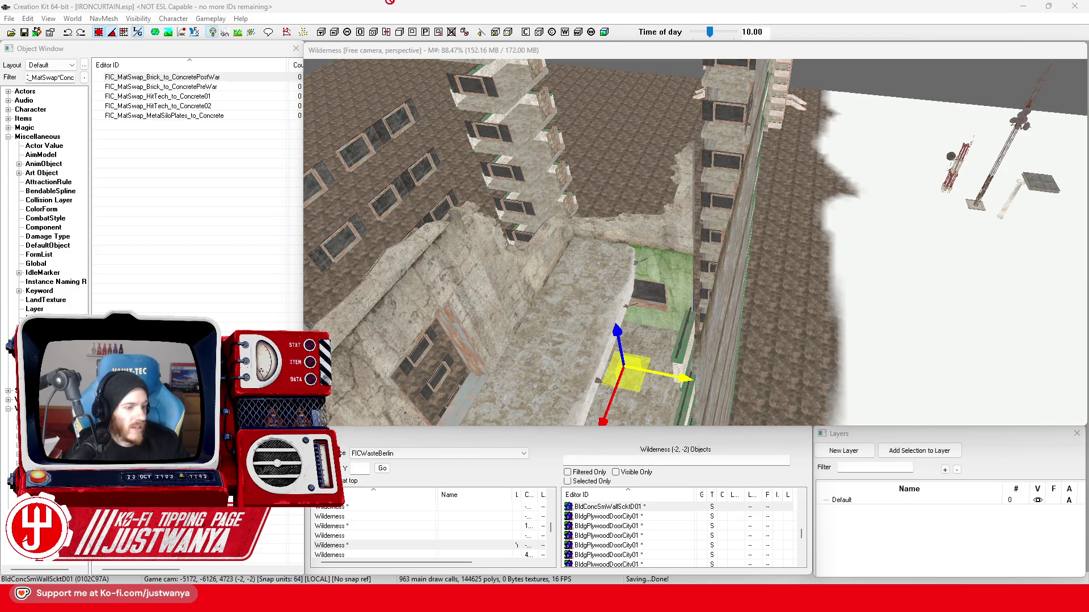
key(alt+Tab)
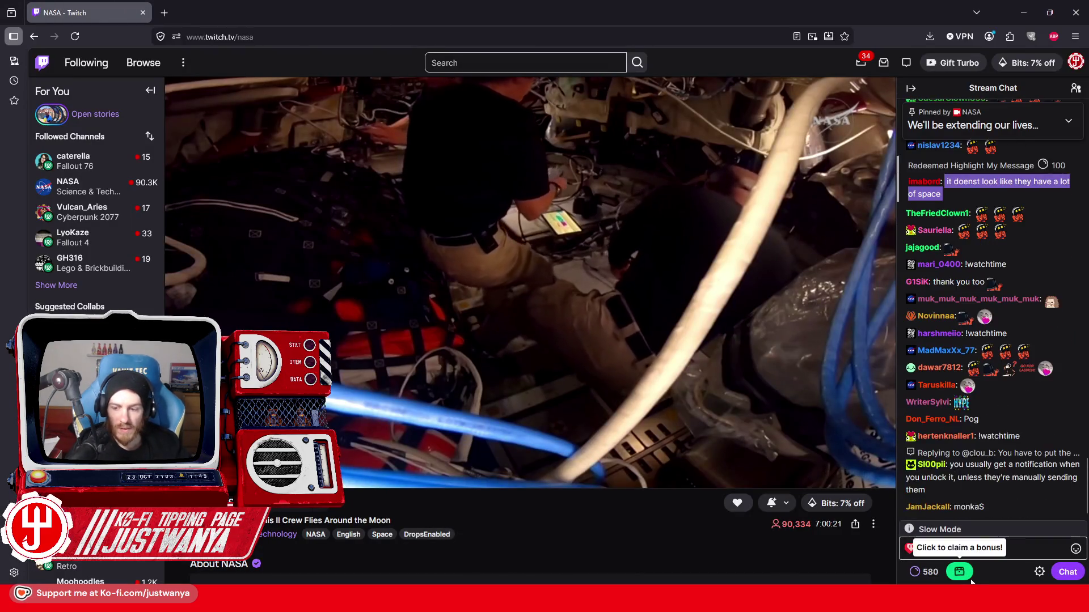
Claim the Twitch channel-points bonus (580 to 630) and return to Creation Kit.
click(964, 574)
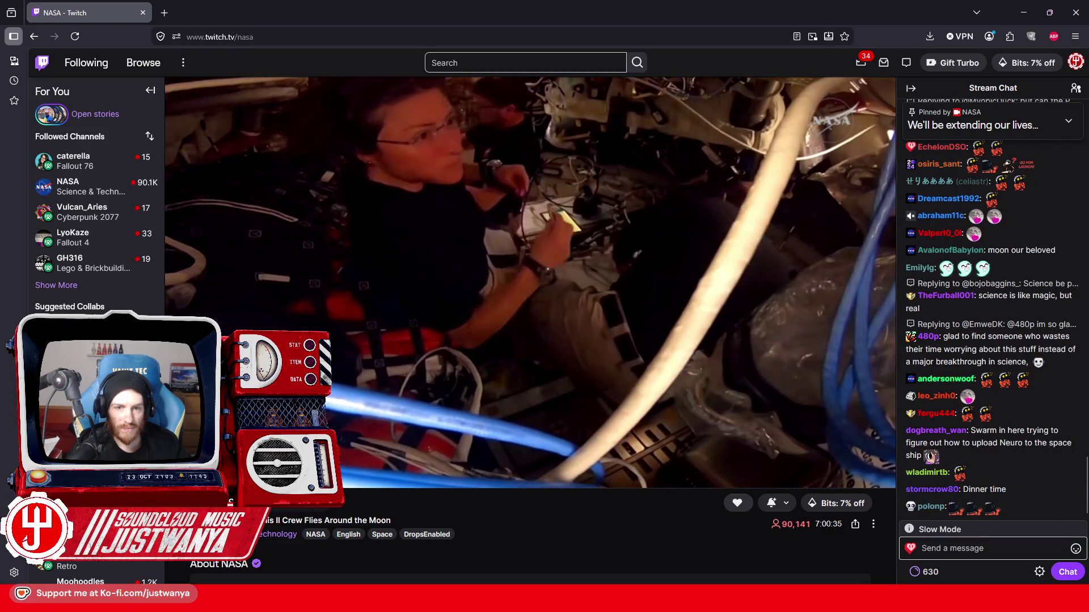
key(alt+Tab)
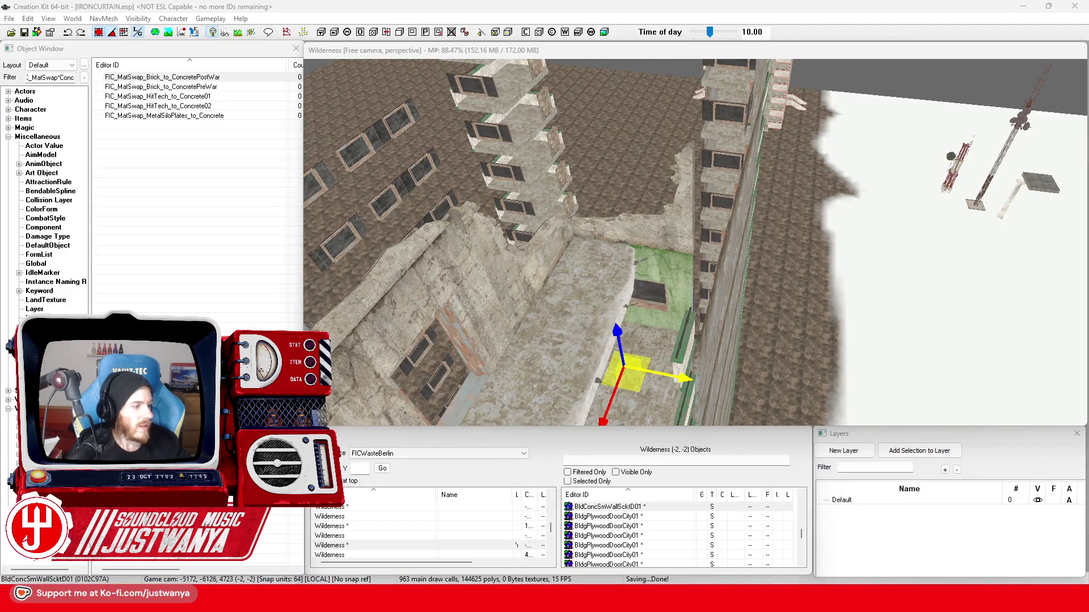
Select the BldConcSmFlrPlat01 floor platform, orbit around it, then focus the Object Window filter.
click(629, 210)
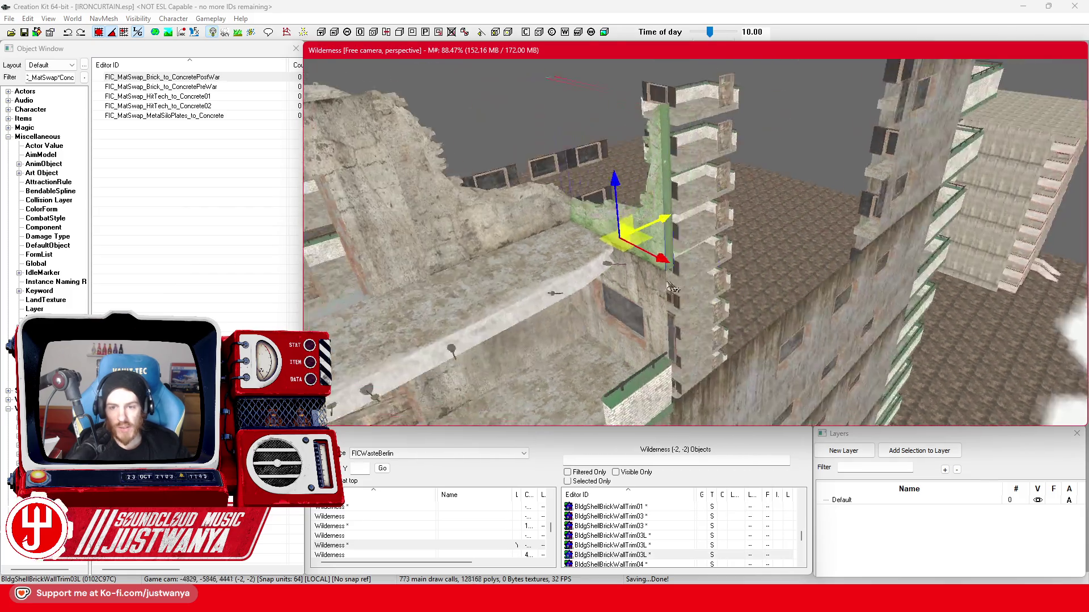
scroll(672, 268, down, 5)
scroll(671, 264, up, 3)
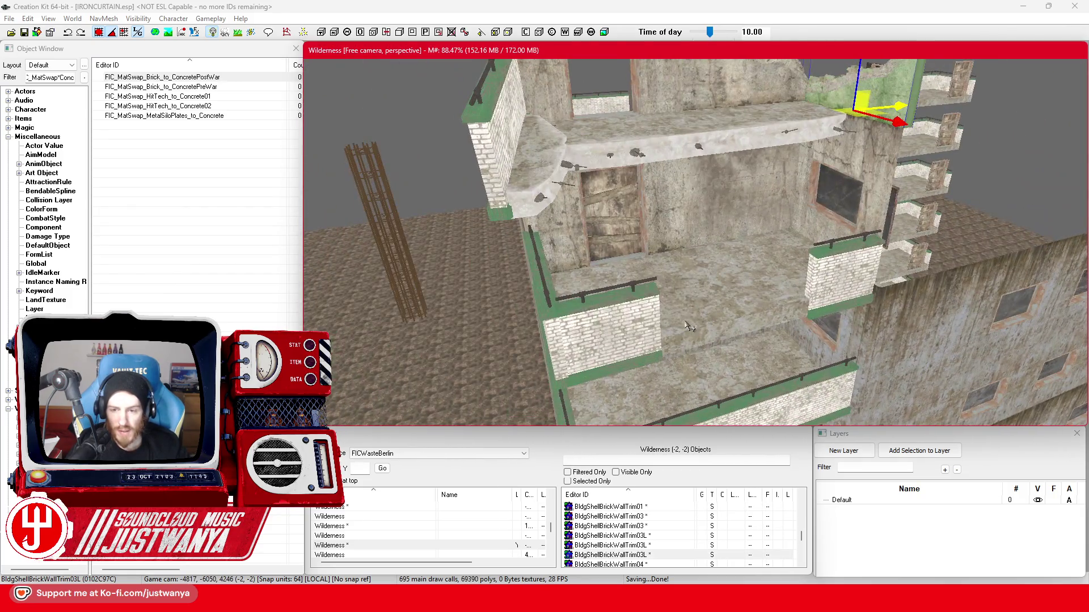
click(657, 303)
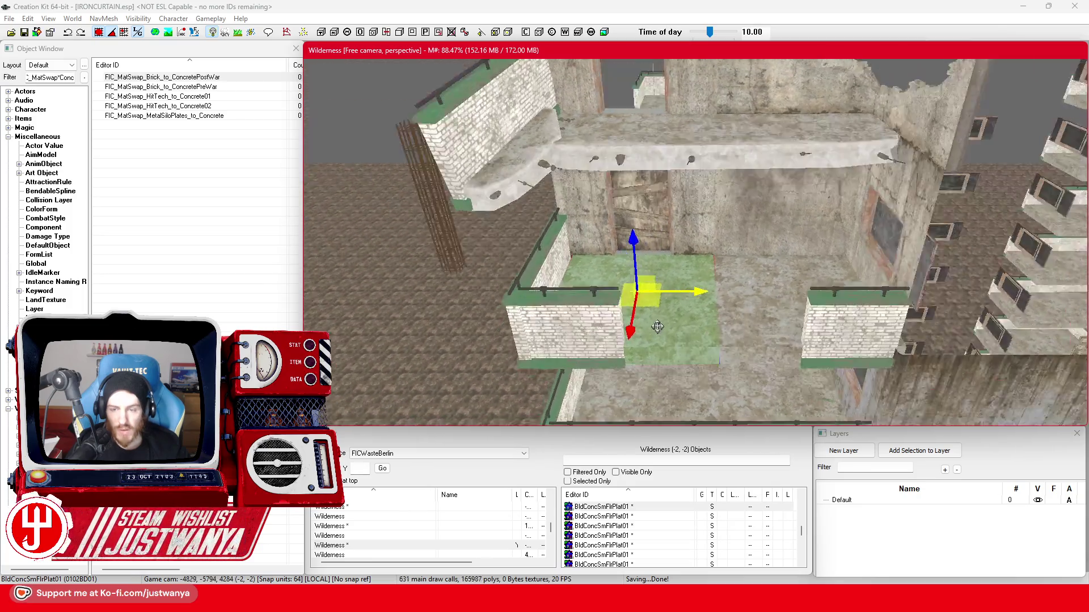
mouse_move(662, 312)
mouse_down()
mouse_move(721, 341)
mouse_move(647, 342)
mouse_move(661, 315)
mouse_up()
scroll(660, 315, up, 8)
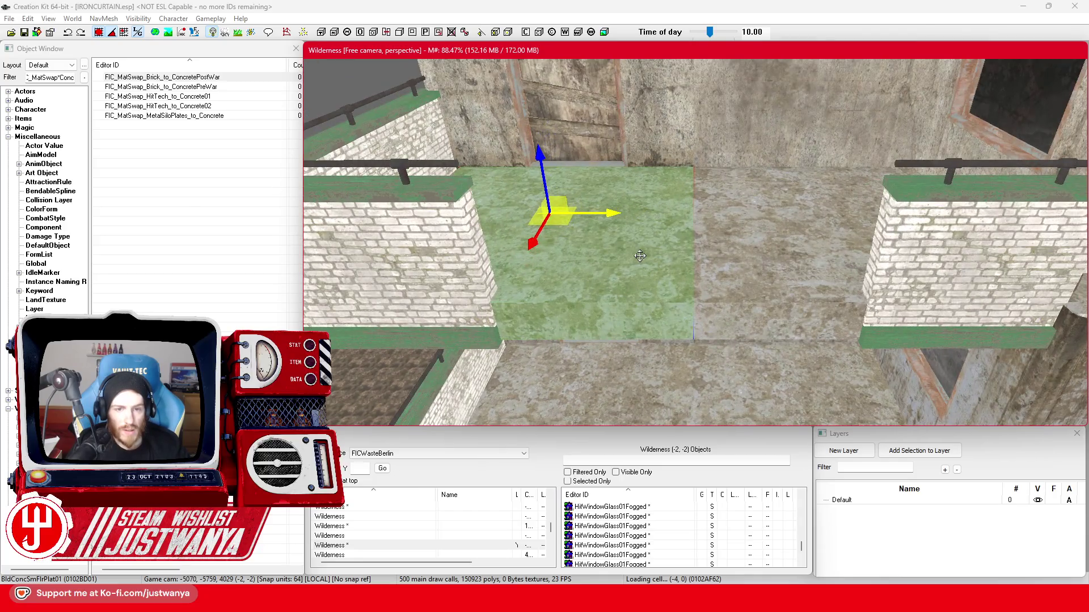
drag(640, 256, 332, 152)
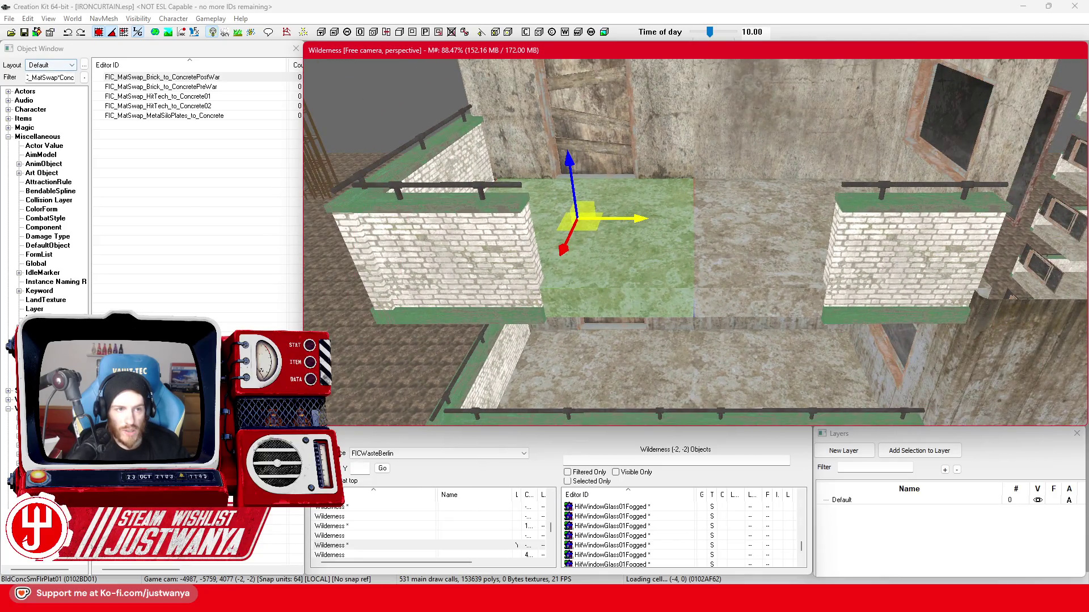
click(51, 78)
text(brick)
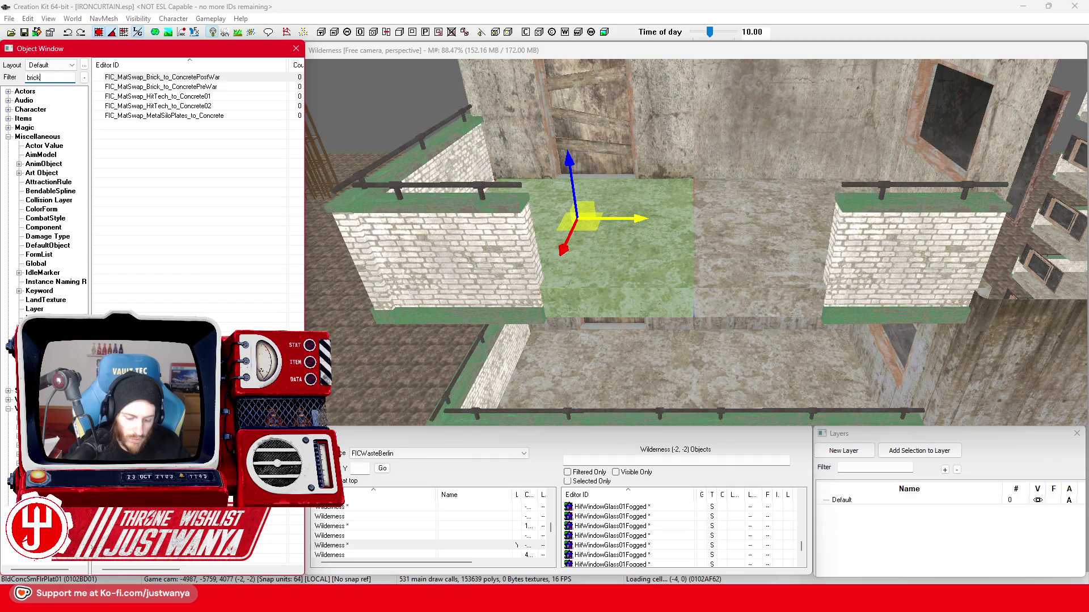
Filter by 'brick*', preview Bld03FreeBrickARes01, then select the filter text for replacement.
text(*)
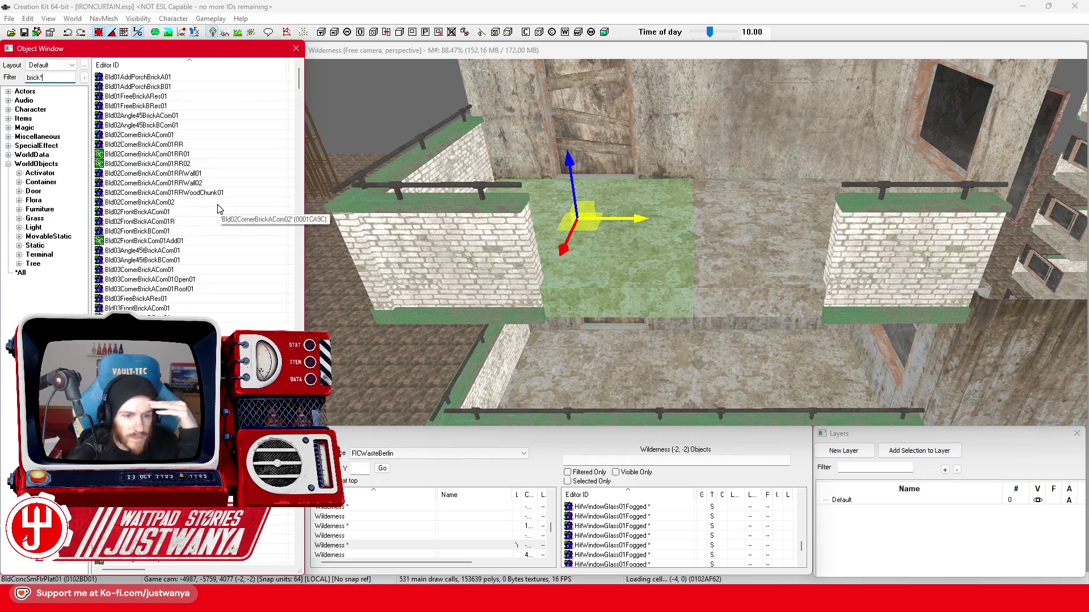
key(Return)
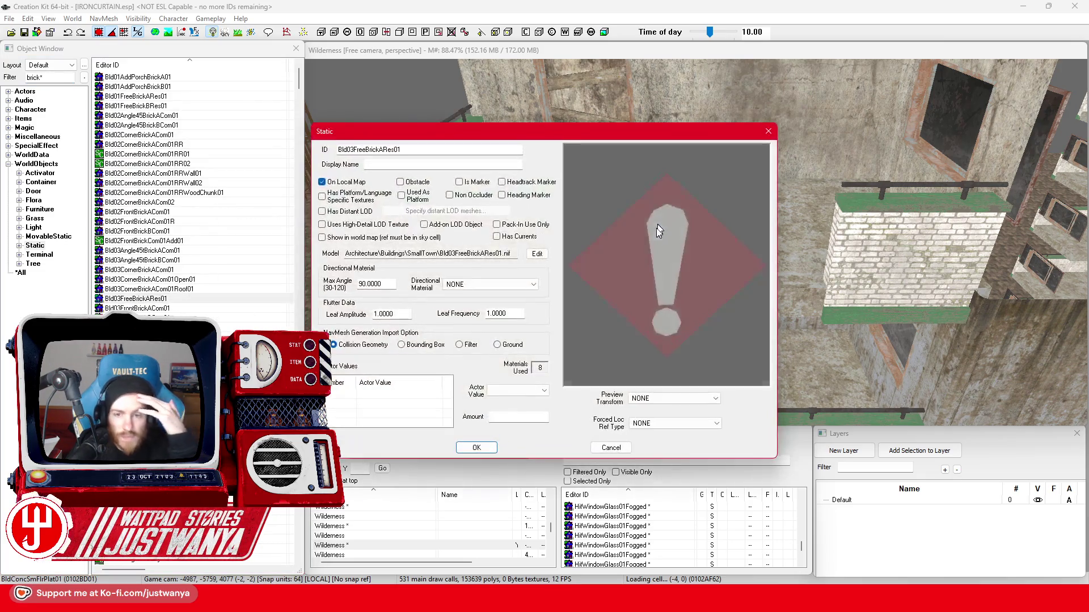
click(768, 131)
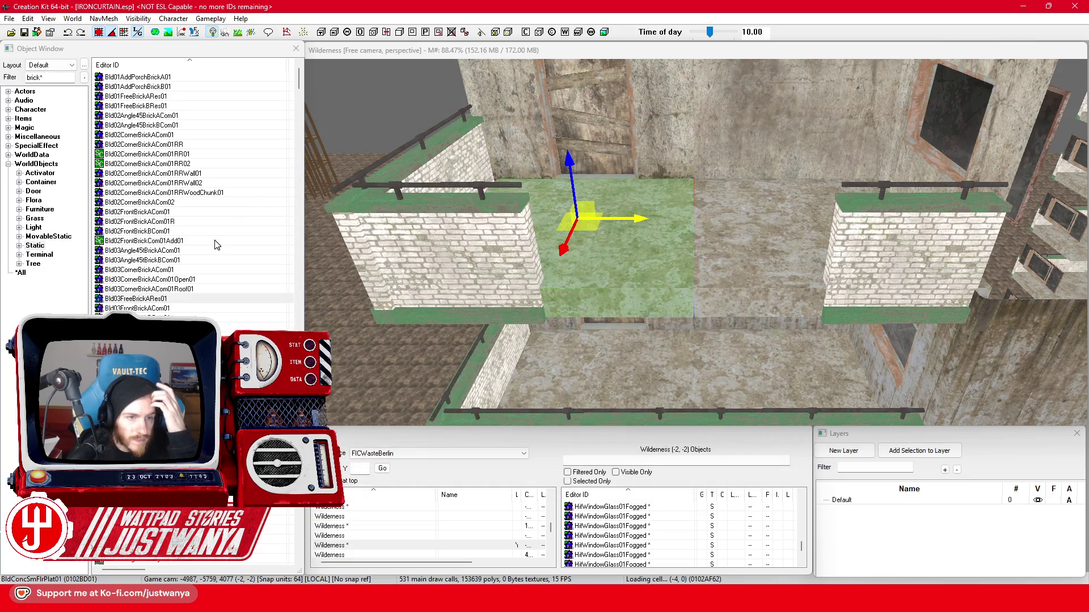
scroll(215, 244, down, 15)
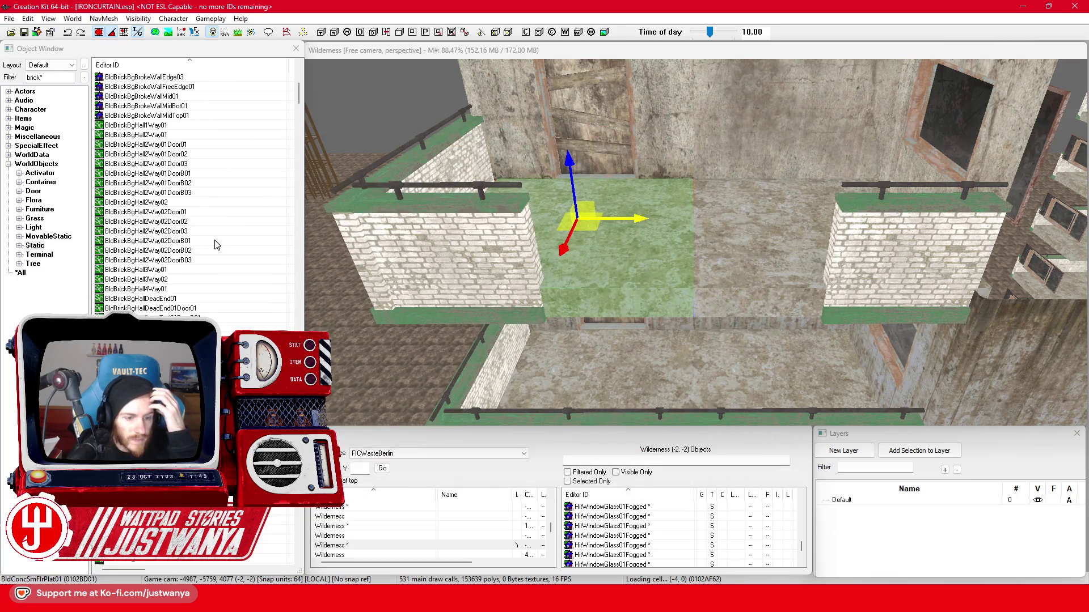
click(15, 80)
text(rubble*)
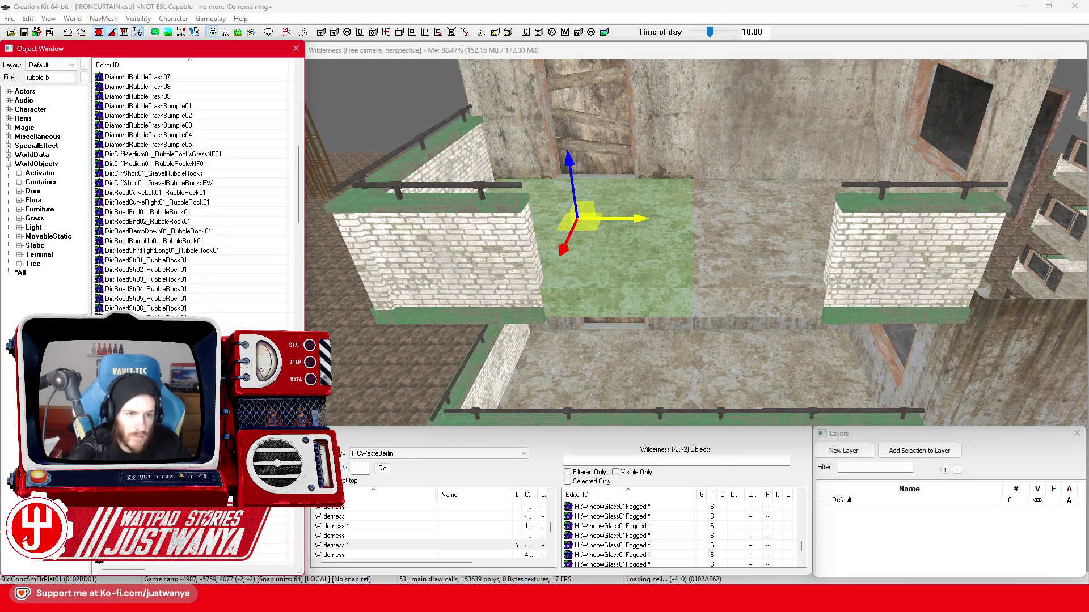
Filter for rubble*brick and place an ExtRubble_Bricks_Clump01 pile on the floor platform.
text(brick)
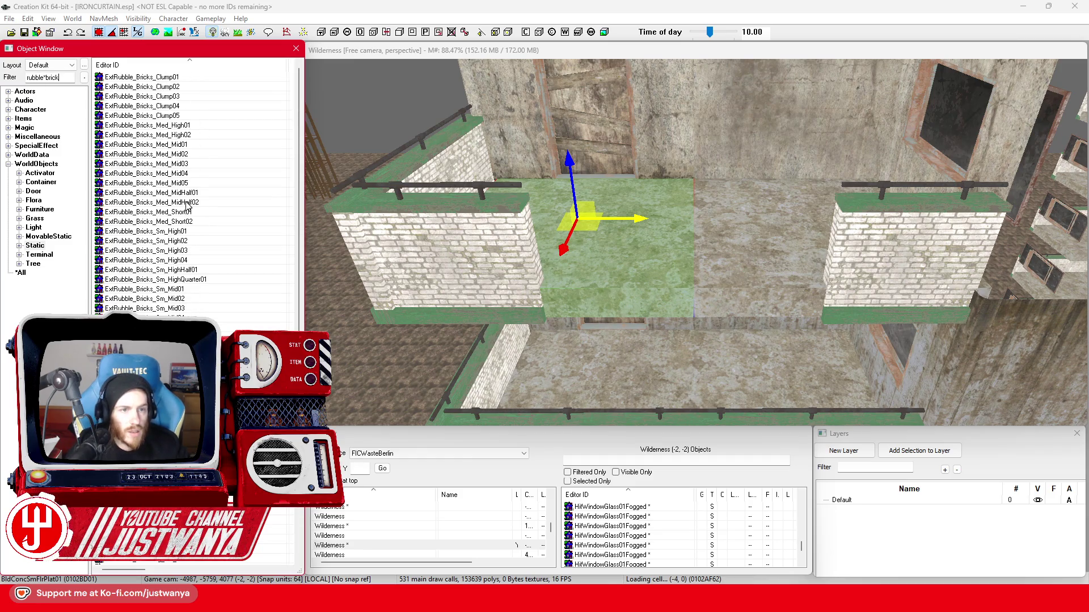
click(185, 78)
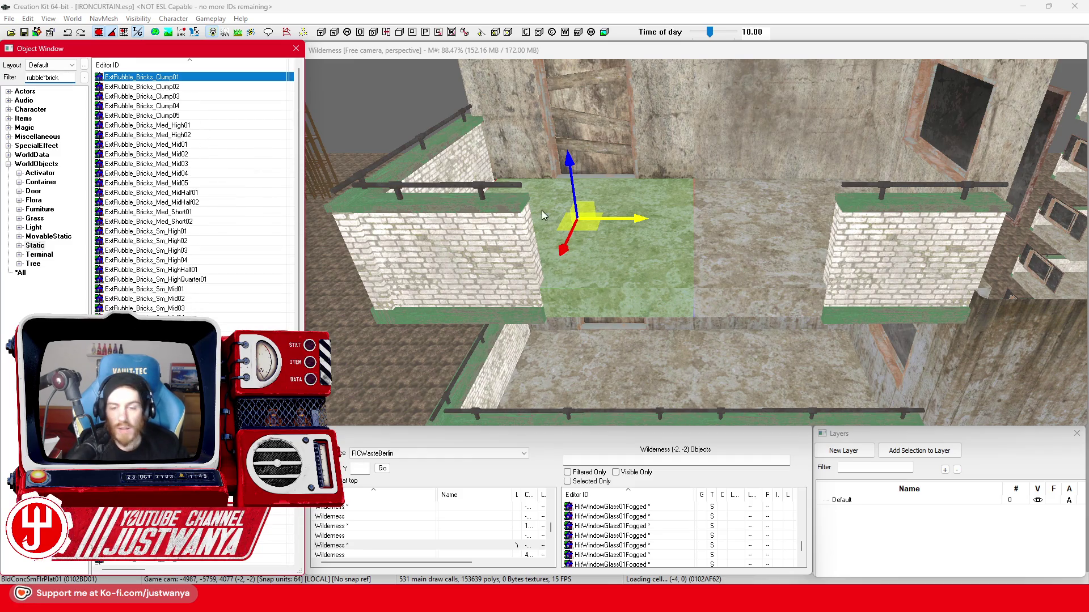
key(Return)
click(769, 131)
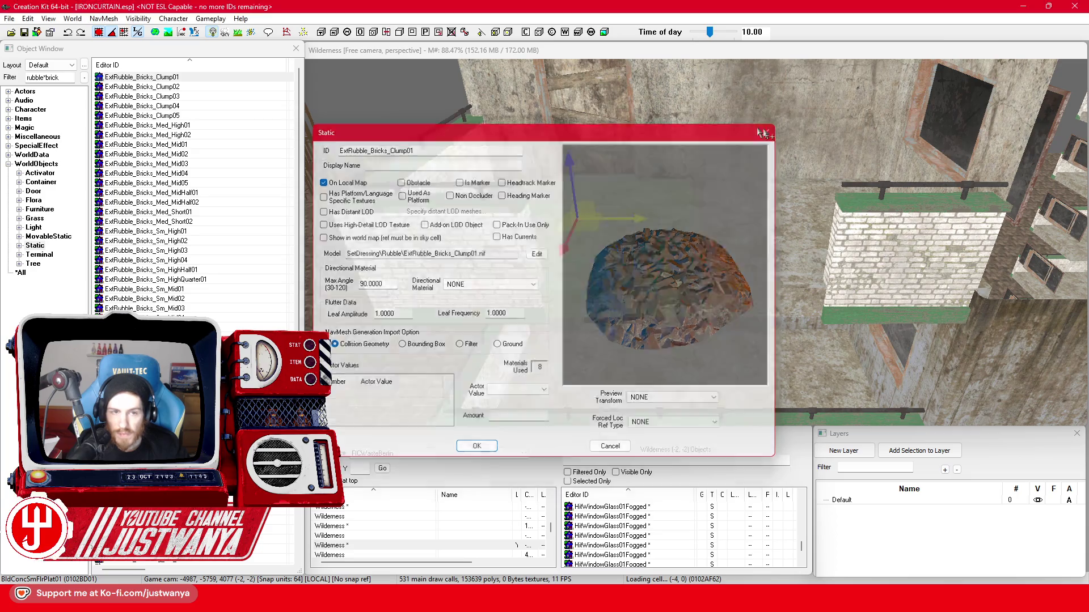
mouse_move(196, 80)
mouse_down()
mouse_move(629, 267)
mouse_move(666, 270)
mouse_up()
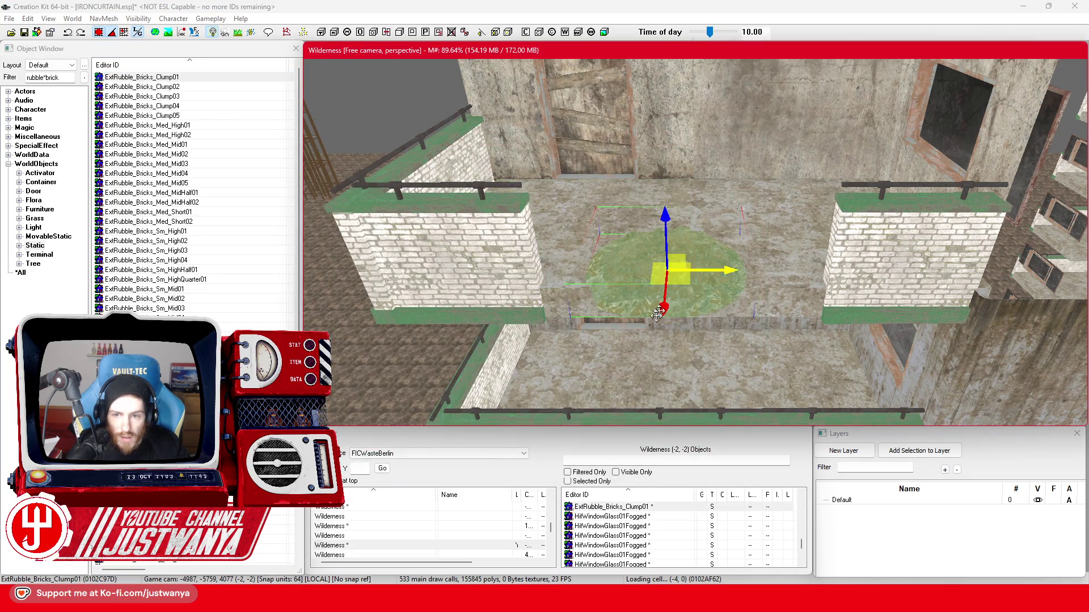
scroll(624, 284, up, 5)
Rotate the brick rubble clump and move it up-right across the floor.
key(2)
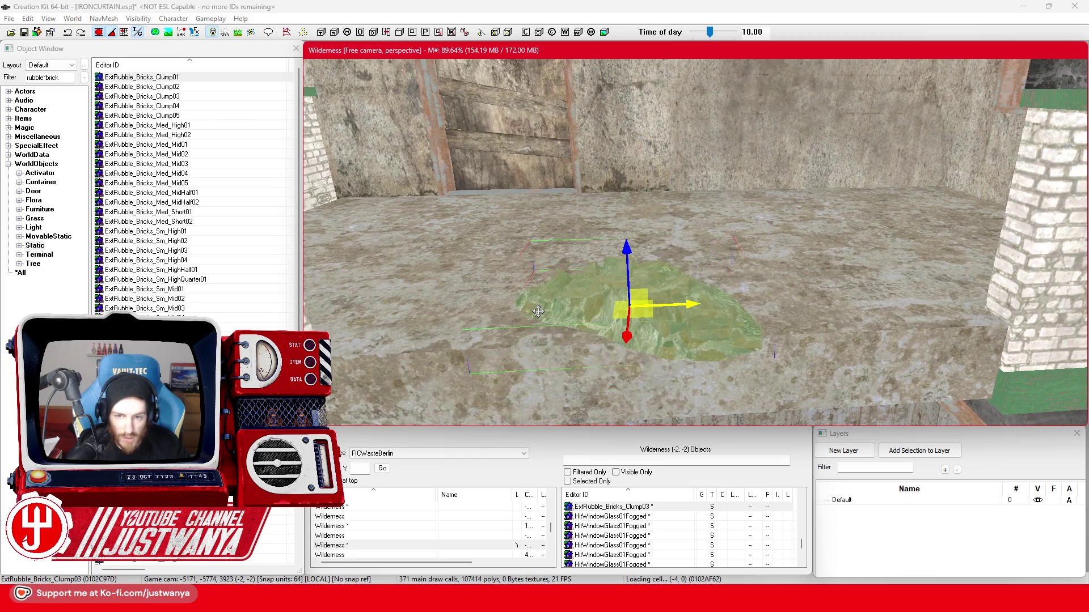
mouse_move(698, 306)
mouse_down()
mouse_move(694, 329)
mouse_move(658, 269)
mouse_move(760, 320)
mouse_move(721, 290)
mouse_move(667, 278)
mouse_up()
key(1)
click(99, 36)
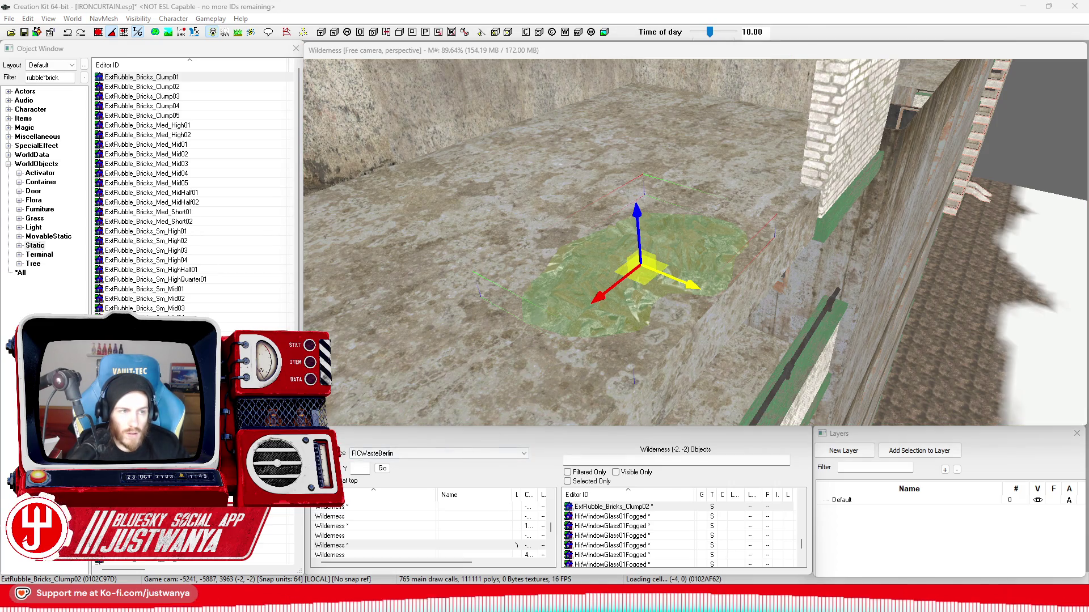
click(618, 294)
mouse_move(618, 293)
mouse_down()
mouse_move(669, 213)
mouse_move(834, 187)
mouse_move(879, 318)
mouse_move(774, 247)
mouse_move(494, 243)
mouse_move(505, 243)
mouse_up()
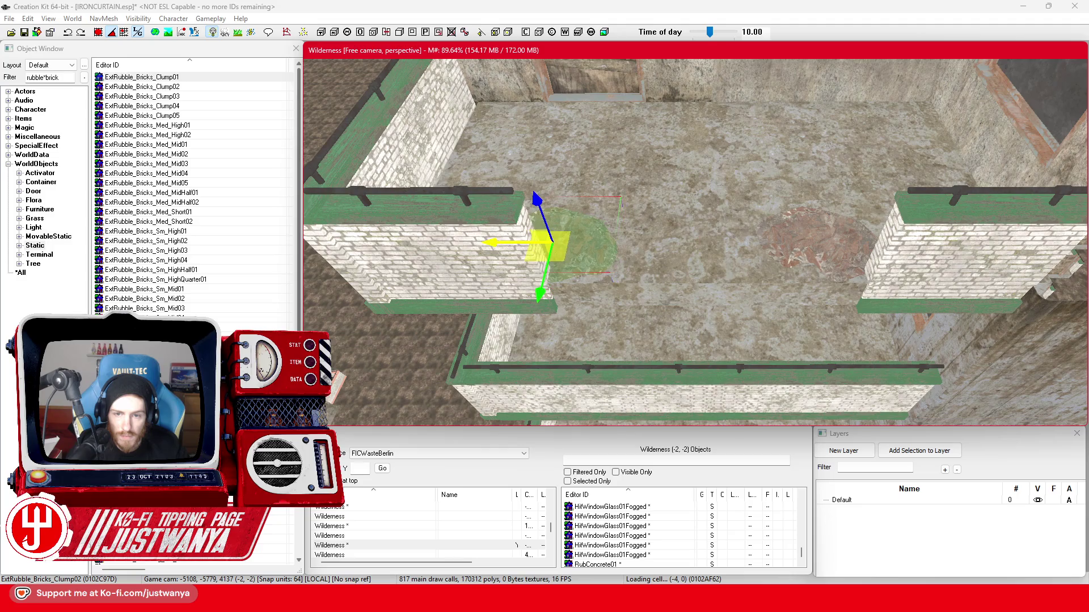
Swap the right-hand rubble pile to ExtRubble_Bricks_Clump03 and rotate it to a new angle.
click(828, 227)
key(bracketright)
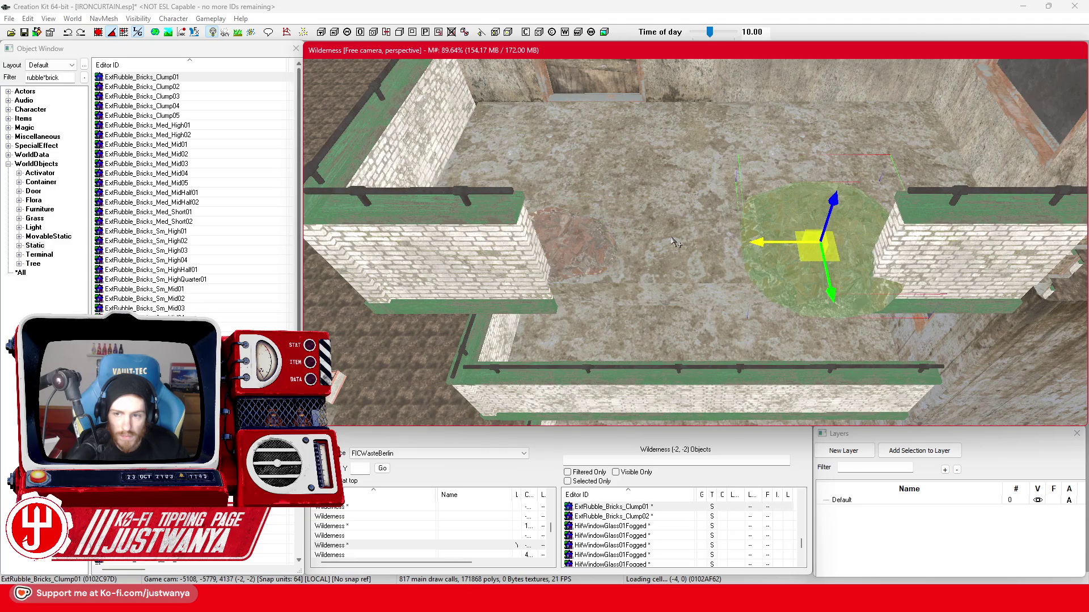
scroll(764, 283, up, 6)
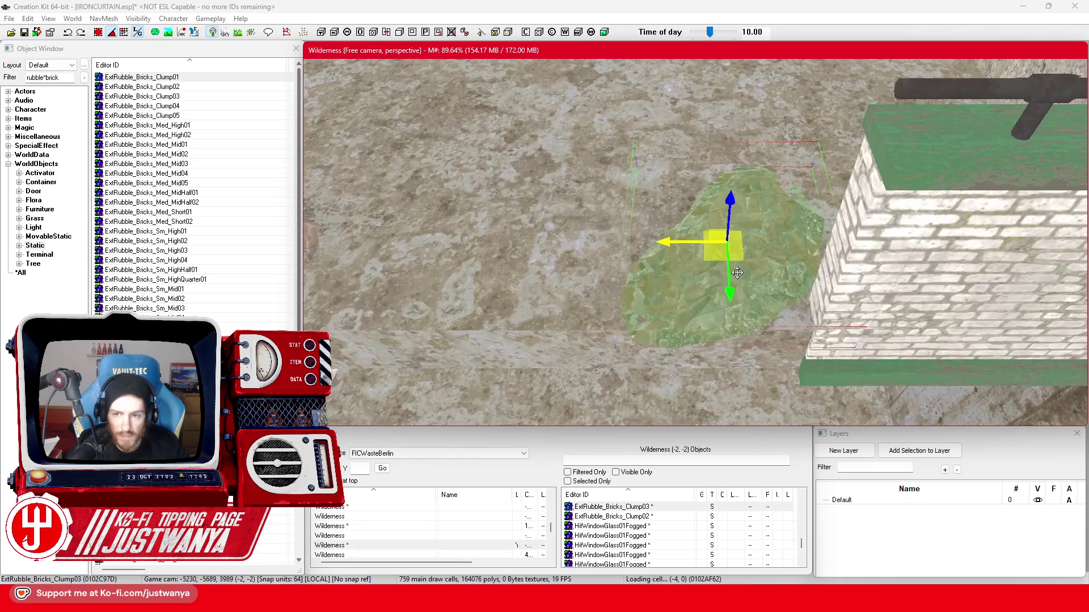
key(e)
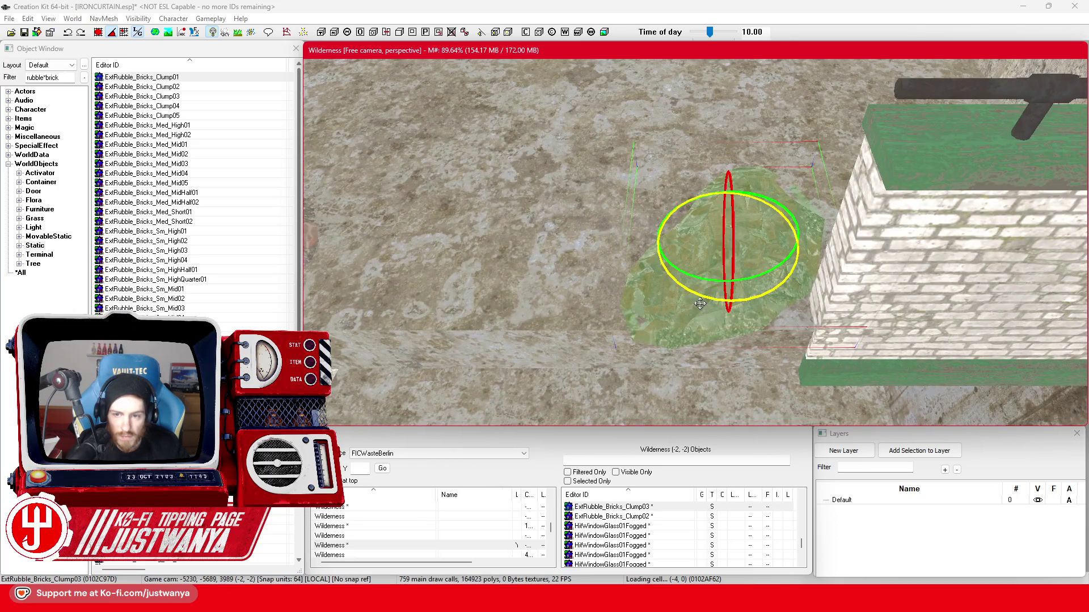
mouse_move(754, 218)
mouse_down()
mouse_move(725, 218)
mouse_move(865, 278)
mouse_up()
key(w)
Select the short rail stand, then the BldConcSmFlrPlat01 floor slab.
click(868, 279)
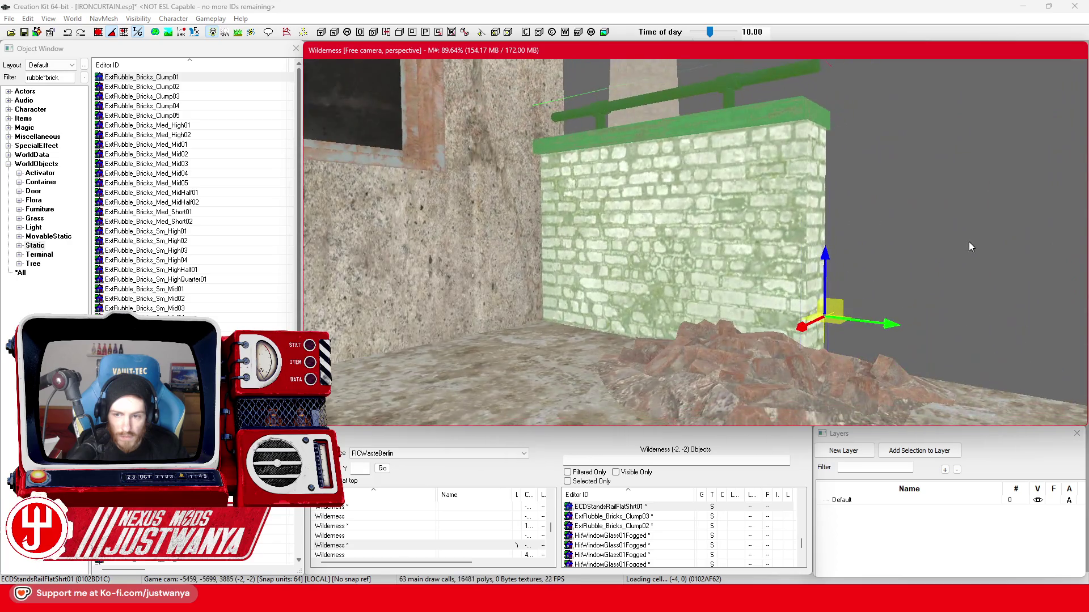
drag(969, 243, 794, 257)
click(533, 280)
mouse_move(534, 280)
mouse_down()
mouse_move(655, 280)
mouse_move(490, 265)
mouse_up()
Select the BldConcSmFlrPlat02 and BldConcSmFlrPlat01 floor slabs and a third slab.
scroll(348, 267, down, 2)
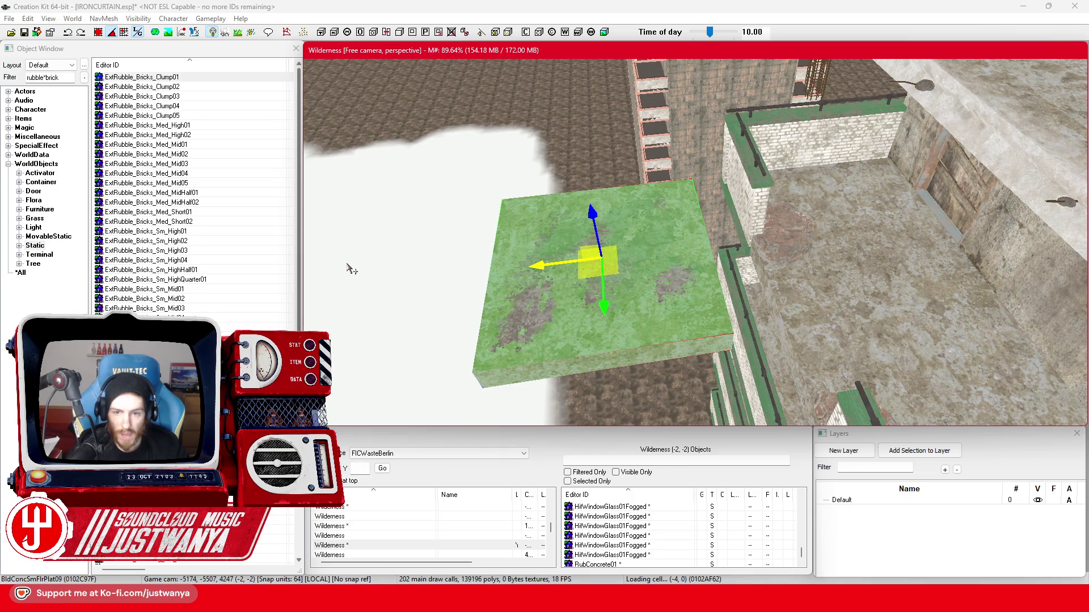
scroll(347, 267, down, 1)
scroll(347, 268, down, 1)
scroll(348, 267, up, 1)
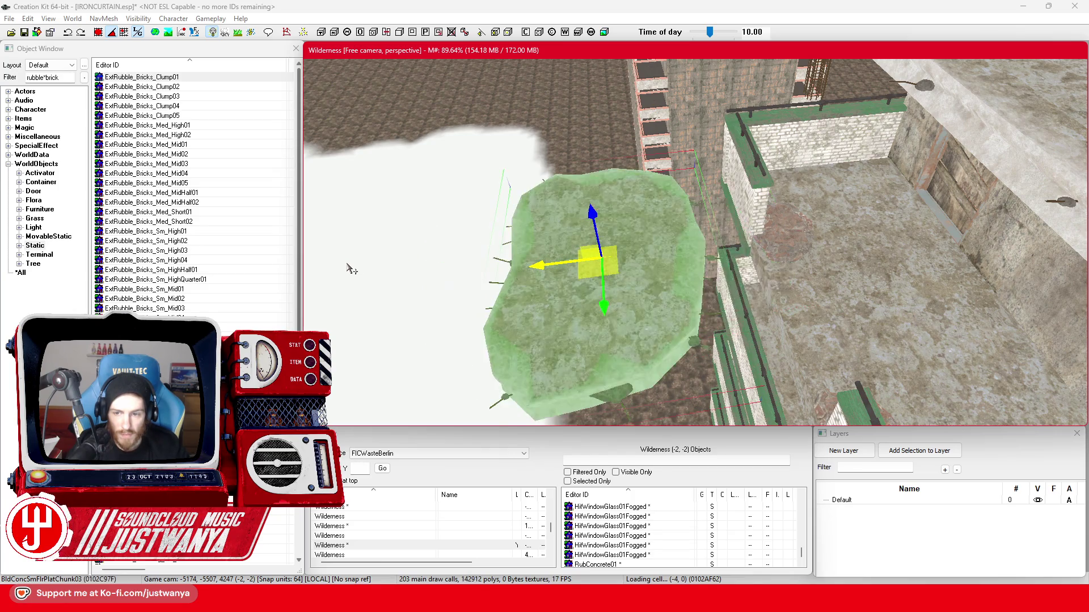
click(859, 220)
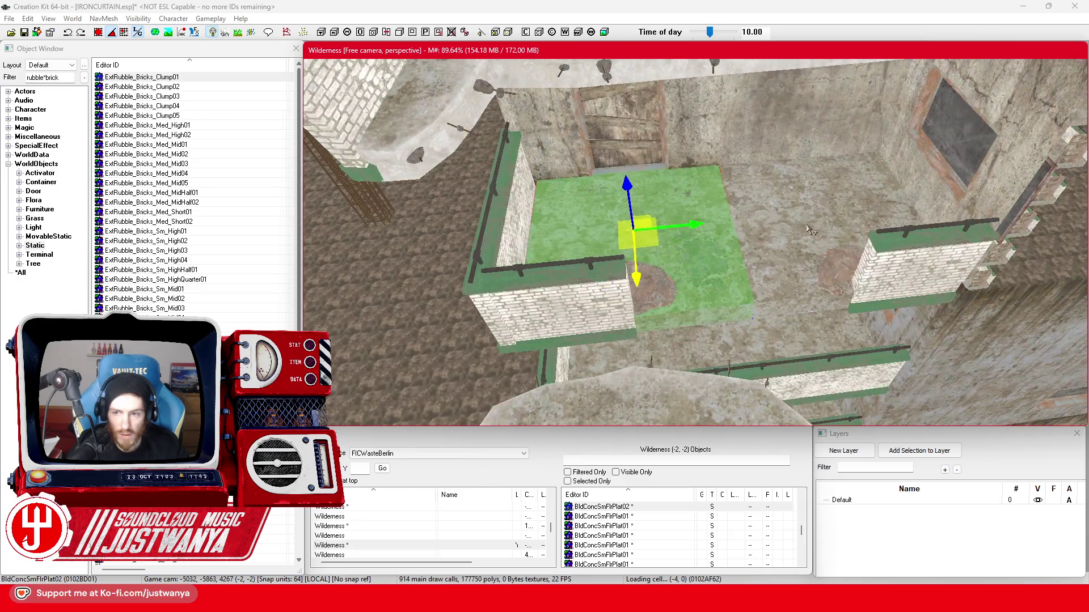
click(688, 244)
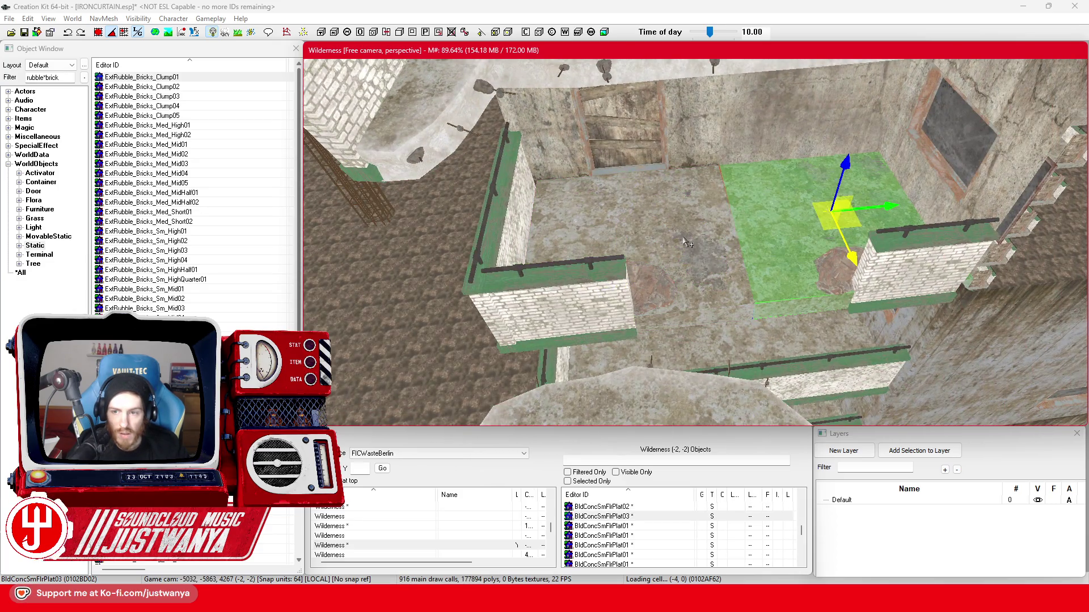
ctrl+click(706, 229)
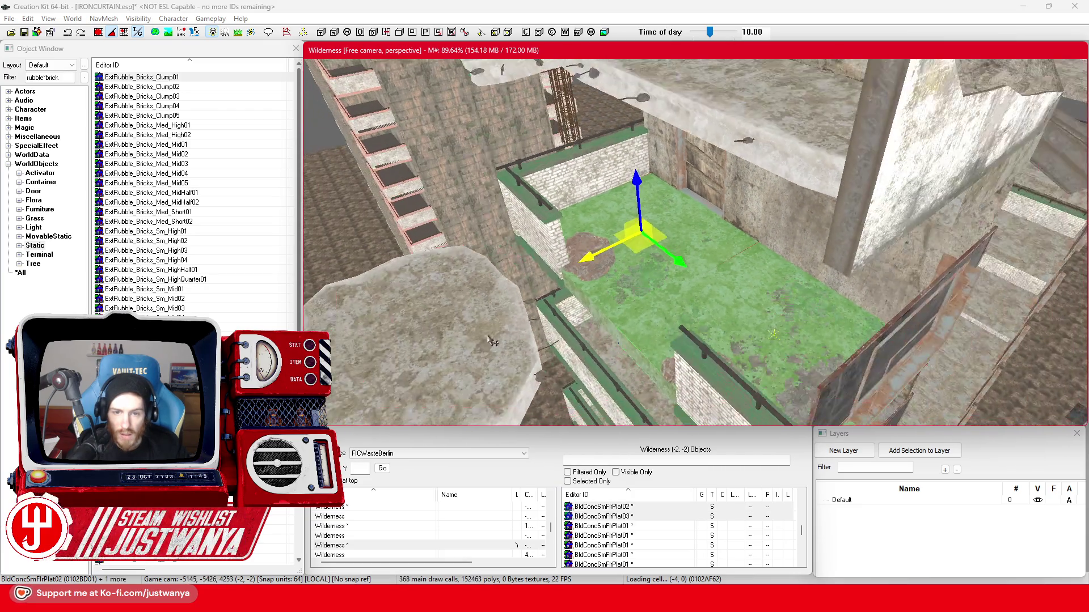
Centre on the BldConcSmFlrPlatChunk03 floor chunk and move it to the right.
click(486, 335)
key(c)
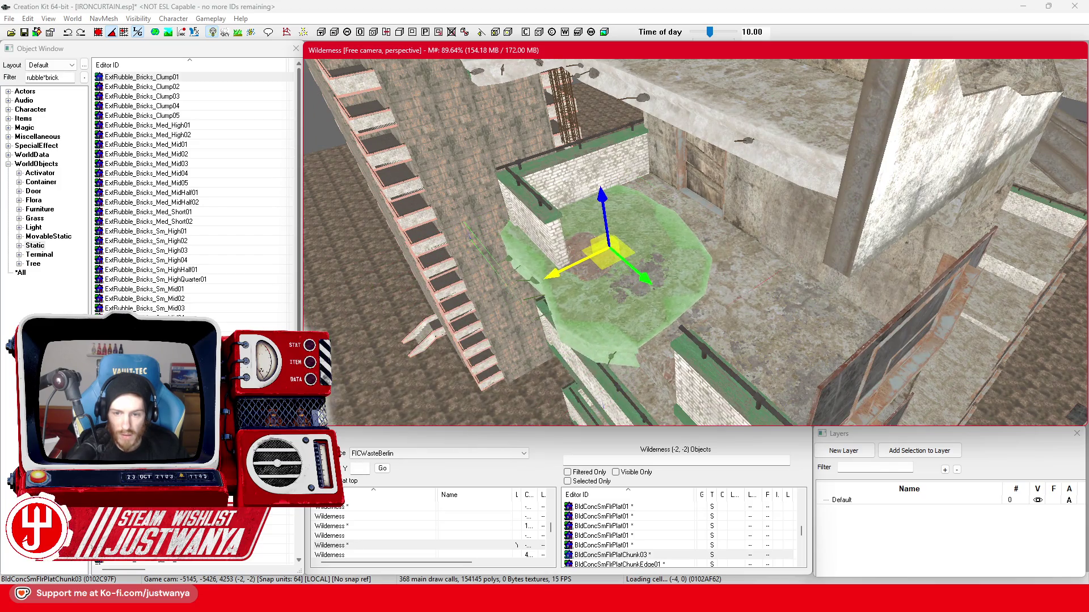
drag(574, 258, 635, 267)
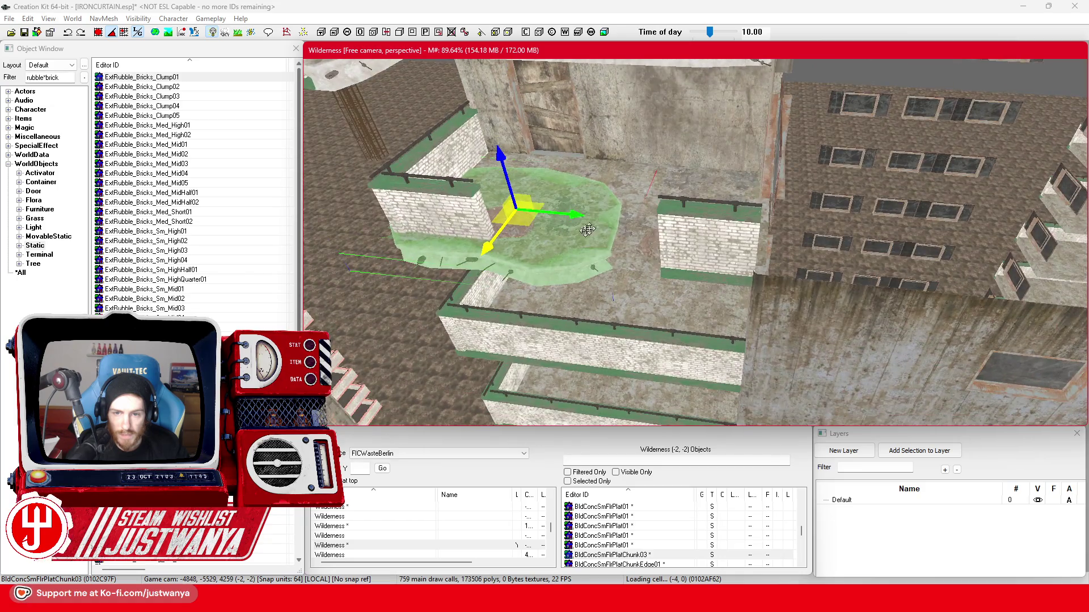
mouse_move(578, 210)
mouse_down()
mouse_move(653, 215)
mouse_move(641, 215)
mouse_up()
Add two more floor platforms to the selection and raise the slabs slightly.
scroll(646, 207, up, 3)
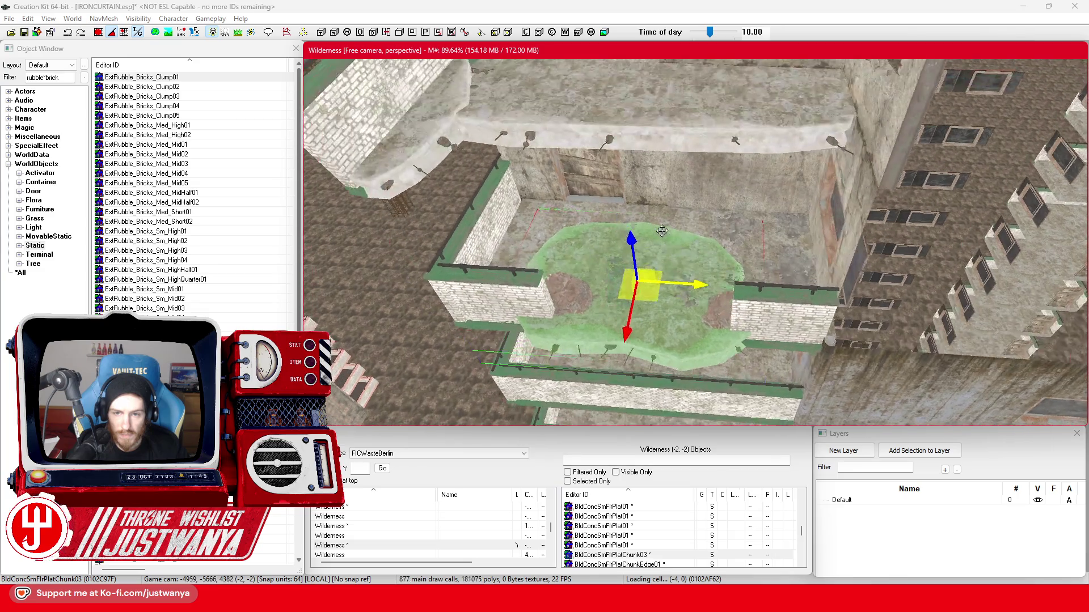
ctrl+click(525, 205)
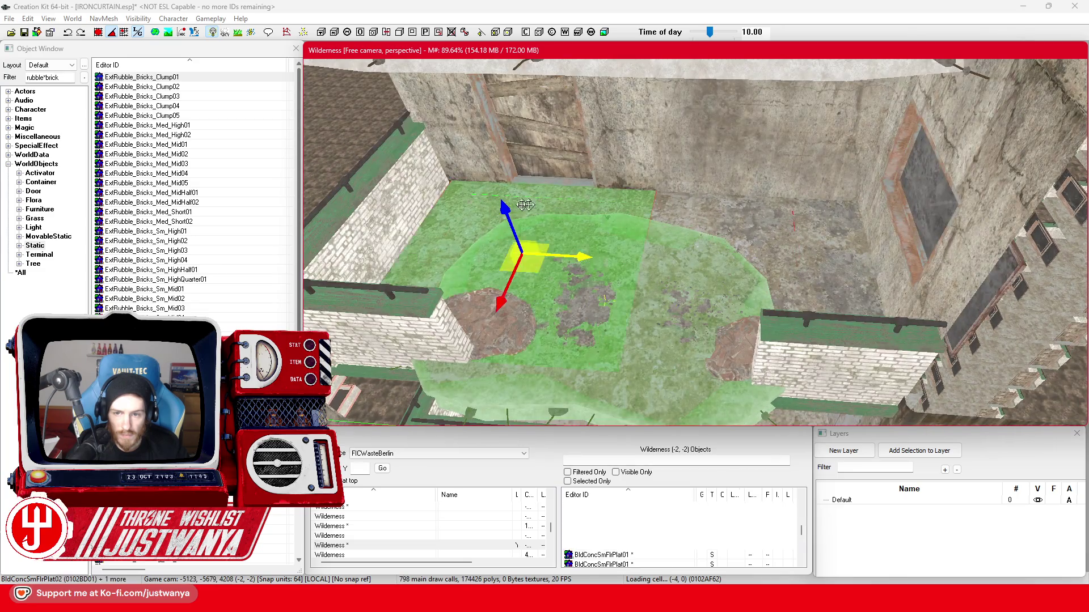
ctrl+click(765, 253)
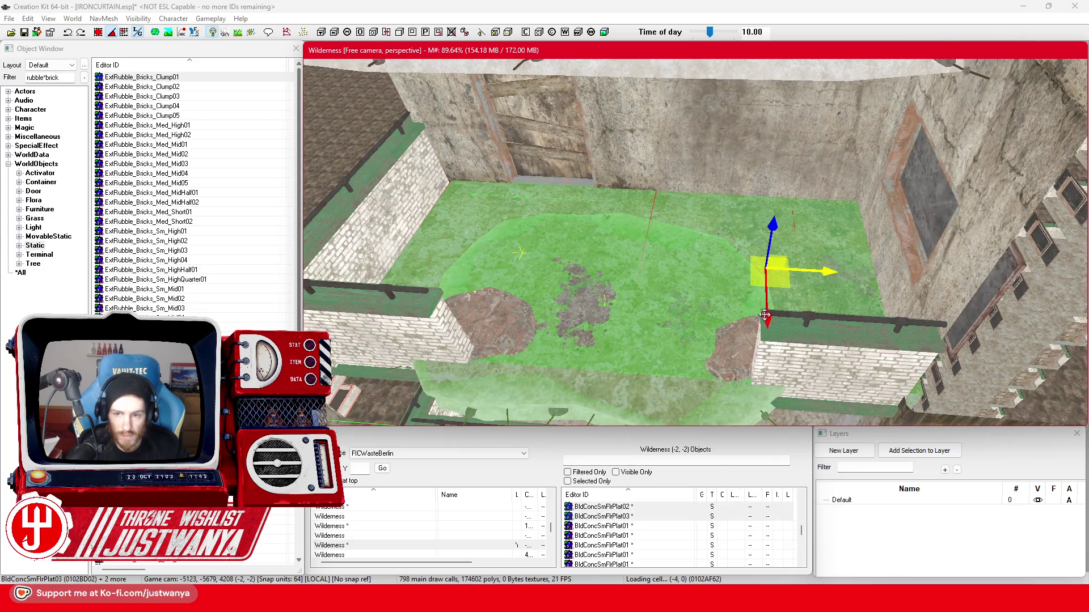
mouse_move(766, 252)
mouse_down()
mouse_move(766, 241)
mouse_move(751, 276)
mouse_up()
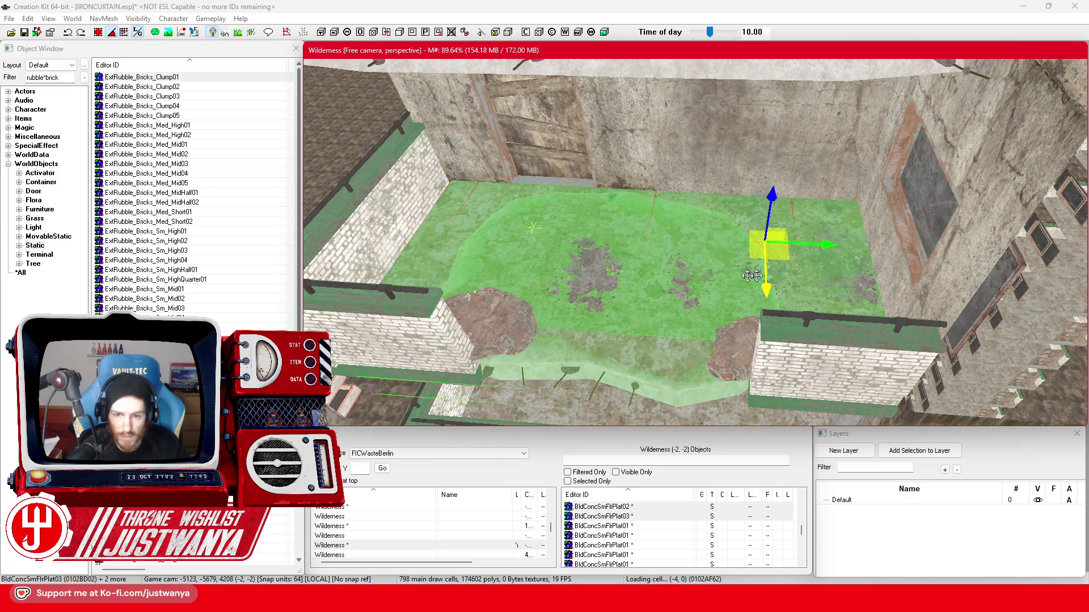
Adjust the central floor chunk's height so it sits level just above the floor.
click(532, 230)
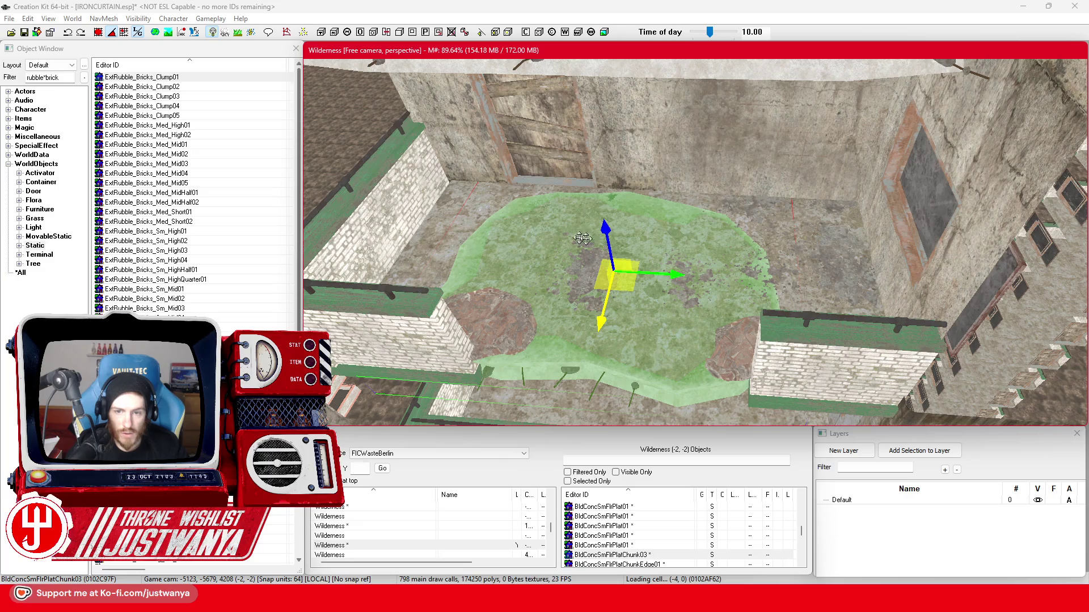
drag(608, 244, 608, 250)
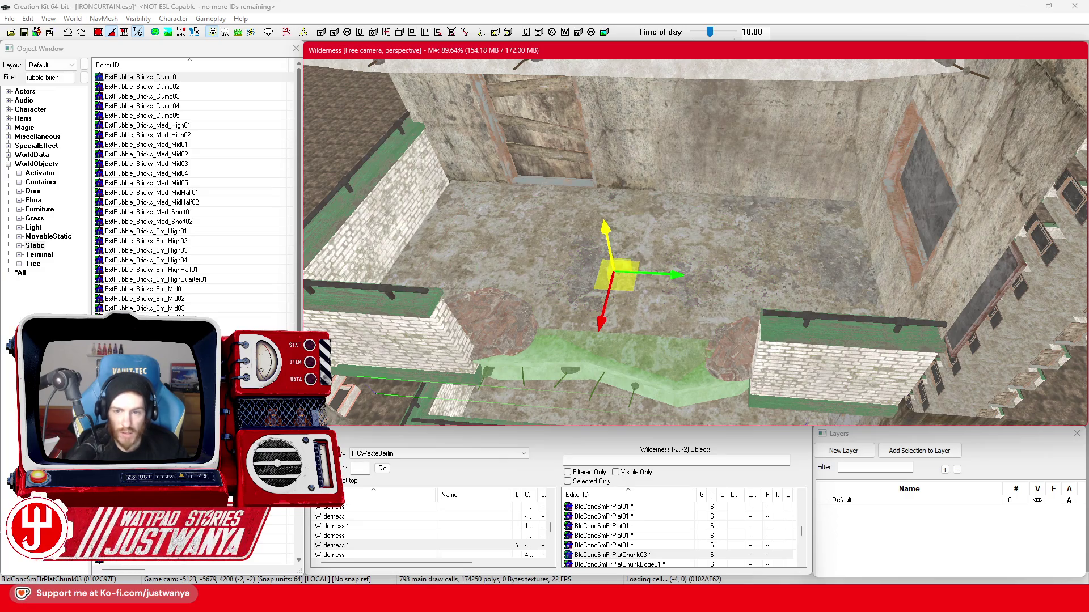
key(shift)
key(shift)
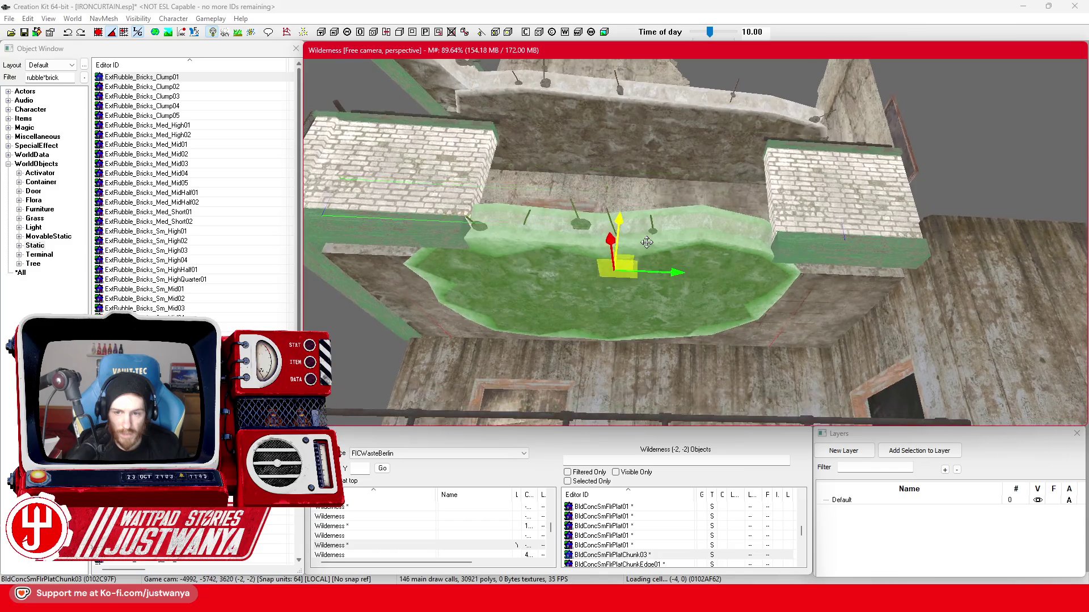
drag(621, 218, 622, 222)
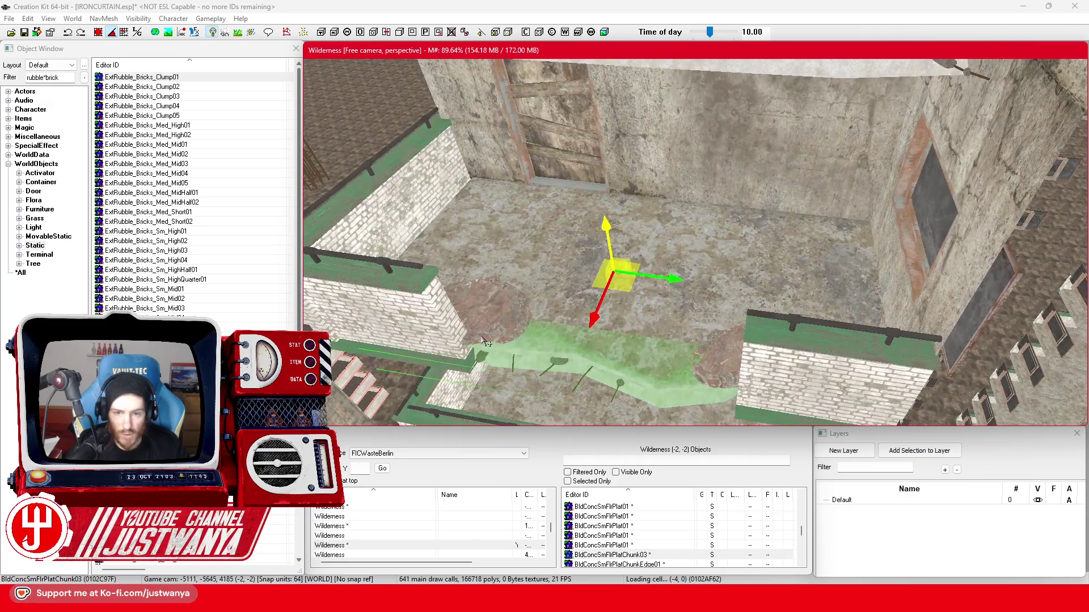
Select the ExtRubble_Bricks_Clump02 pile, then the short balcony railing.
click(481, 336)
mouse_move(481, 335)
mouse_down()
mouse_move(558, 293)
mouse_move(512, 293)
mouse_up()
click(566, 246)
Slide ECDStandsRailFlatShrt01 along the balcony edge, then start replacing the object filter text.
drag(566, 247, 578, 316)
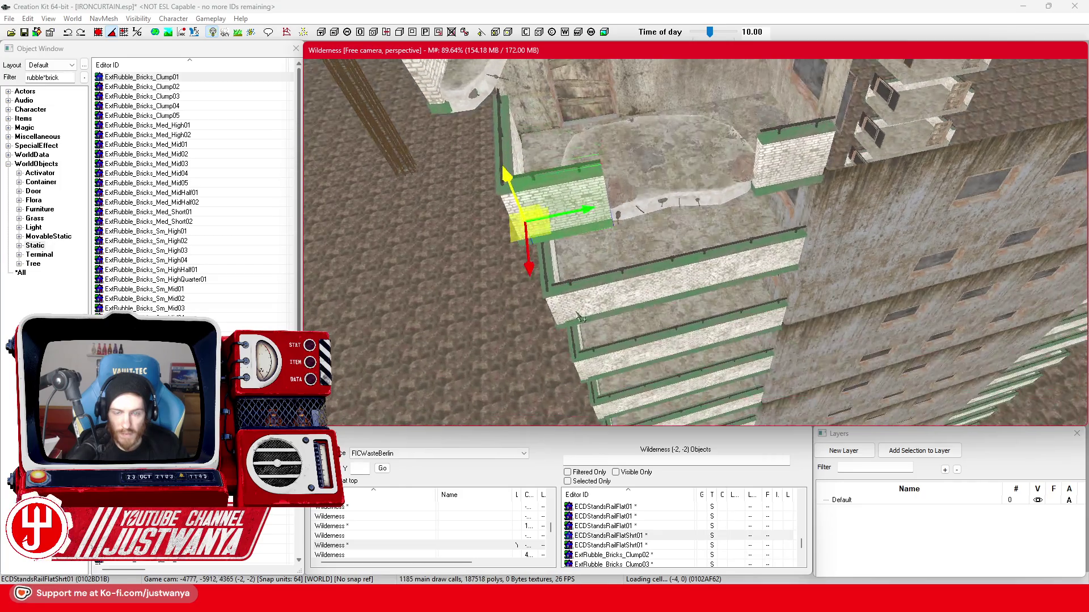
mouse_move(588, 209)
mouse_down()
mouse_move(706, 170)
mouse_move(633, 240)
mouse_move(644, 293)
mouse_move(651, 208)
mouse_up()
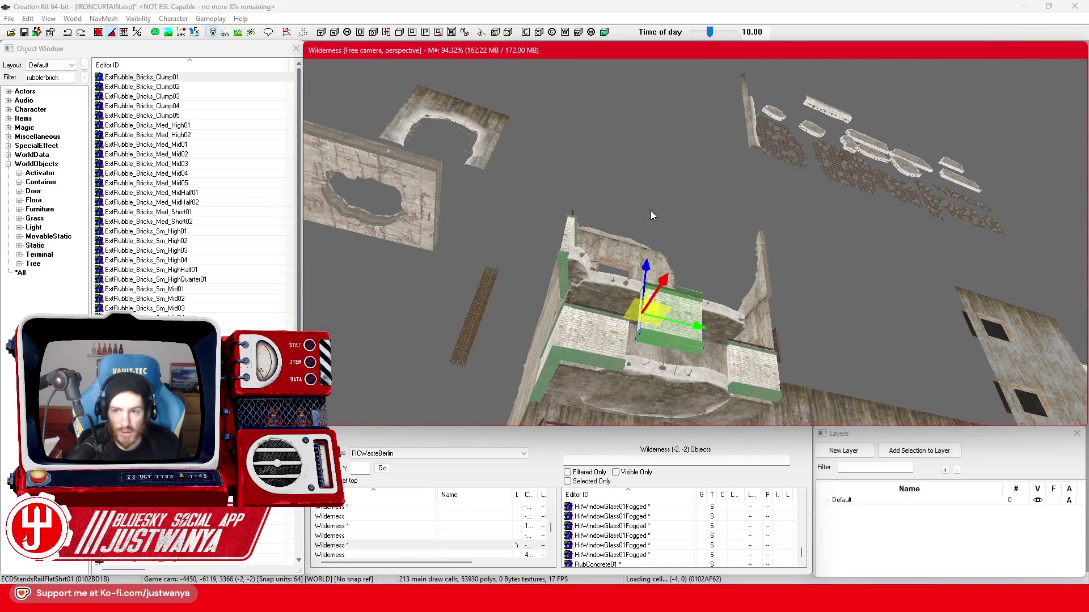
drag(651, 211, 628, 287)
scroll(628, 288, up, 5)
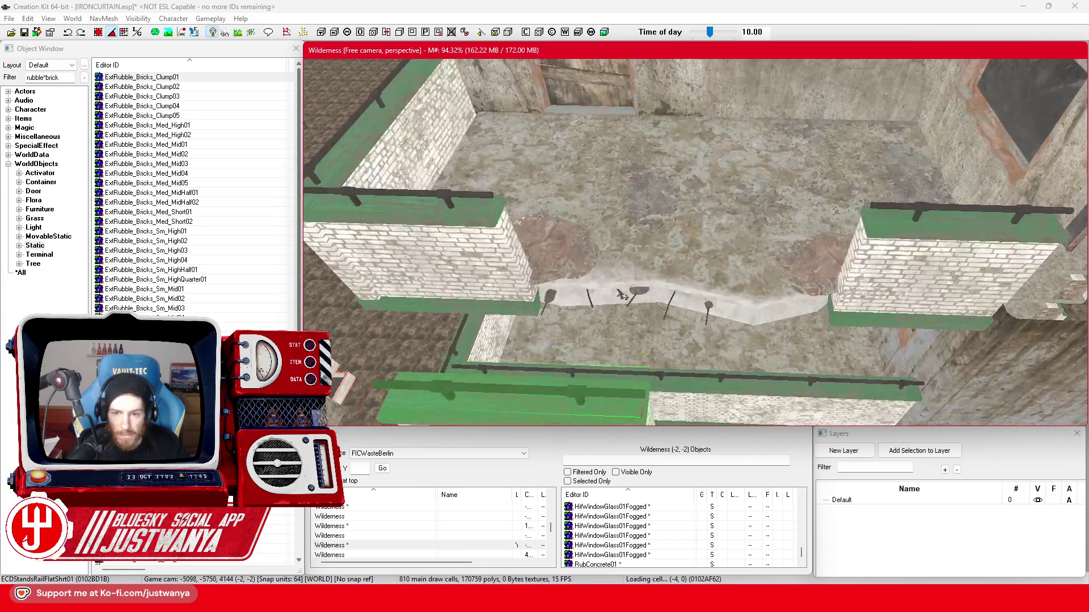
click(11, 73)
text(re)
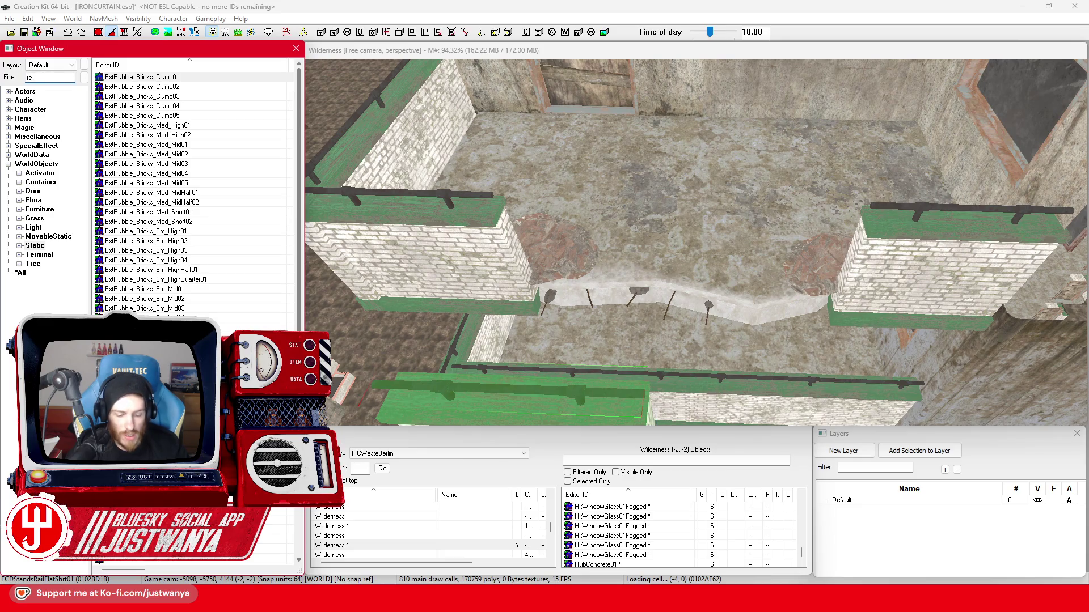
Filter the object list by 'rebar' and preview the IndConcRebarDmg01 and TempRebarDamage01 models.
text(bar)
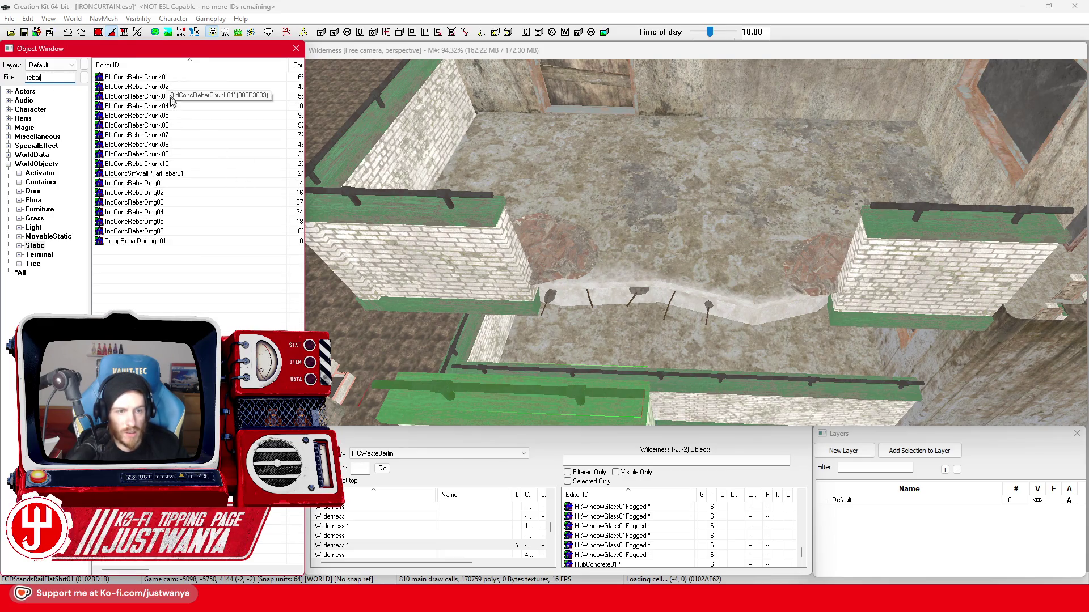
double_click(189, 184)
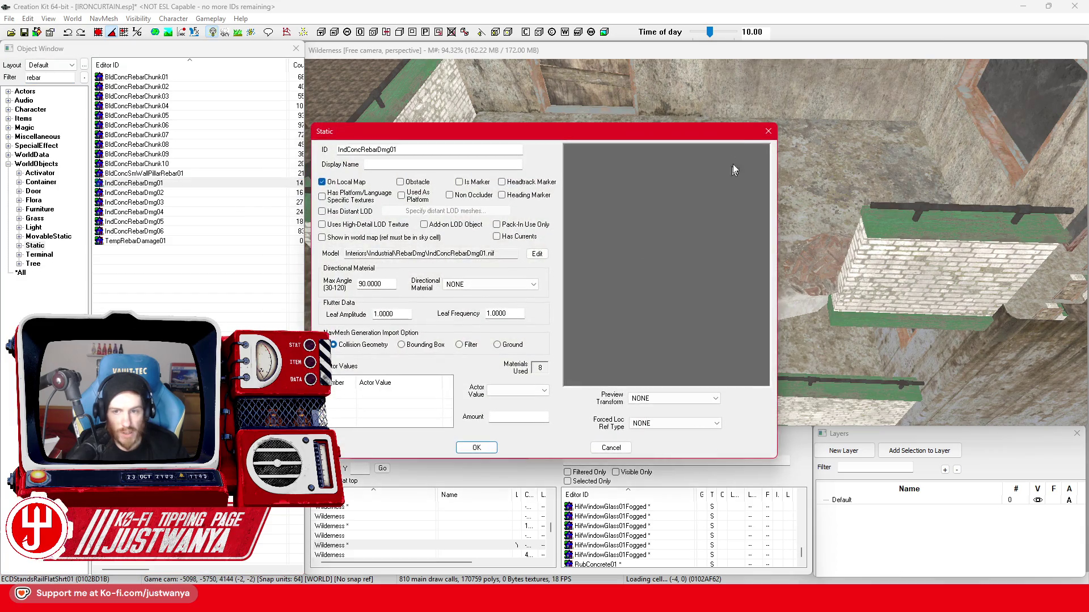
click(763, 135)
double_click(187, 241)
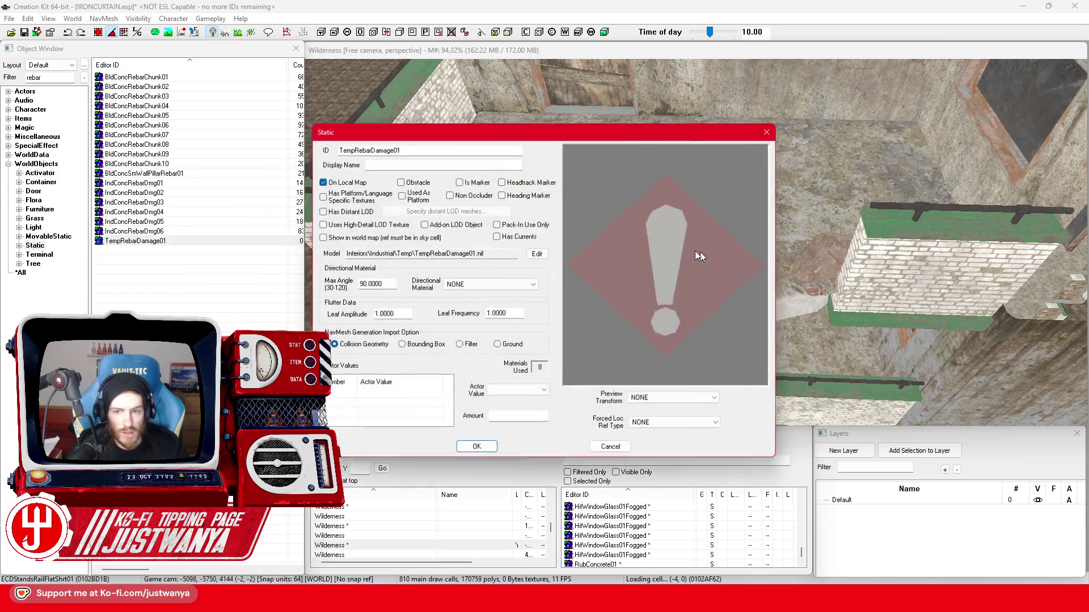
click(768, 131)
Preview and rotate the BldConcSmWallPillarRebar01 model, then look over the filtered rebar list.
double_click(215, 173)
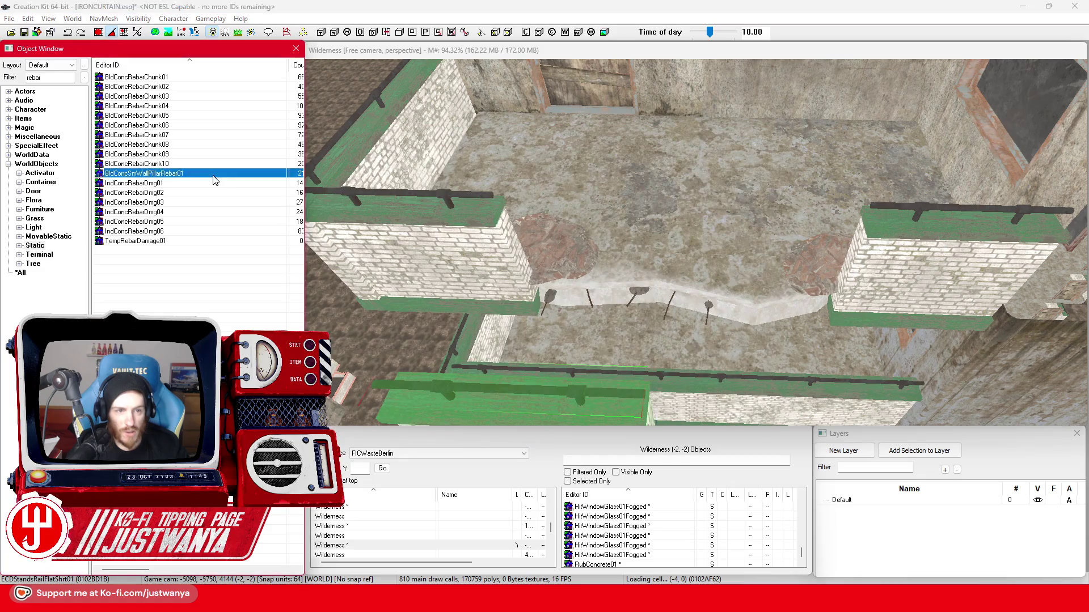
drag(646, 279, 691, 334)
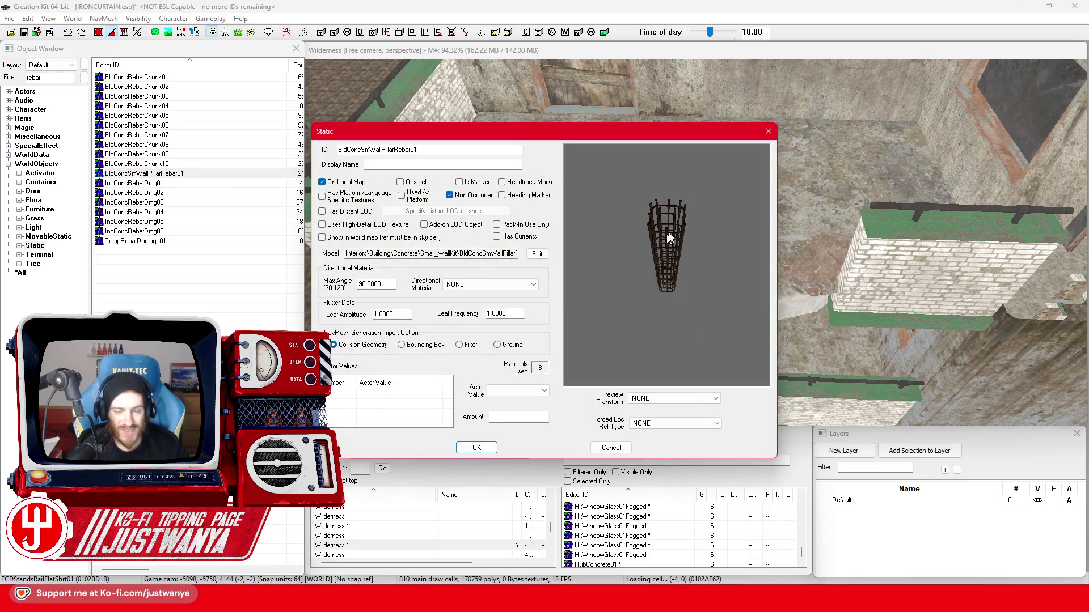
click(768, 131)
scroll(644, 290, down, 3)
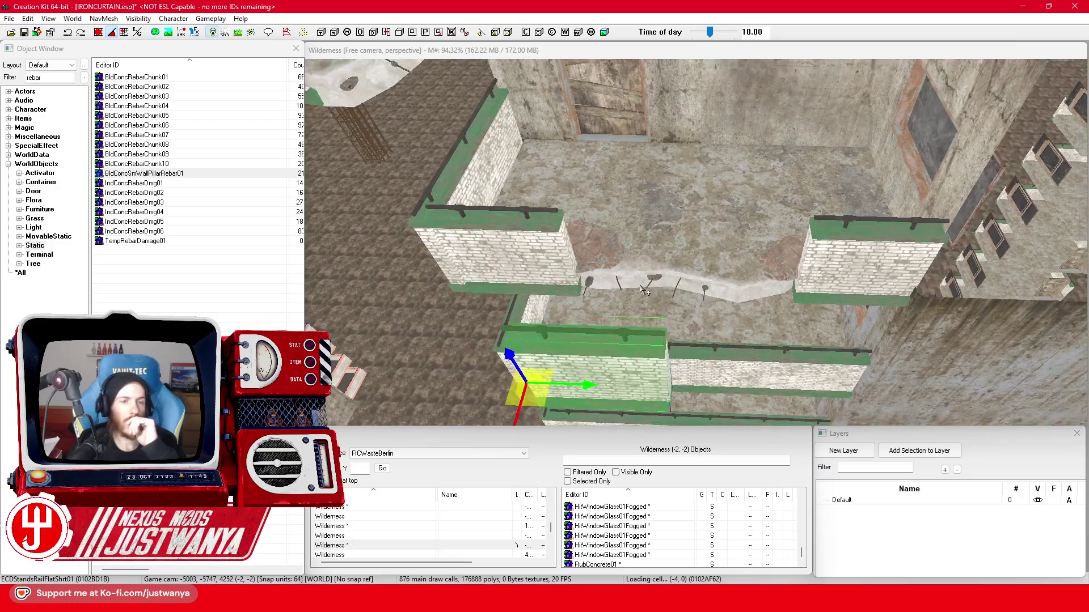
scroll(635, 294, up, 3)
click(59, 75)
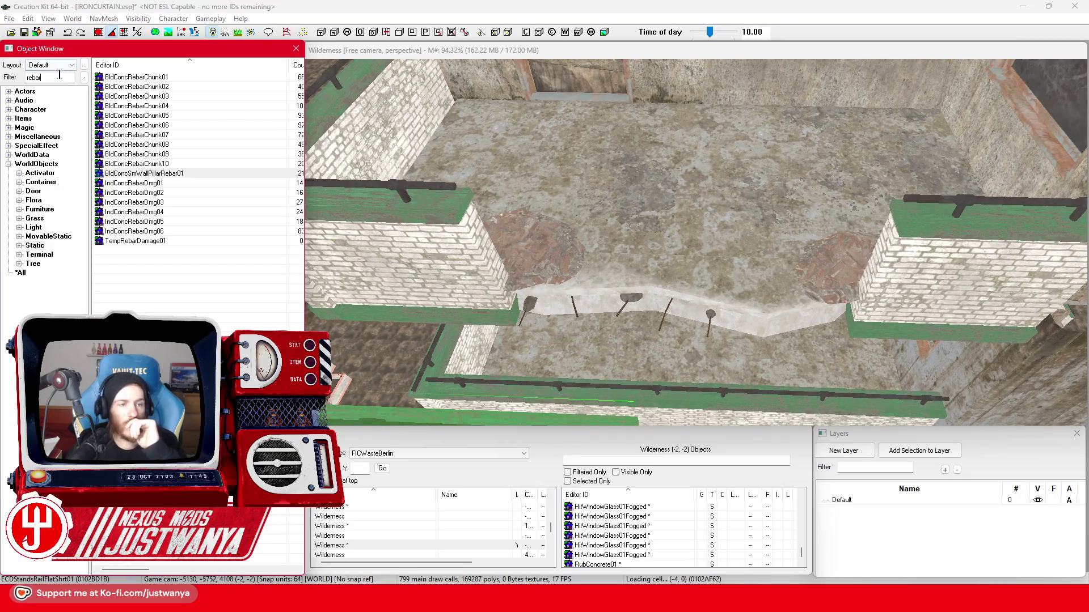
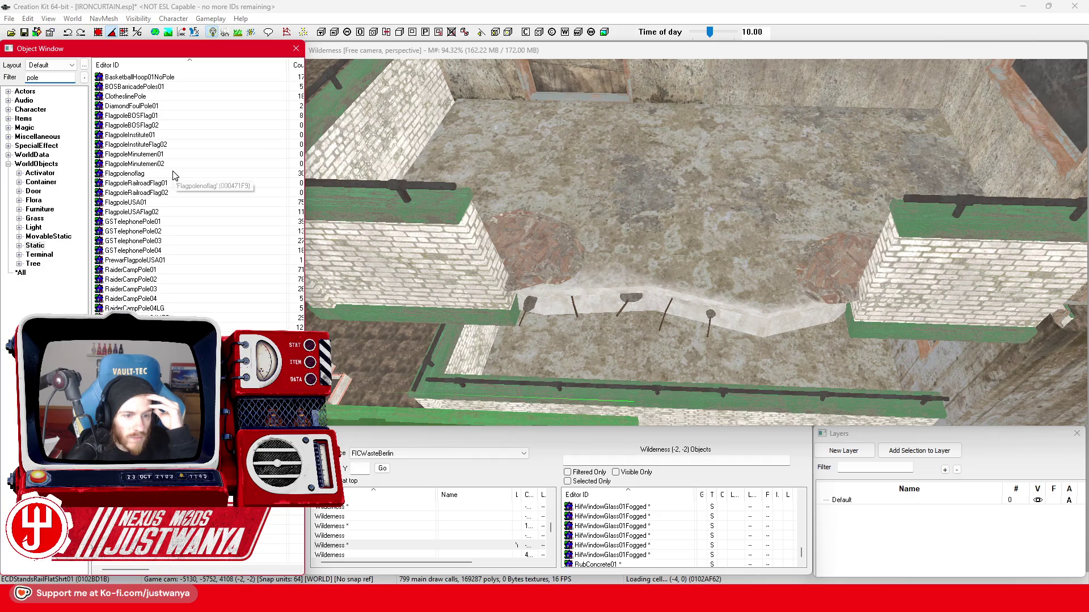
Preview the spiked raider pole, then place a RaiderCampPole01 on the broken floor.
double_click(180, 271)
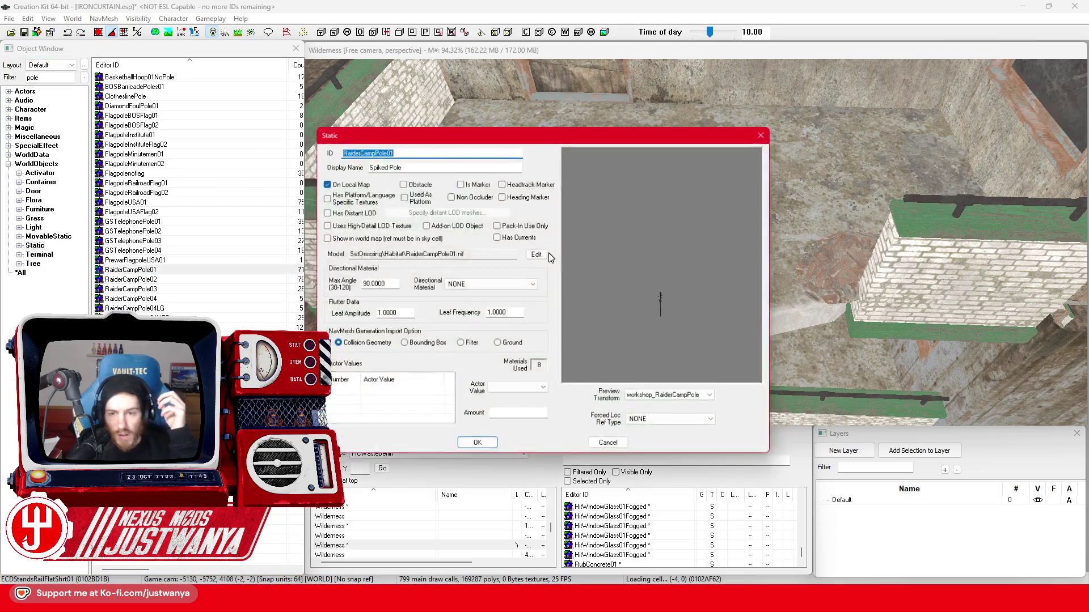
click(767, 132)
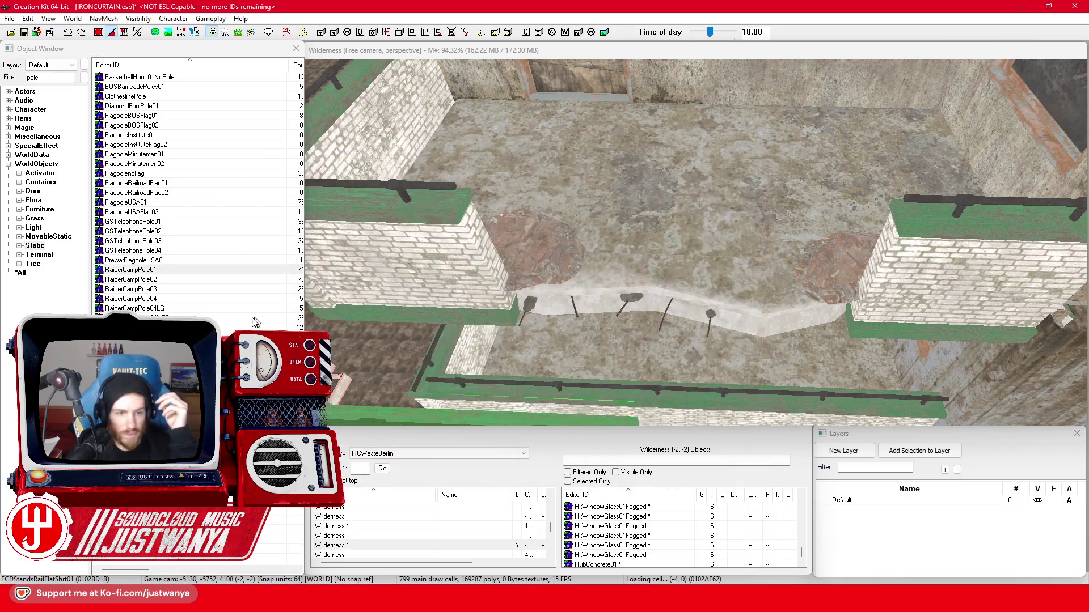
click(155, 272)
drag(572, 294, 572, 294)
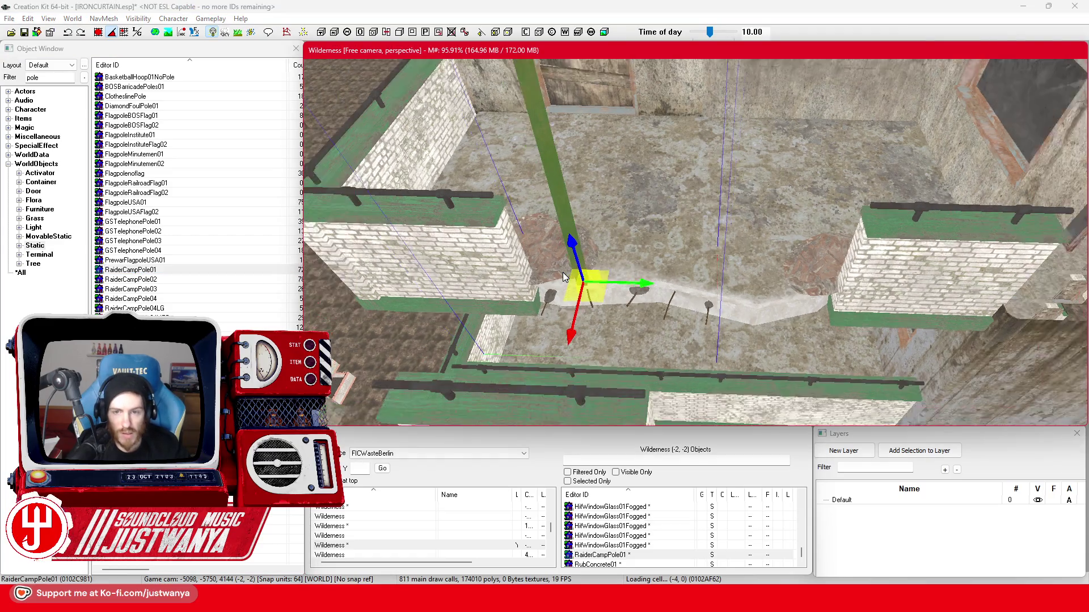
Cycle the placed pole through raider pole, rope knot, tent bunch and tent cloth variants.
key(ctrl+z)
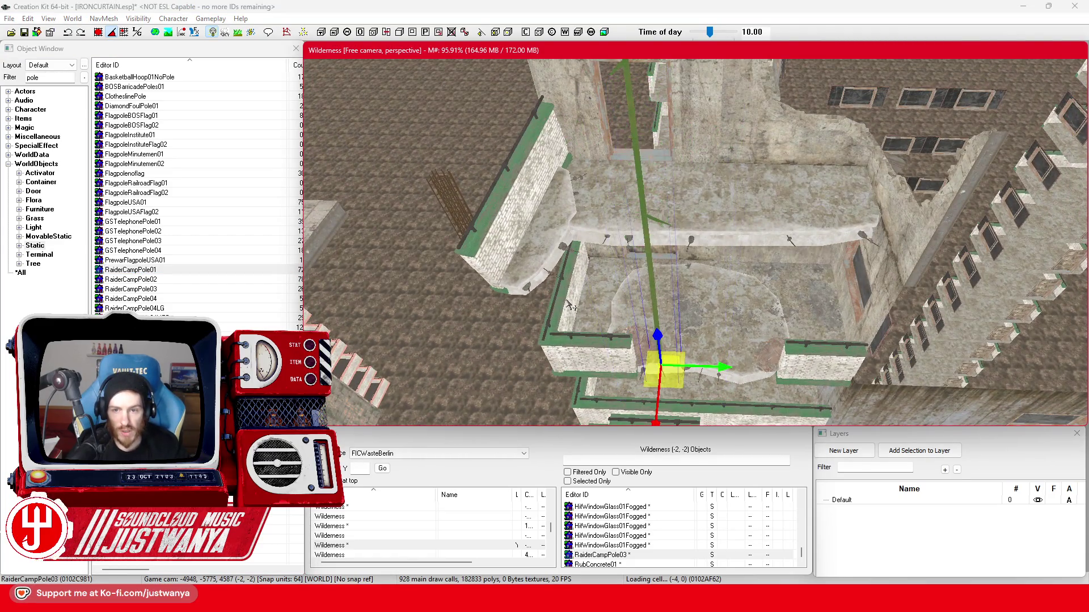
key(ctrl+z)
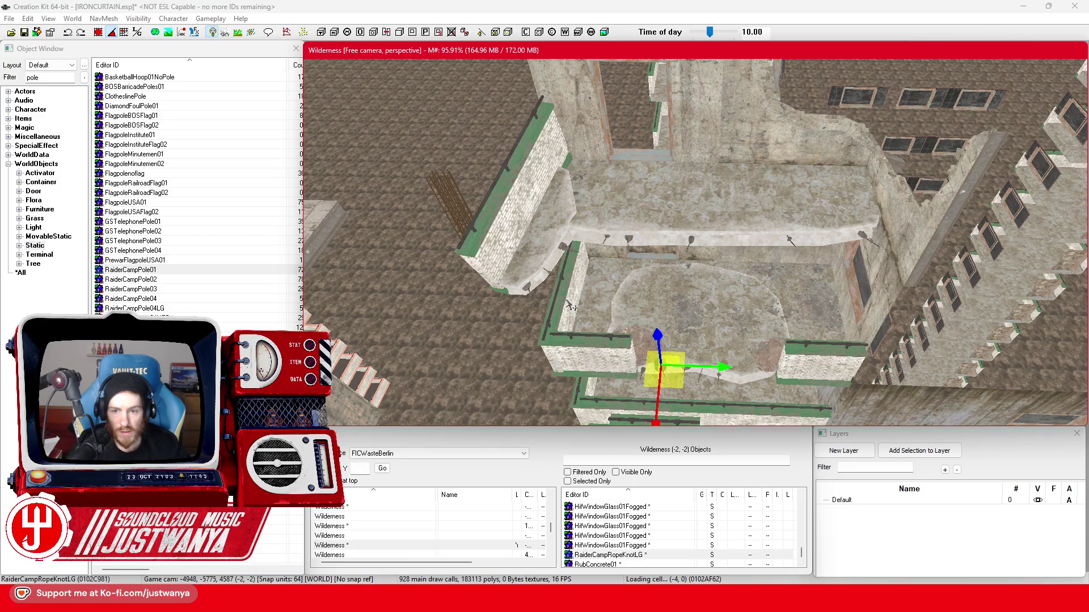
scroll(572, 304, up, 5)
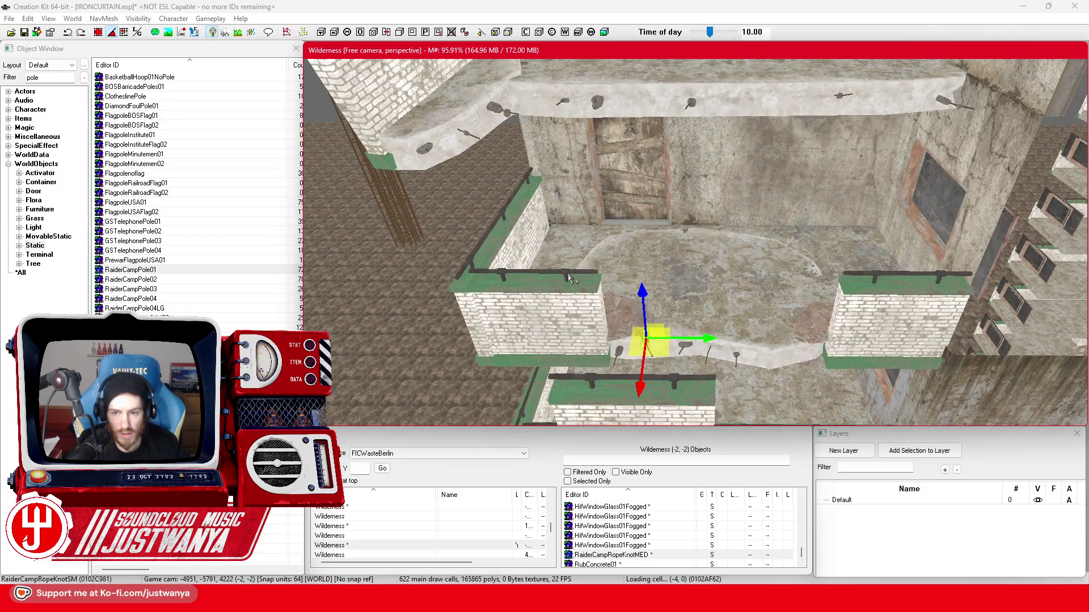
key(ctrl+z)
key(ctrl+z)
key(ctrl+z)
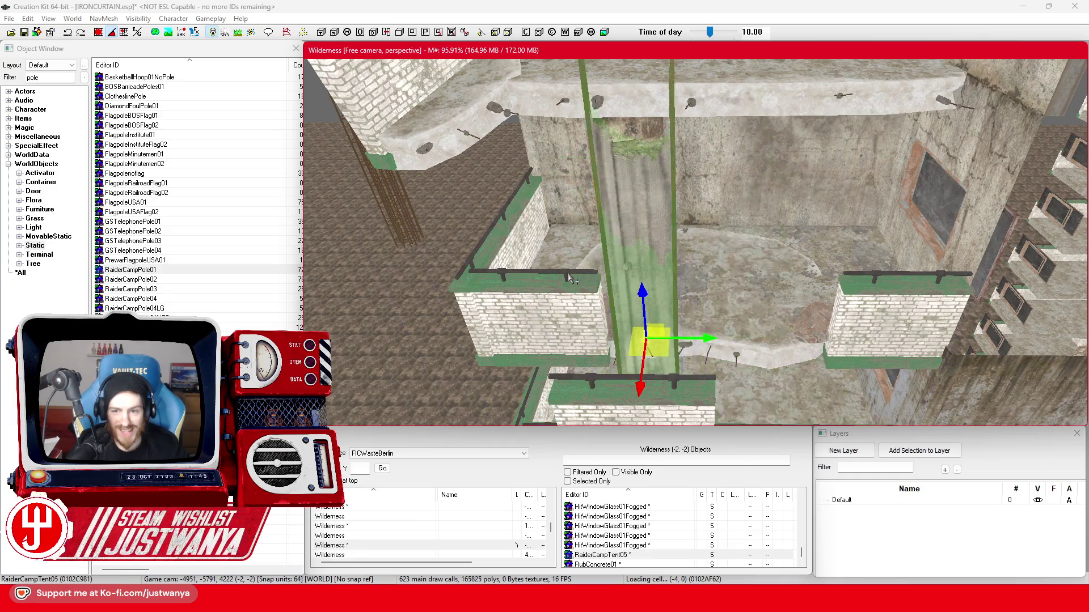
key(ctrl+z)
key(ctrl+z)
key(ctrl+z)
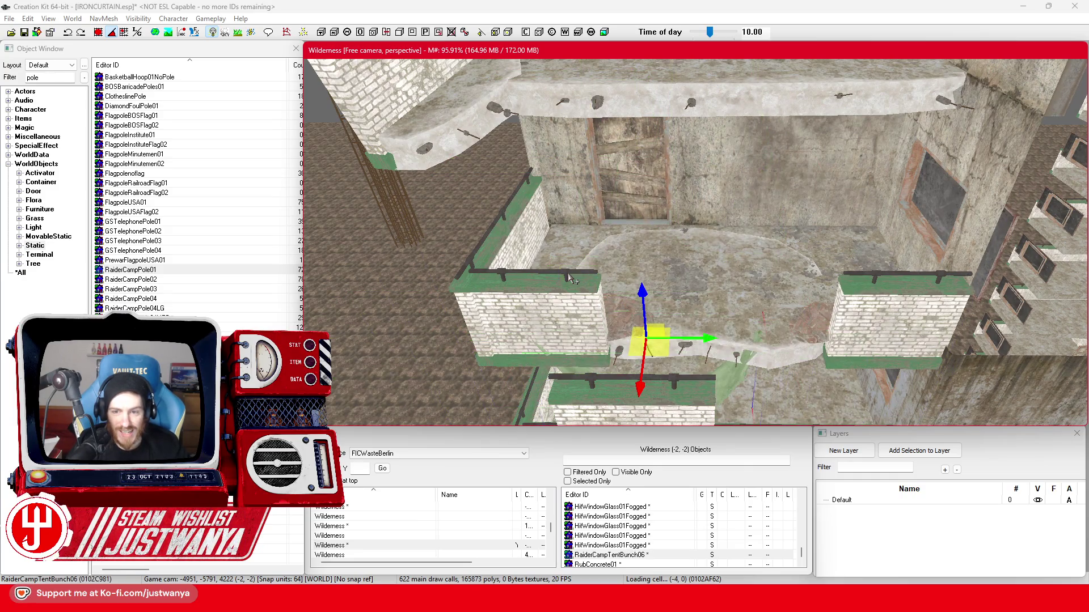
key(ctrl+z)
key(ctrl+z)
key(ctrl+z)
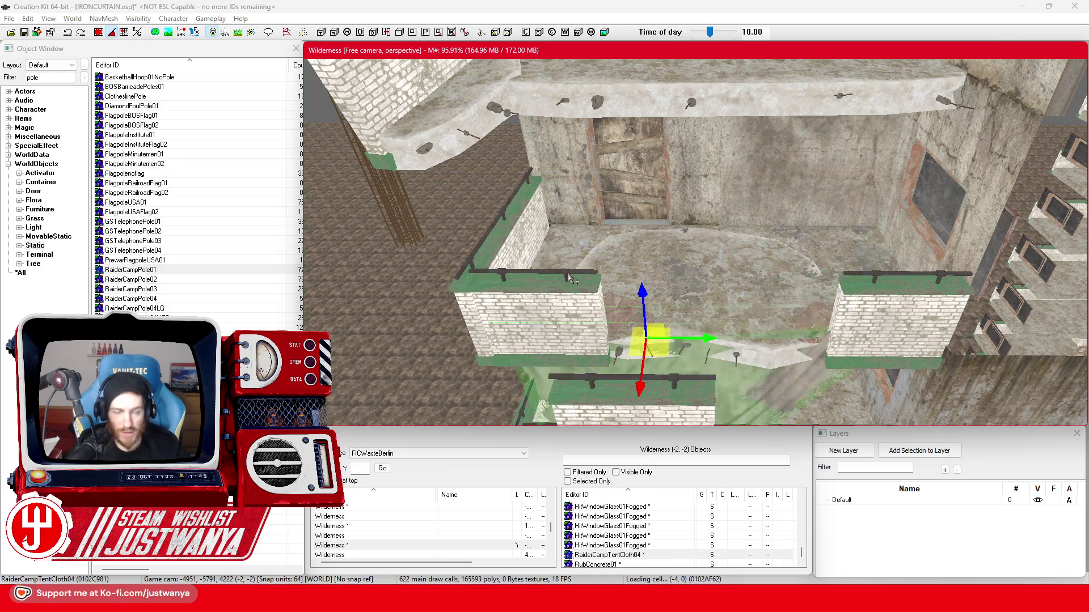
key(ctrl+z)
scroll(571, 278, up, 3)
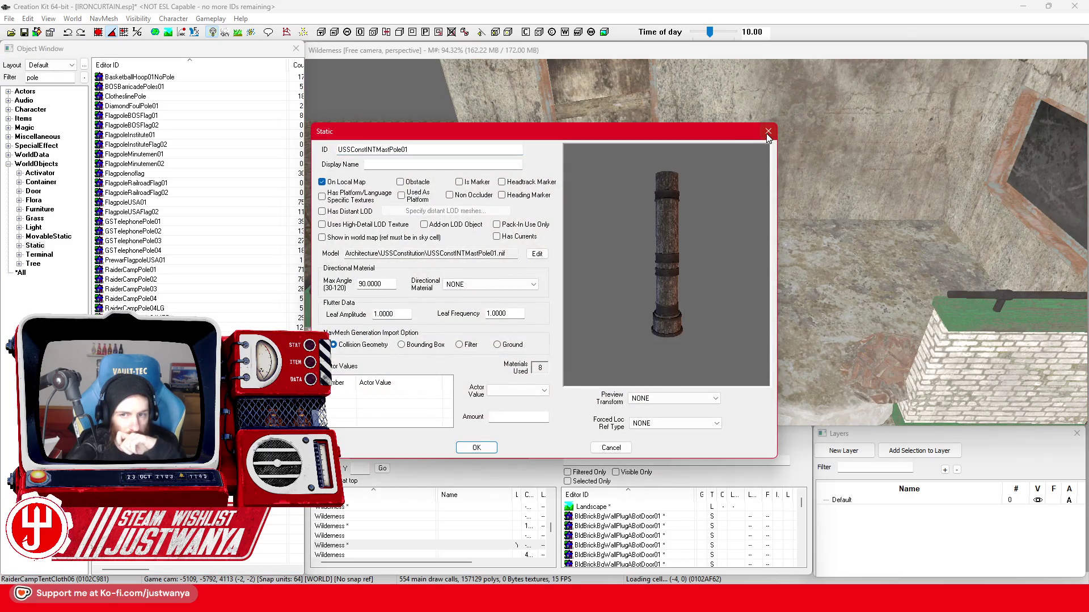
Preview the mast pole, utility pole and ClotheslinePole forms, closing each.
click(767, 134)
key(Return)
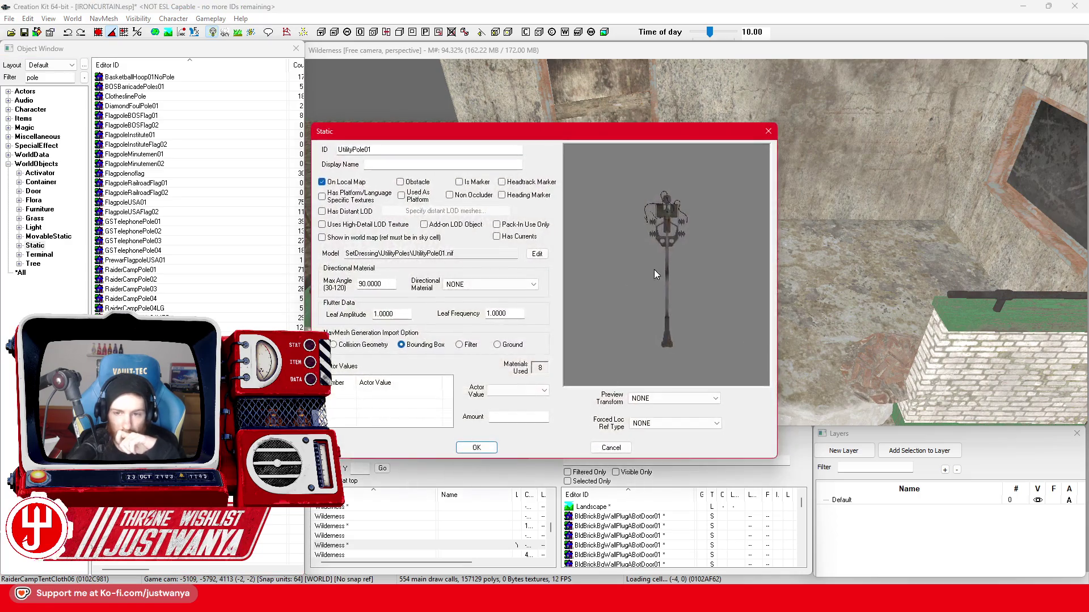
click(768, 132)
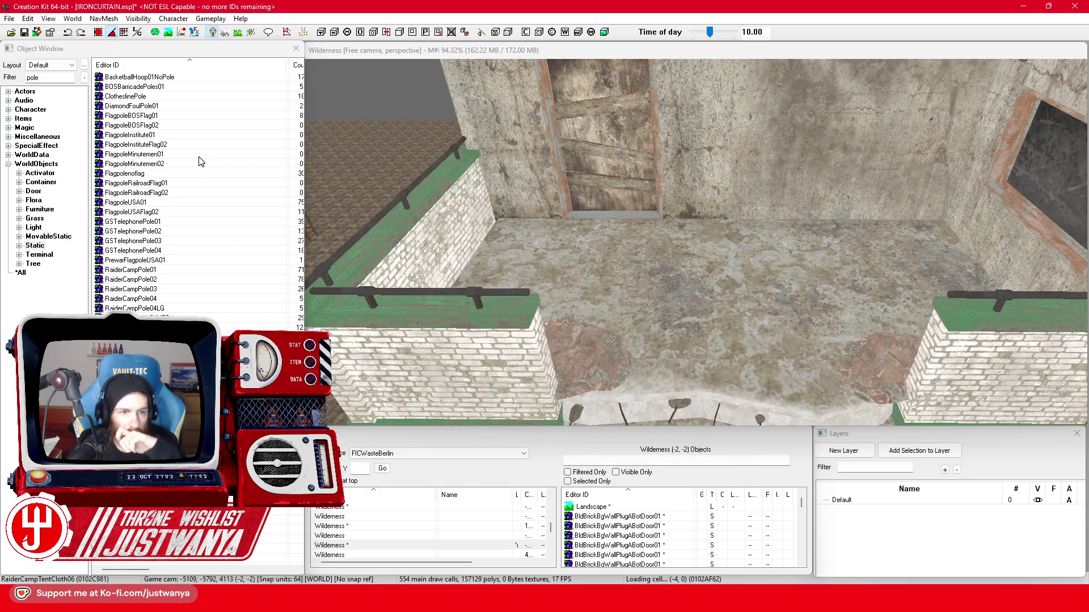
click(184, 98)
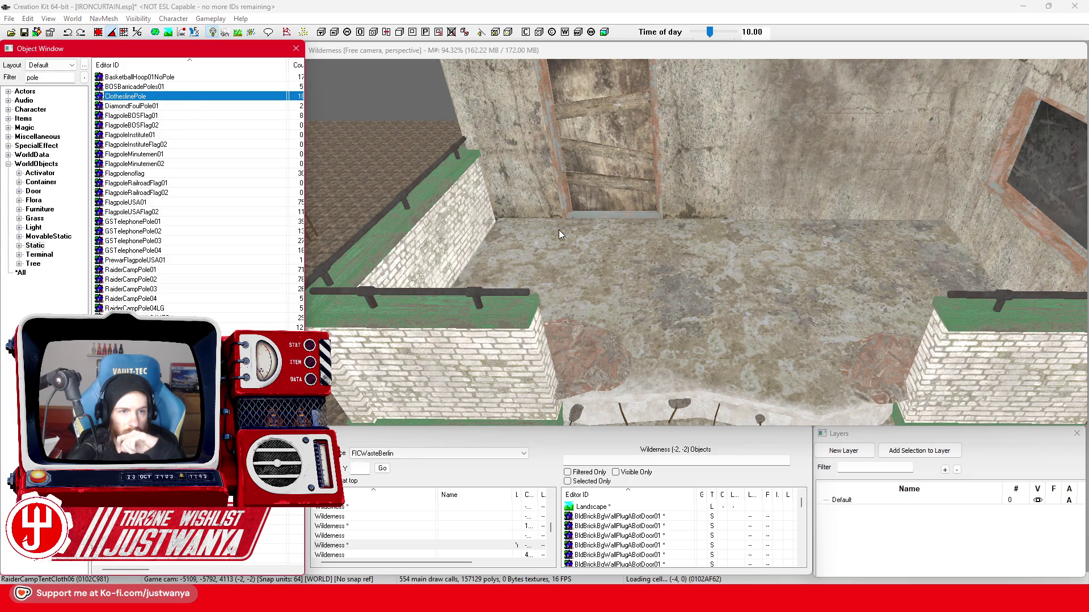
key(Return)
click(770, 131)
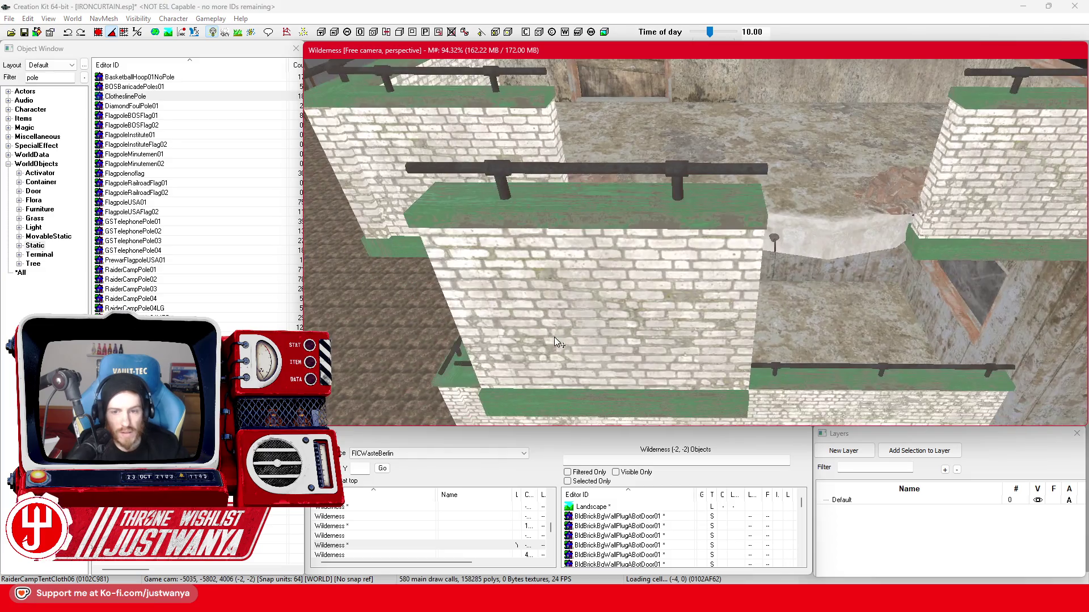
Select the short rail wall trim and change the Object Window filter to 'sign', then 'post'.
click(583, 316)
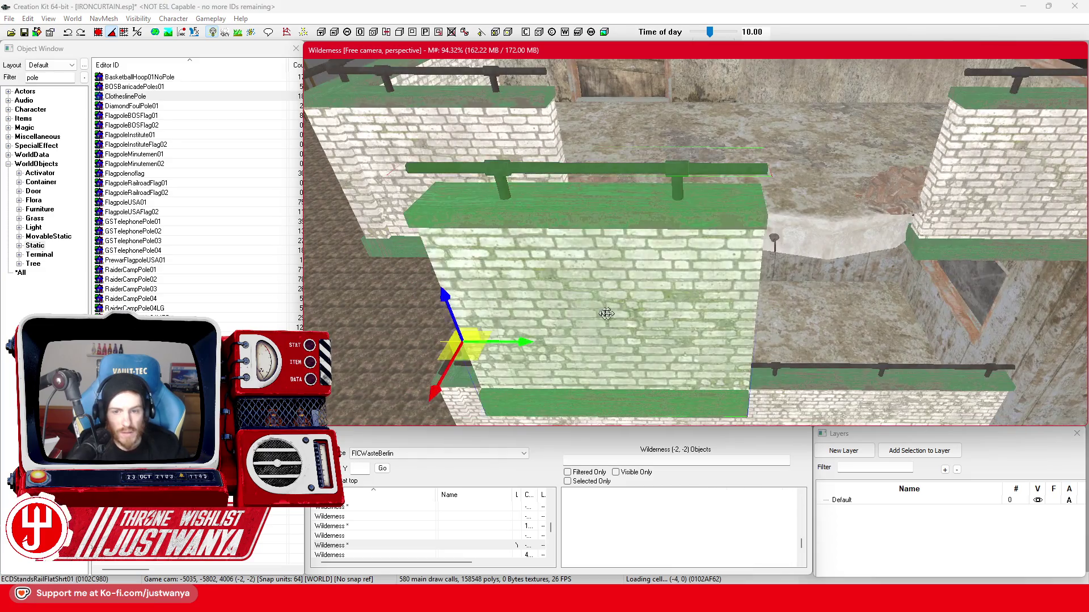
scroll(583, 316, down, 5)
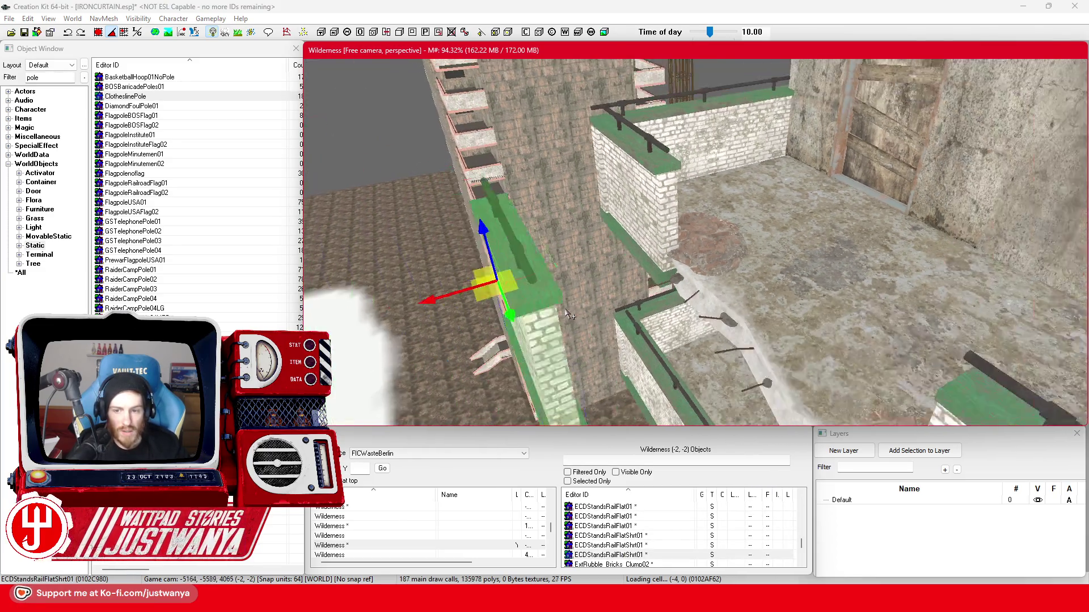
scroll(566, 305, down, 1)
click(43, 76)
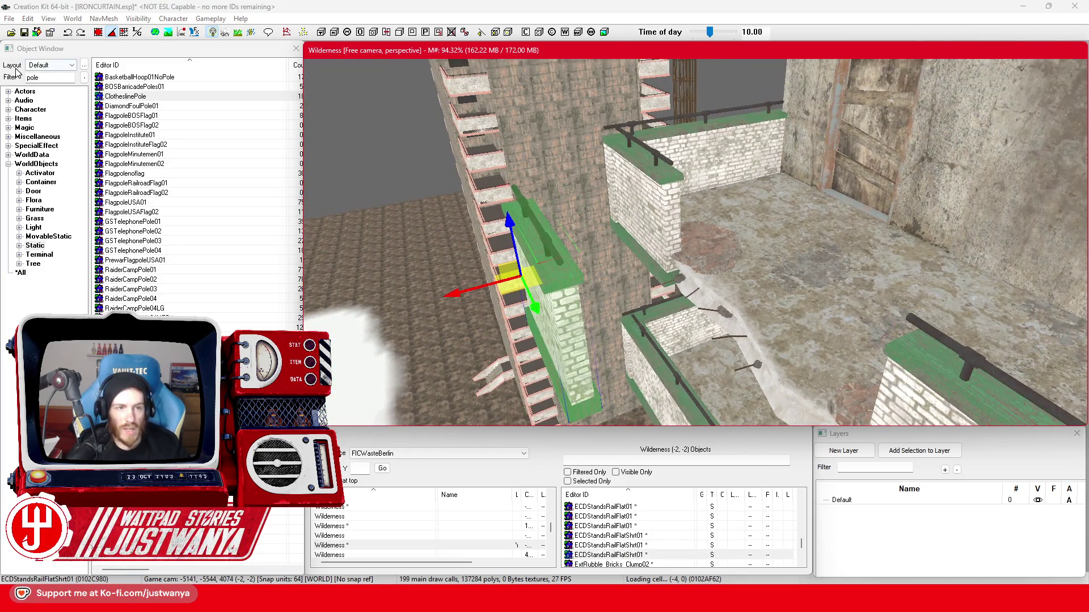
text(sign)
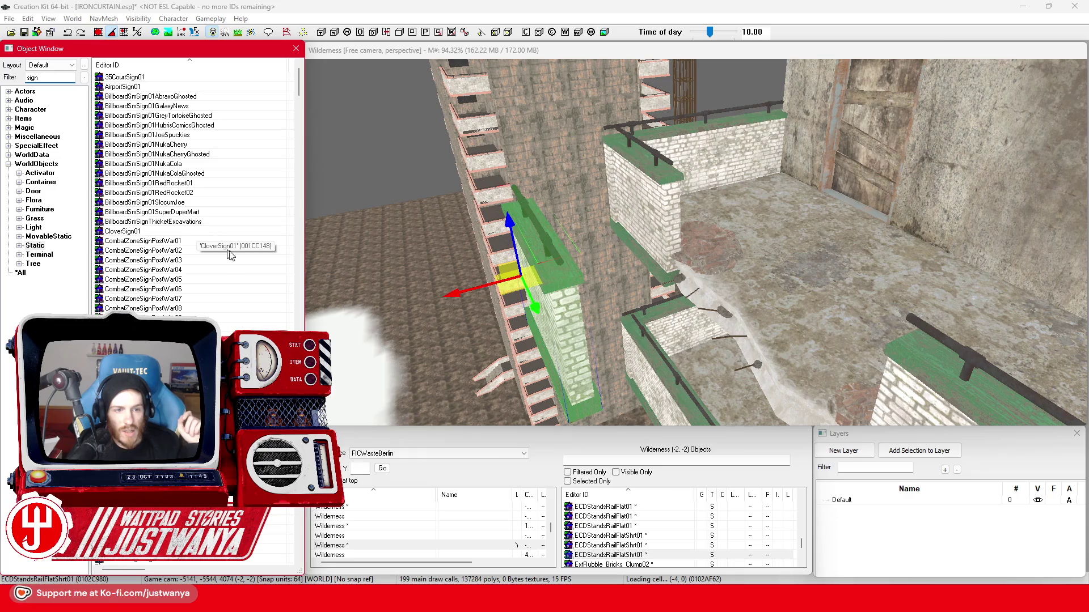
scroll(235, 258, down, 7)
scroll(237, 260, down, 8)
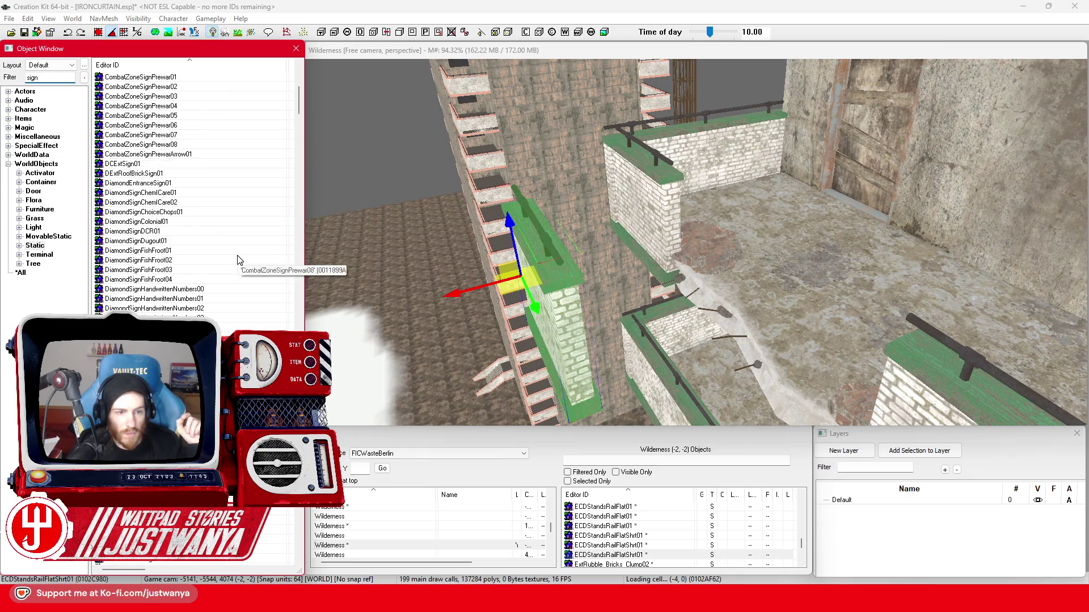
scroll(238, 259, down, 3)
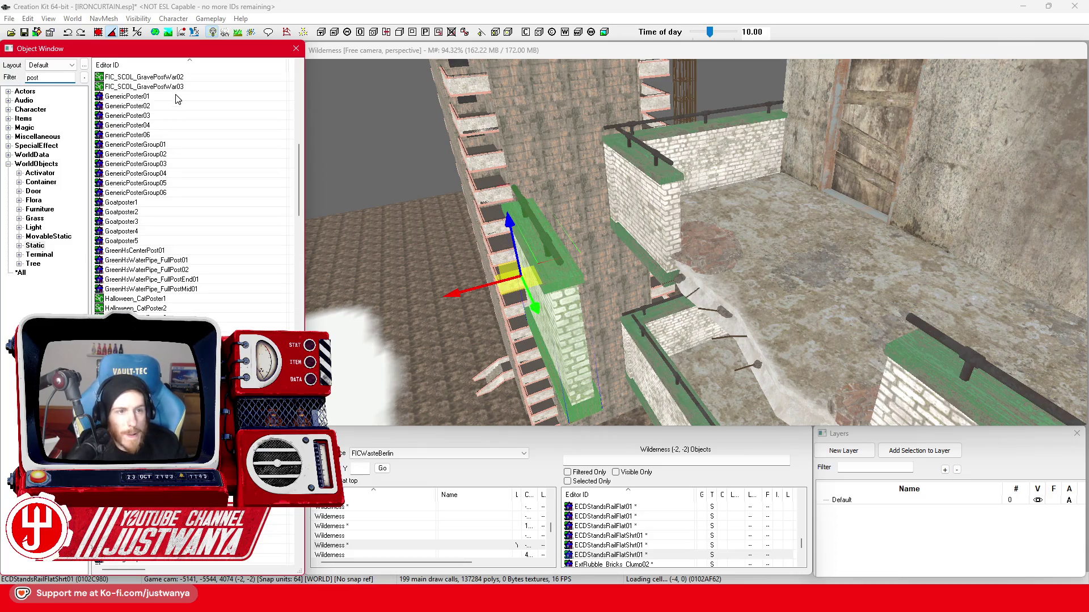
scroll(211, 190, up, 15)
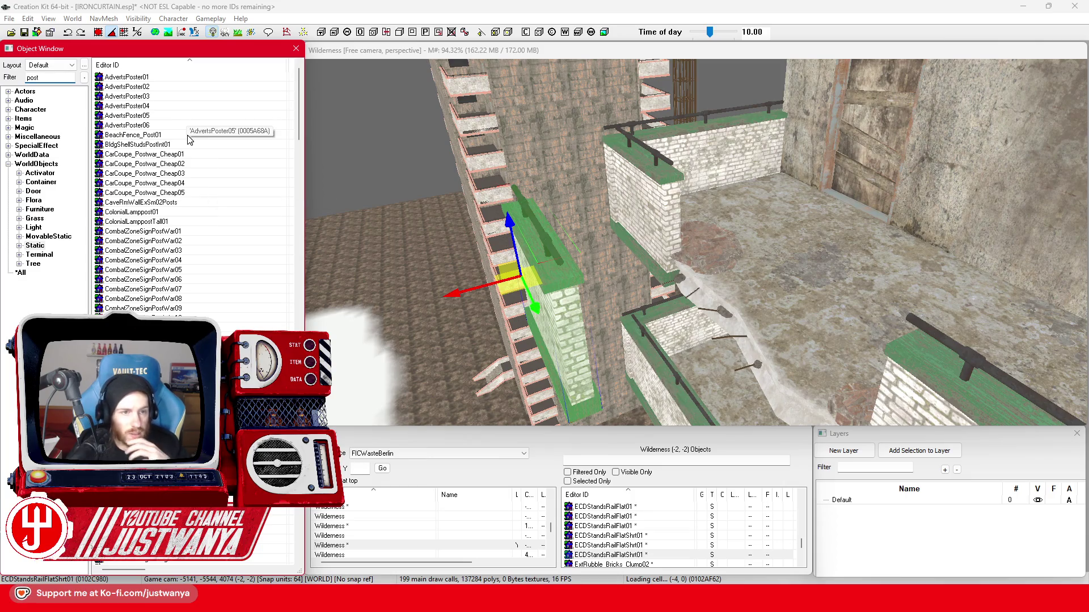
Preview the BeachFence_Post01 and BldgShellStudsPostInt01 forms.
click(190, 136)
double_click(190, 136)
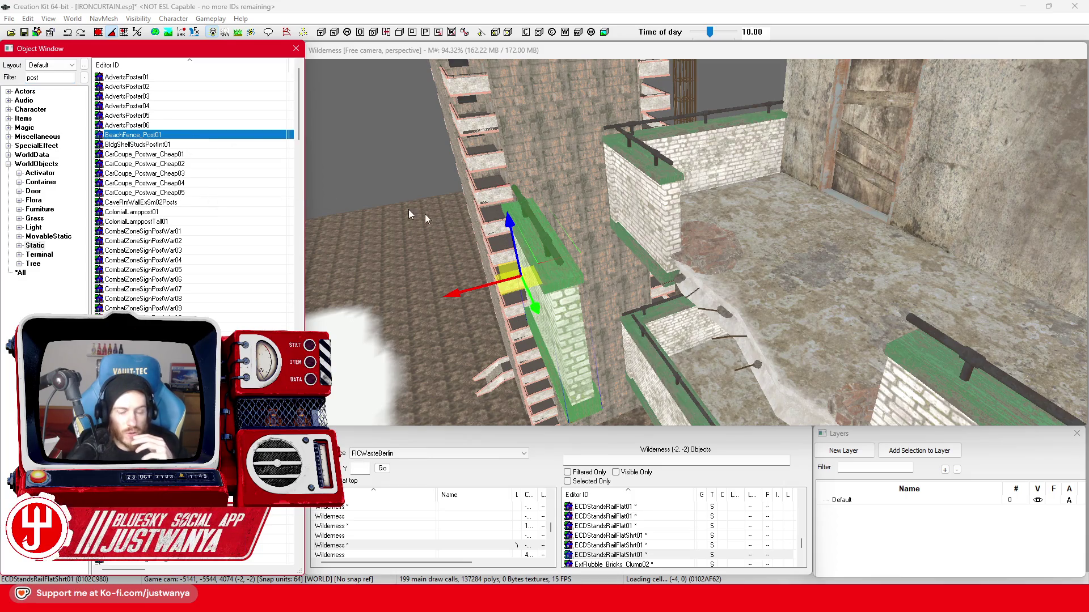
click(768, 131)
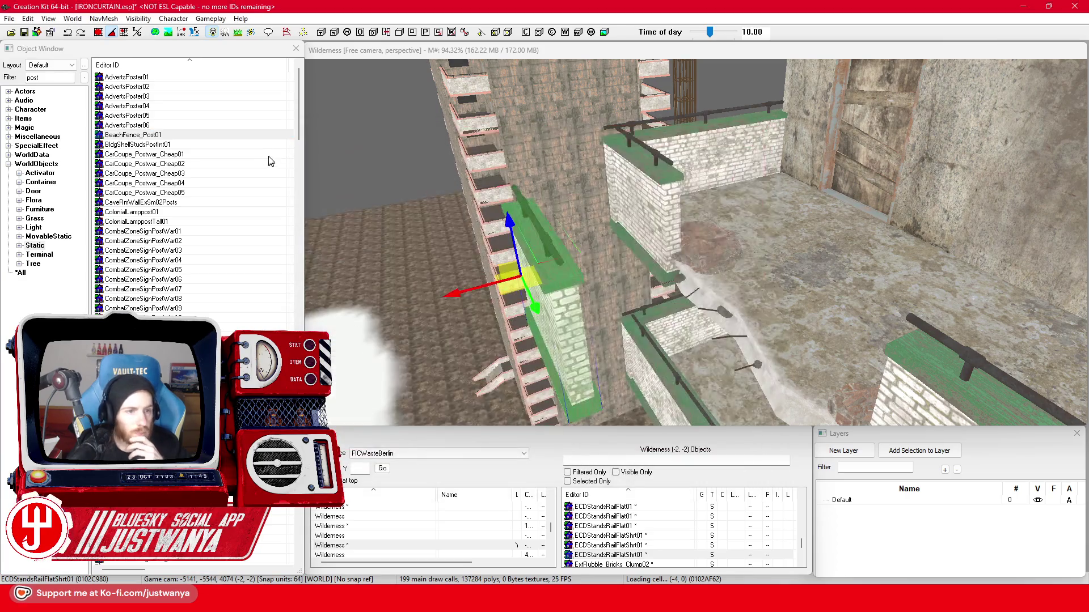
double_click(212, 145)
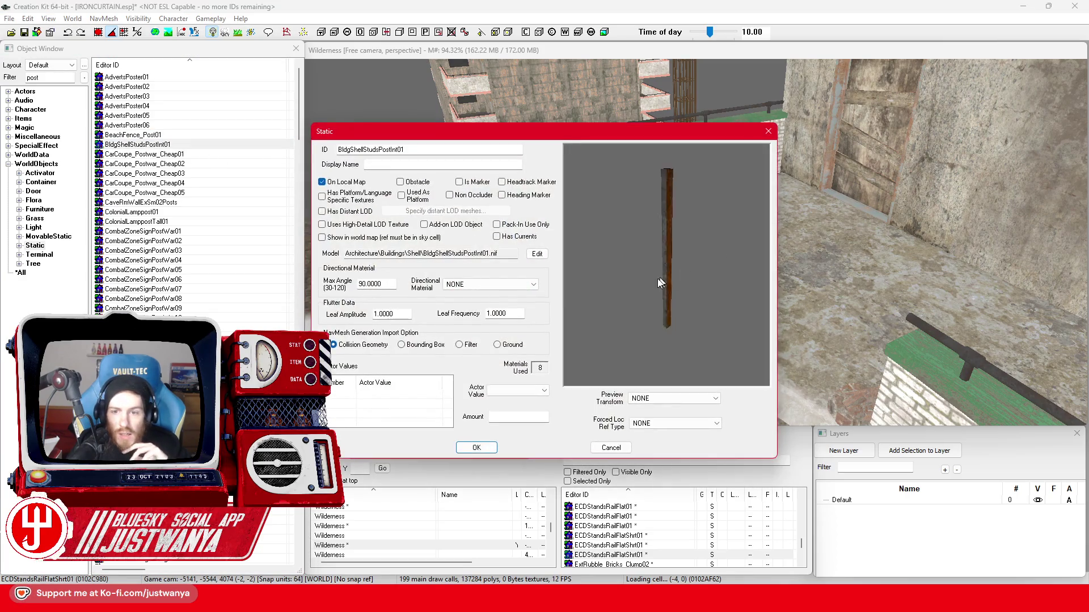
Place BldgShellStudsPostInt01 beside the brick walls and tilt it diagonally like fallen rebar.
drag(220, 144, 225, 156)
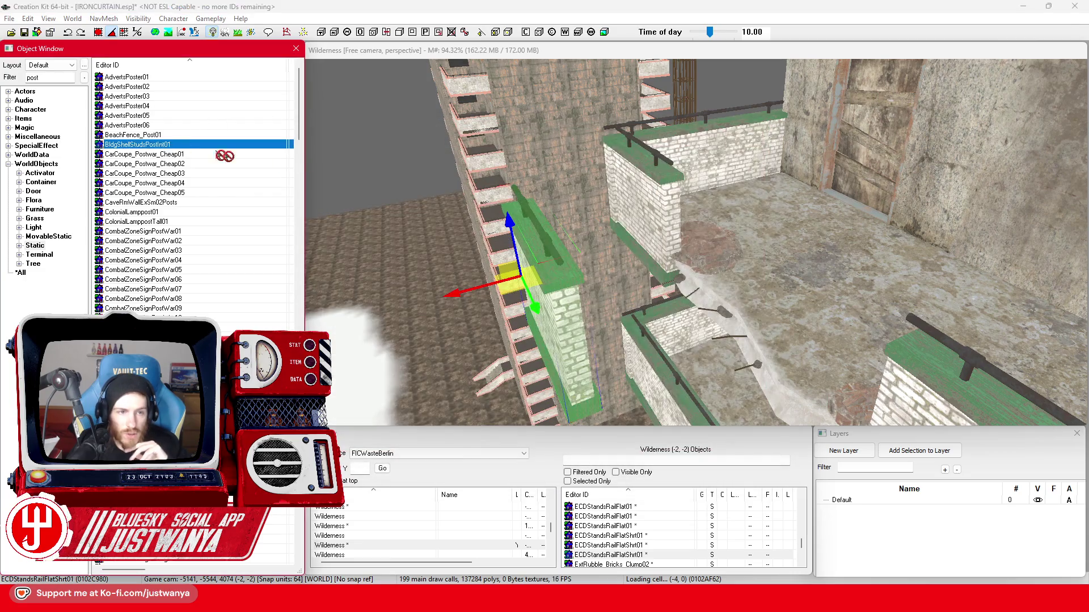
drag(674, 281, 675, 281)
scroll(696, 277, up, 3)
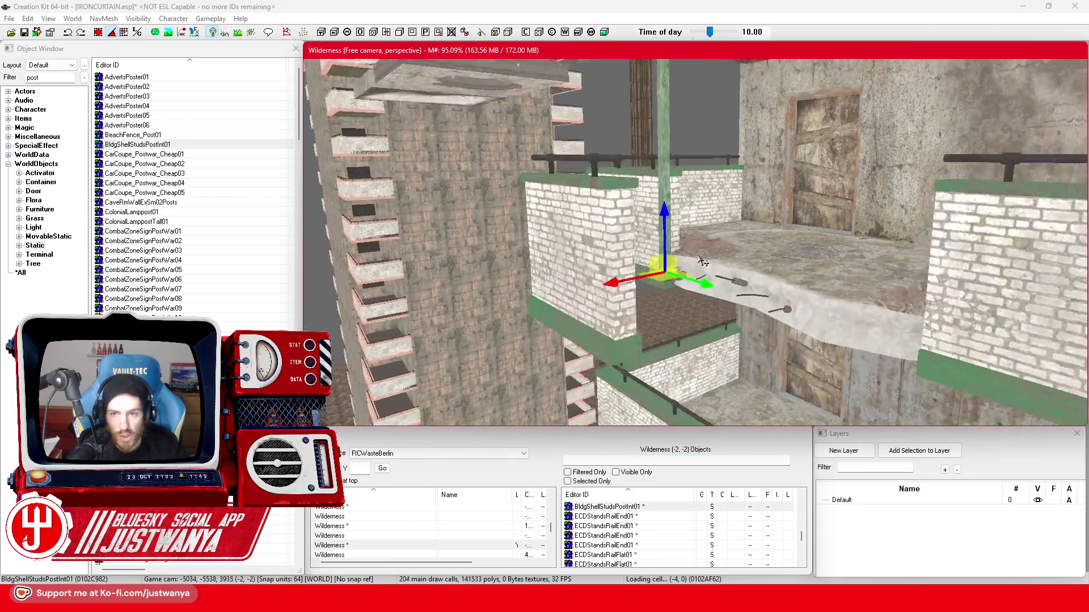
drag(615, 245, 614, 237)
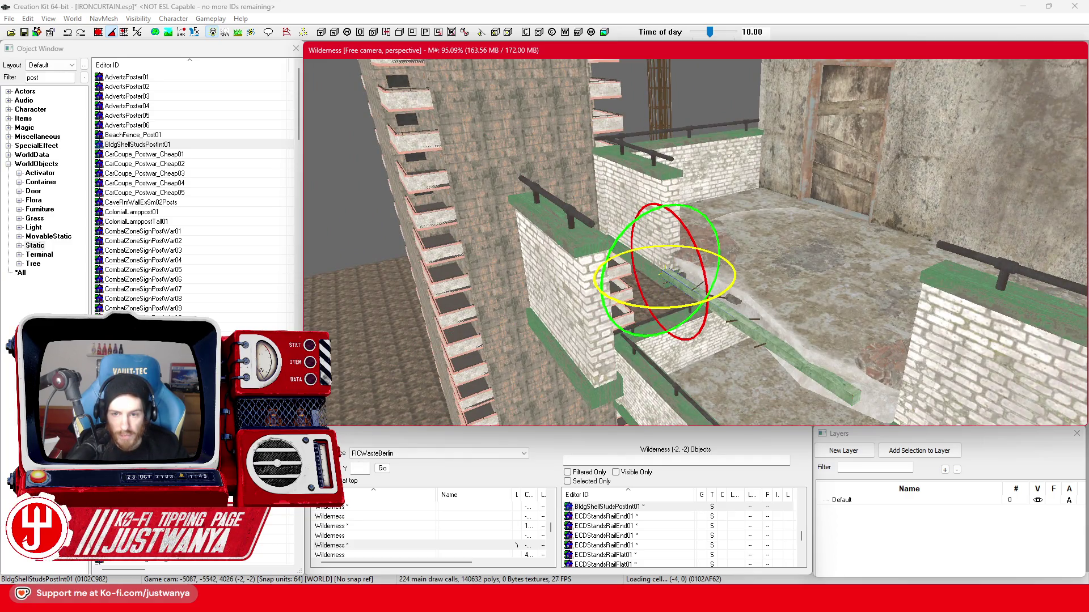
mouse_move(640, 304)
mouse_down()
mouse_move(431, 238)
mouse_move(192, 63)
mouse_up()
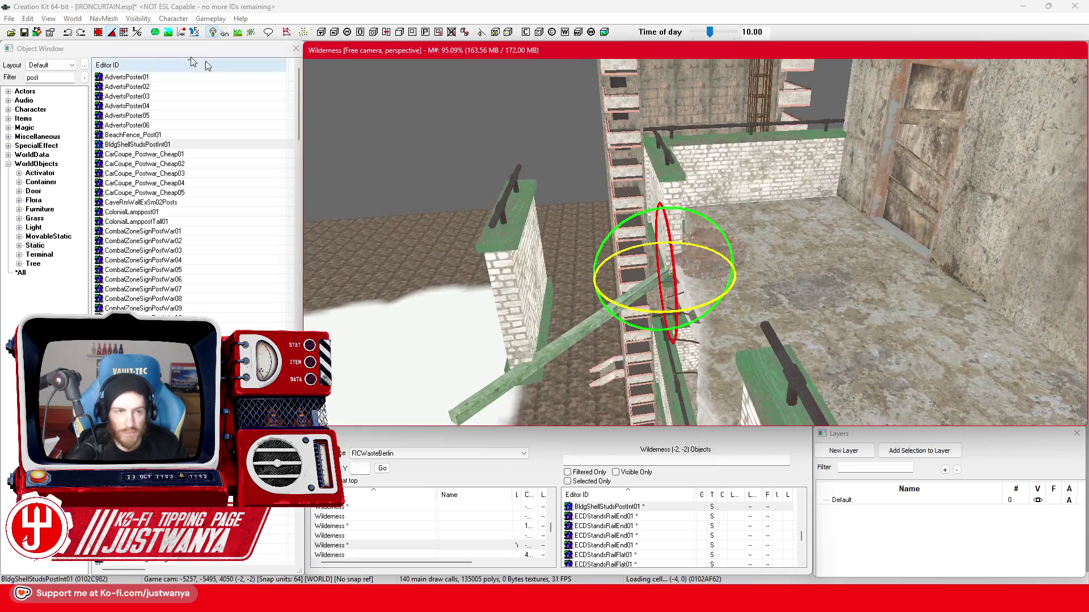
click(138, 32)
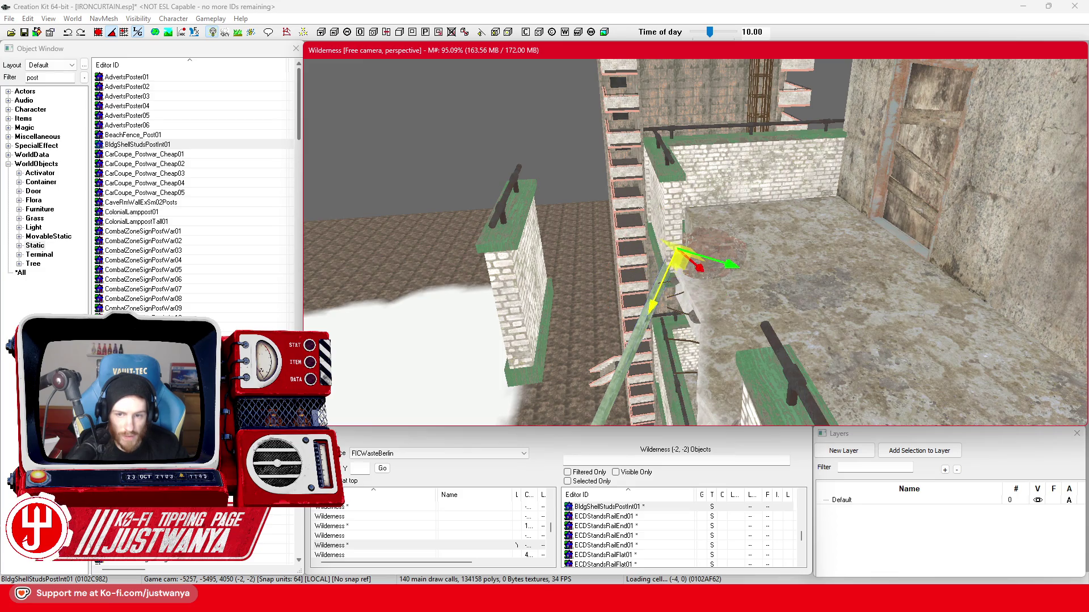
Check the post's placement from several angles, then select the ECDStandsRailFlatShrt01 brick rail piece.
mouse_move(664, 279)
mouse_down()
mouse_move(652, 258)
mouse_move(667, 245)
mouse_up()
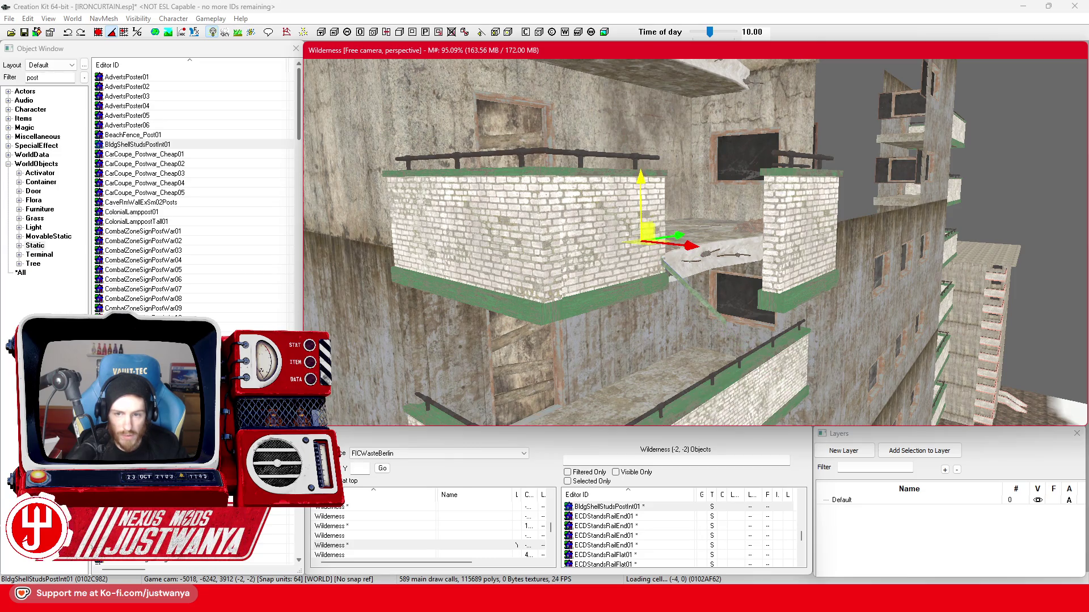
drag(651, 214, 552, 237)
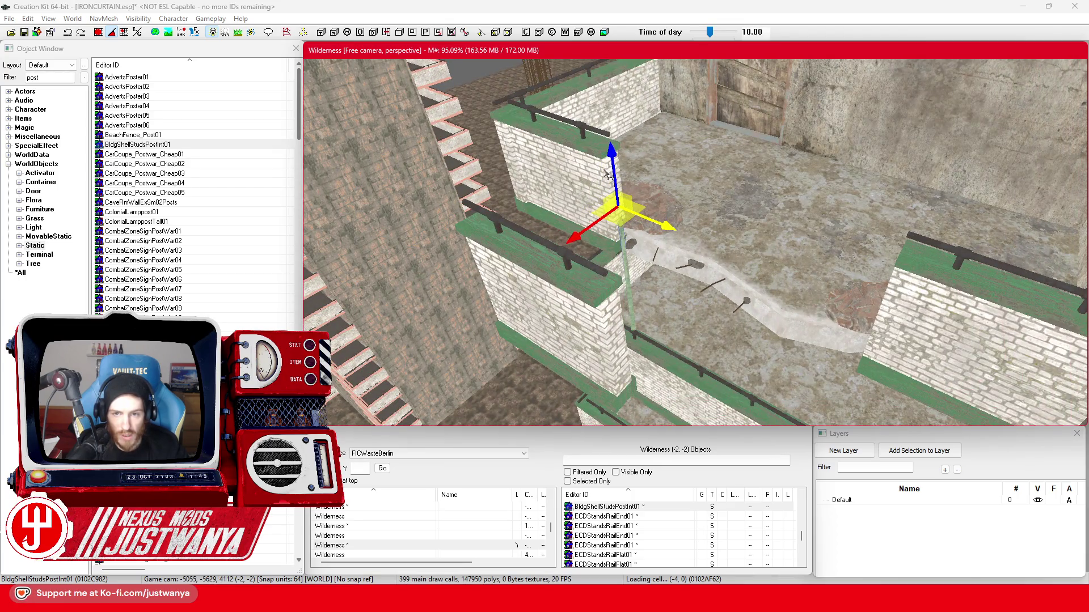
drag(634, 194, 618, 157)
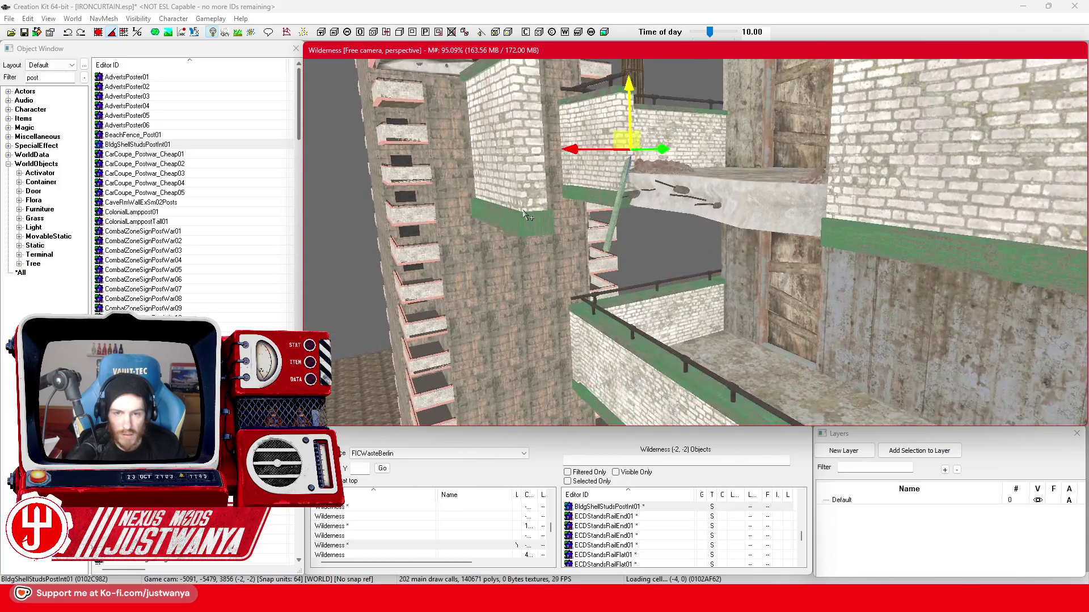
click(465, 162)
drag(425, 161, 416, 174)
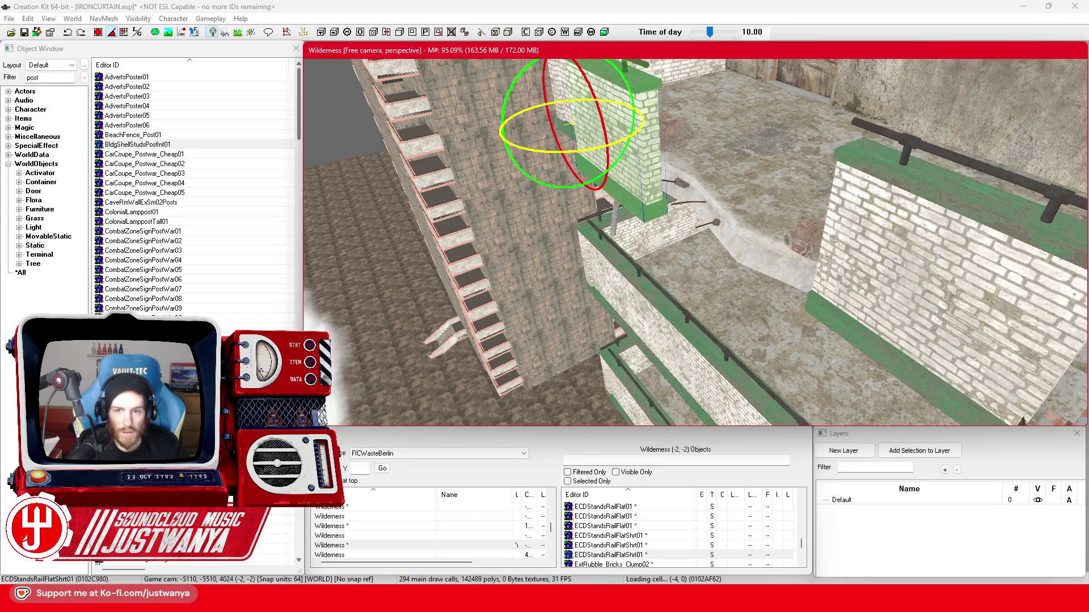
Tilt the brick rail piece, switching to Local axes to rotate it about its own axis.
drag(572, 122, 544, 131)
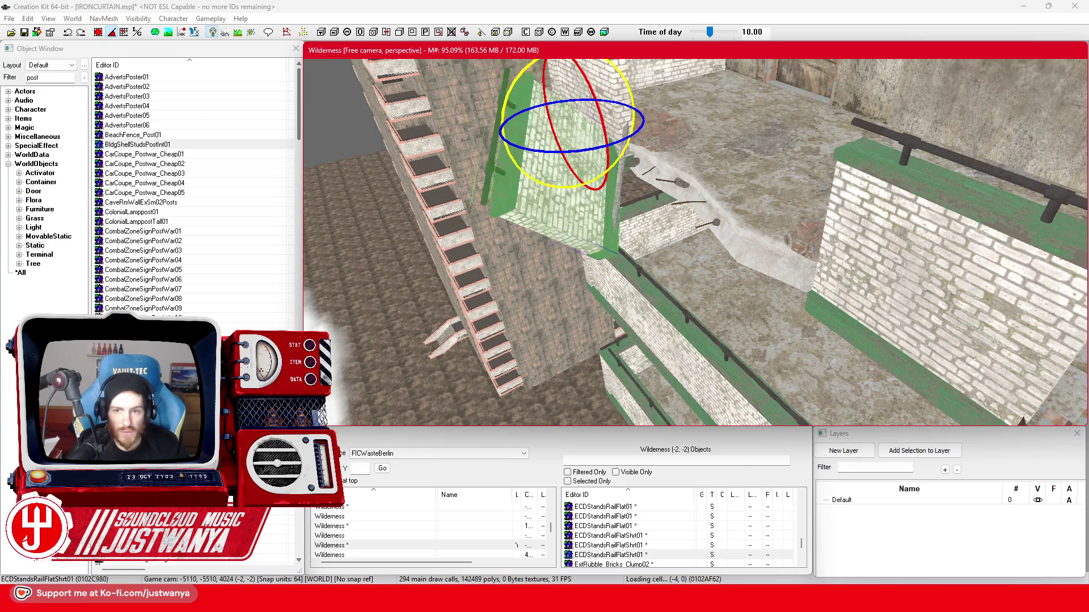
key(w)
scroll(569, 111, down, 2)
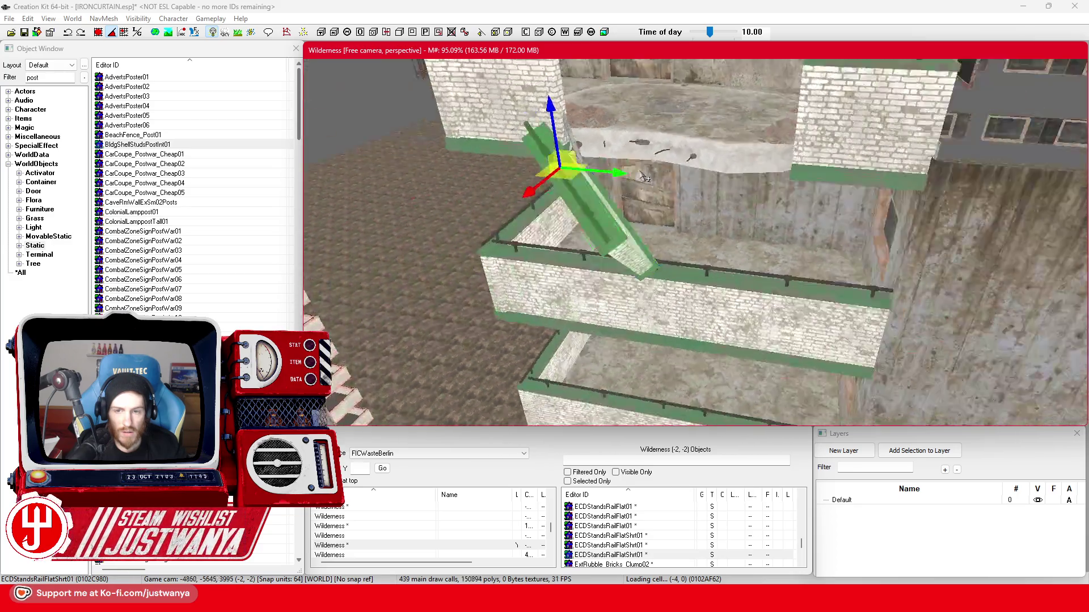
key(e)
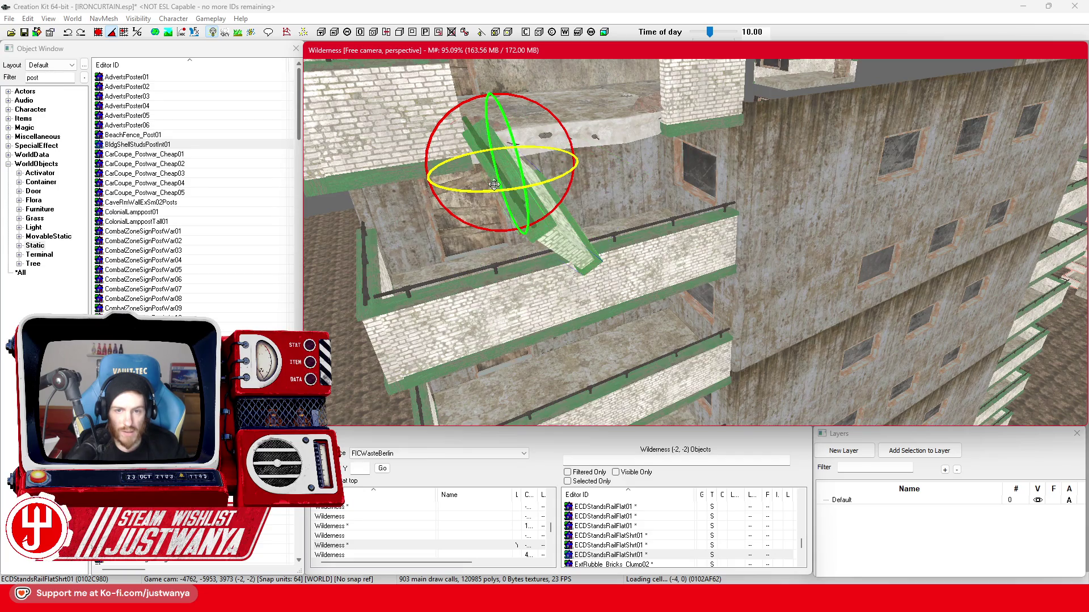
key(shift)
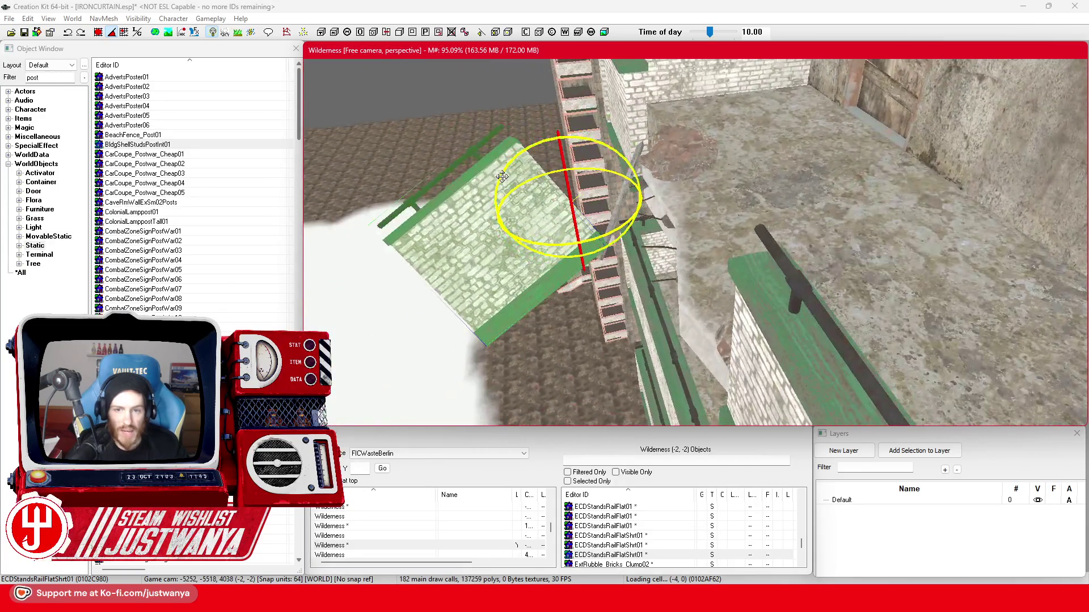
click(135, 31)
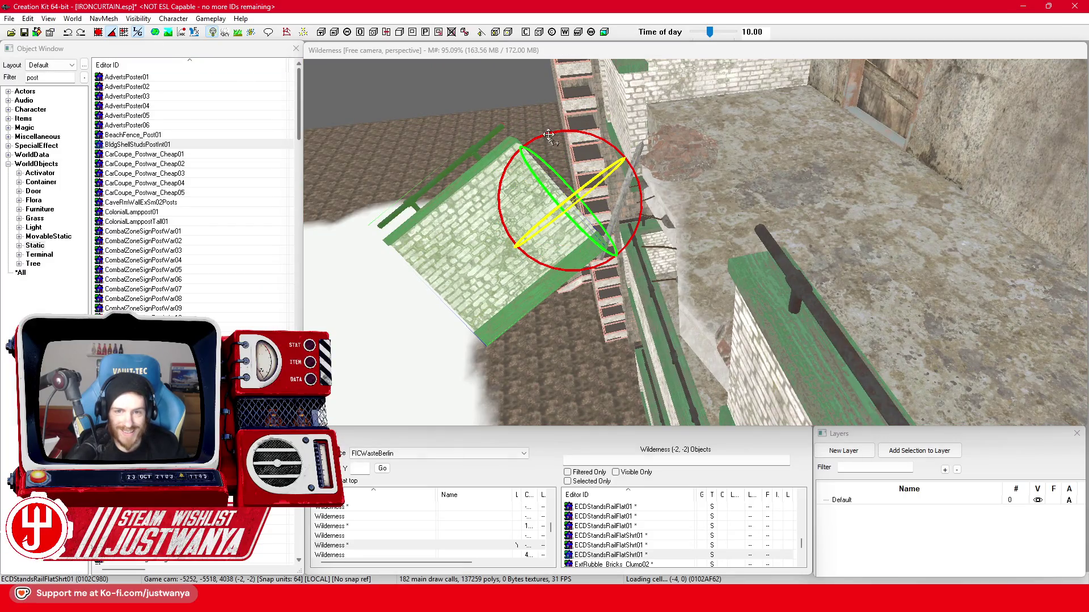
drag(548, 135, 573, 182)
key(shift)
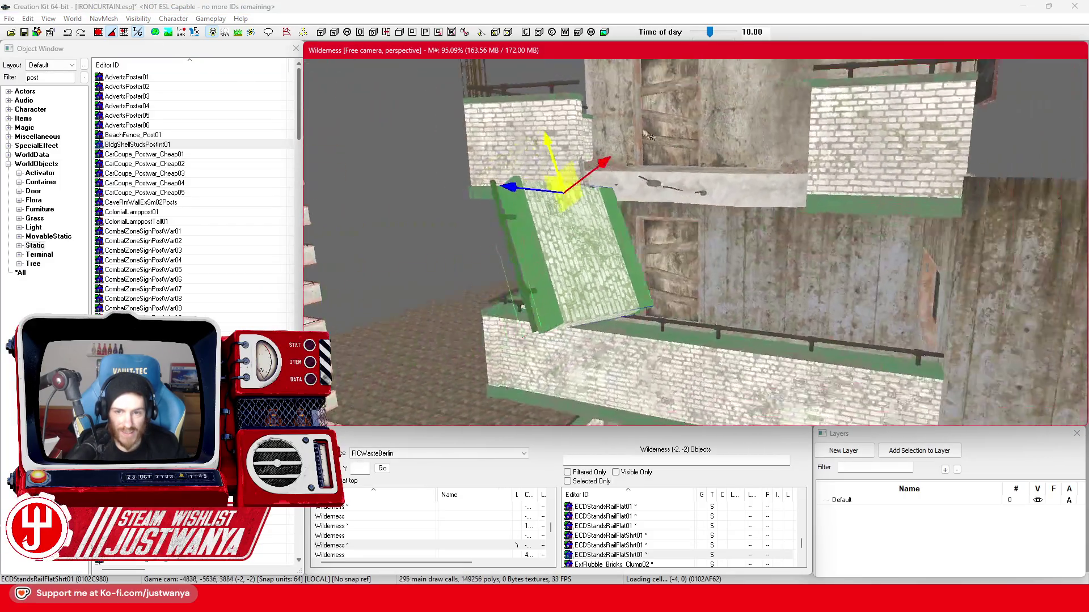
scroll(770, 107, up, 2)
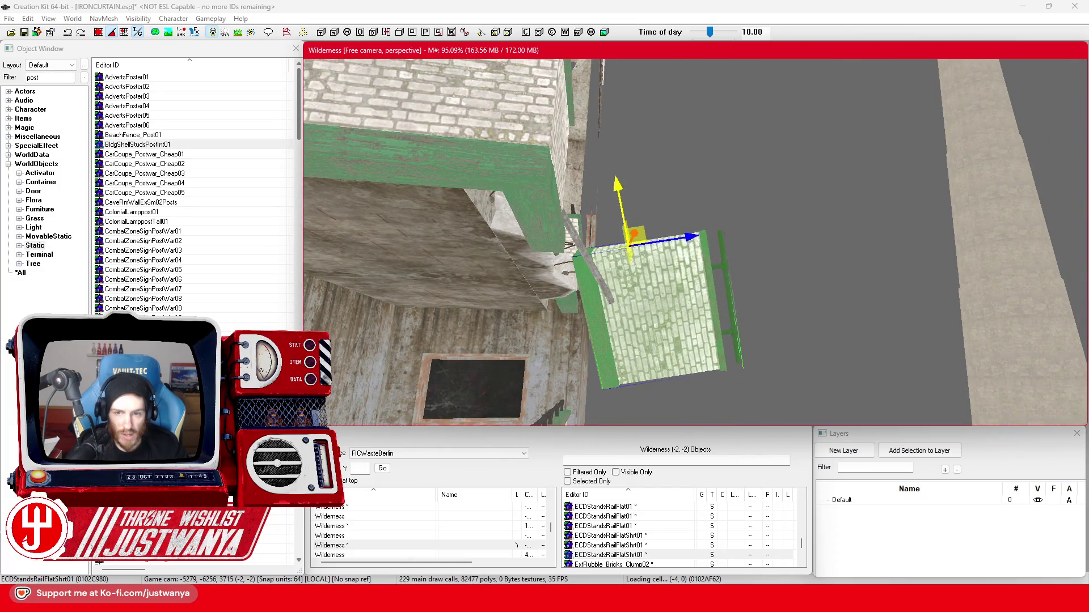
key(shift)
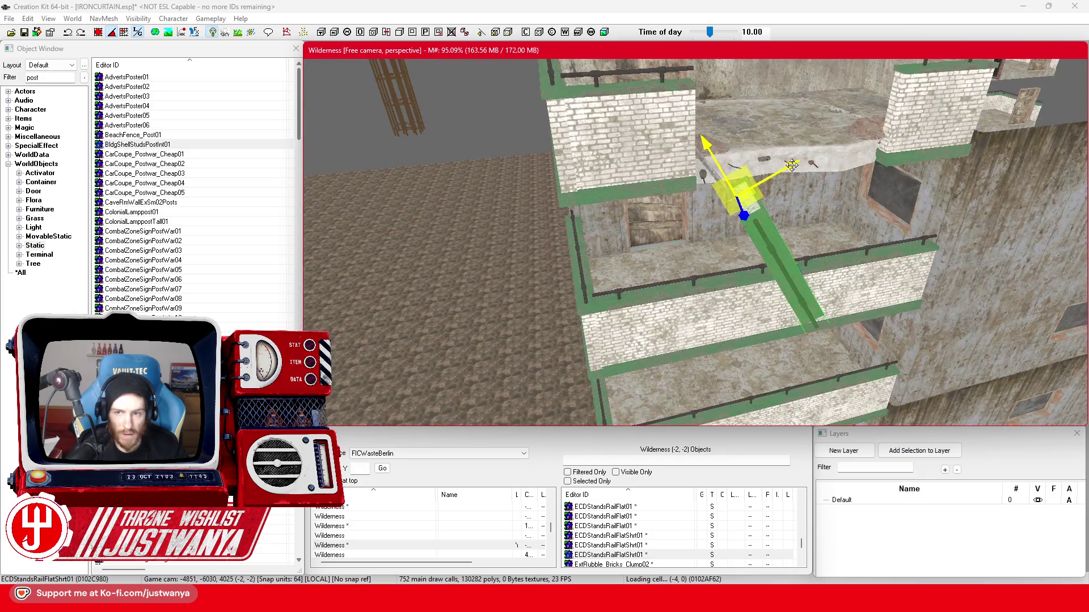
key(shift)
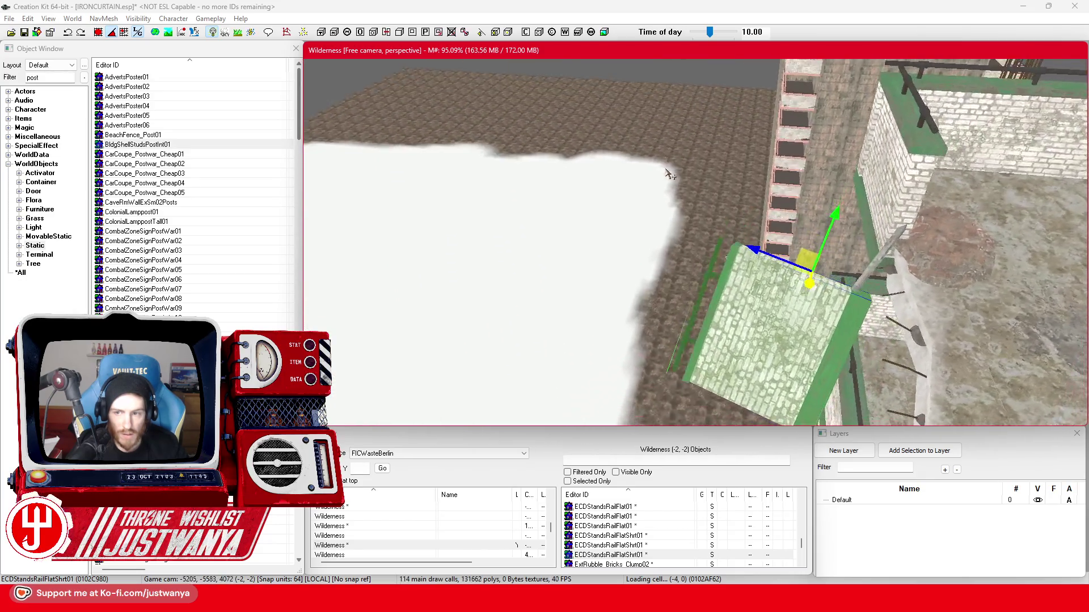
key(shift)
Shift the brick rail piece under the floor edge and rotate it upright.
drag(688, 166, 709, 171)
key(shift)
scroll(859, 171, down, 2)
key(e)
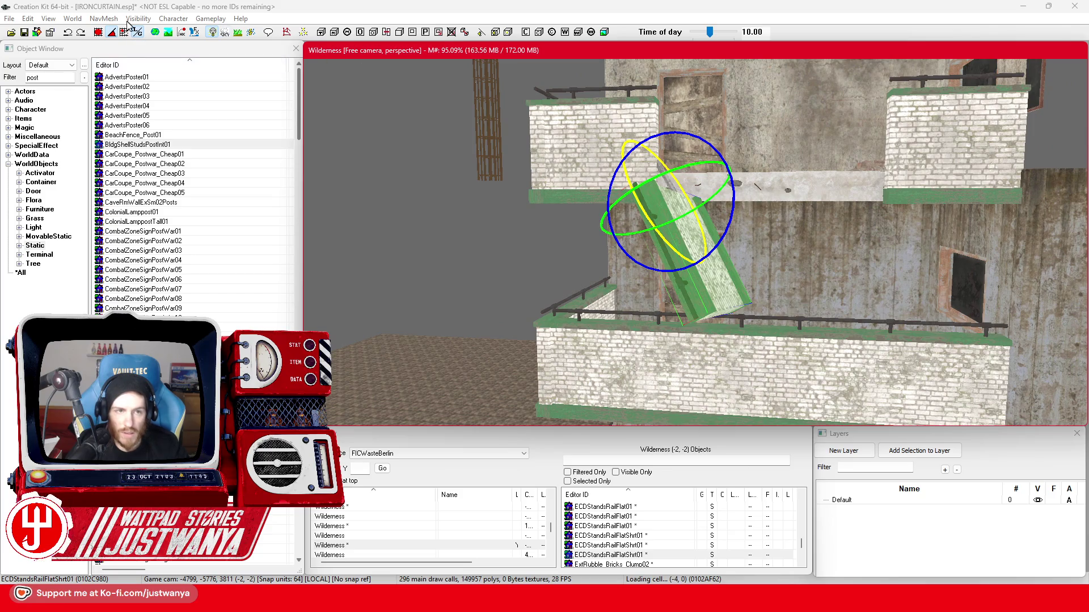
click(111, 37)
scroll(718, 240, up, 1)
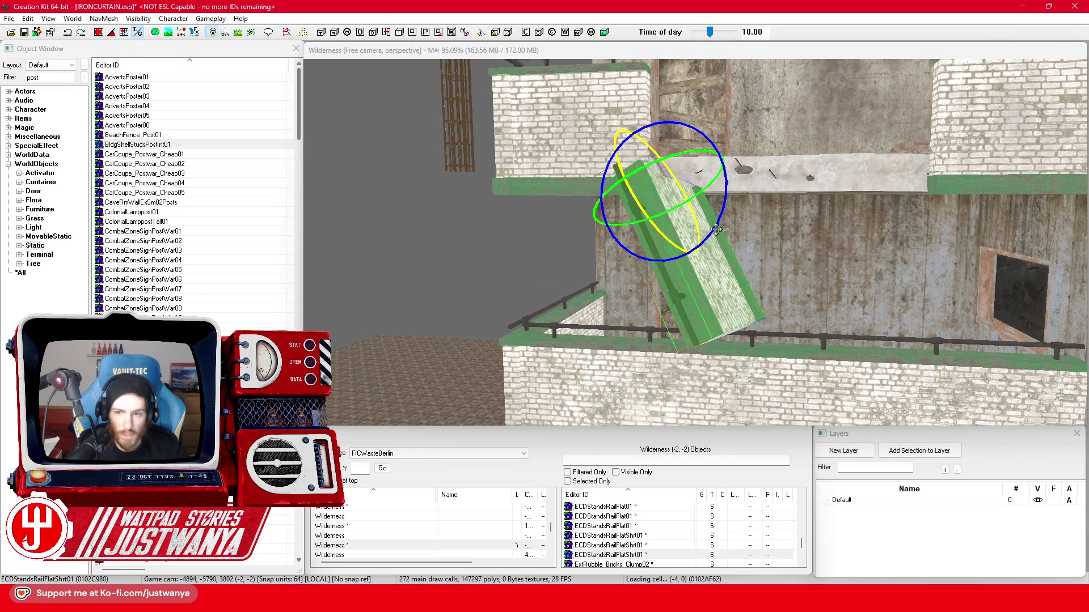
drag(716, 229, 717, 243)
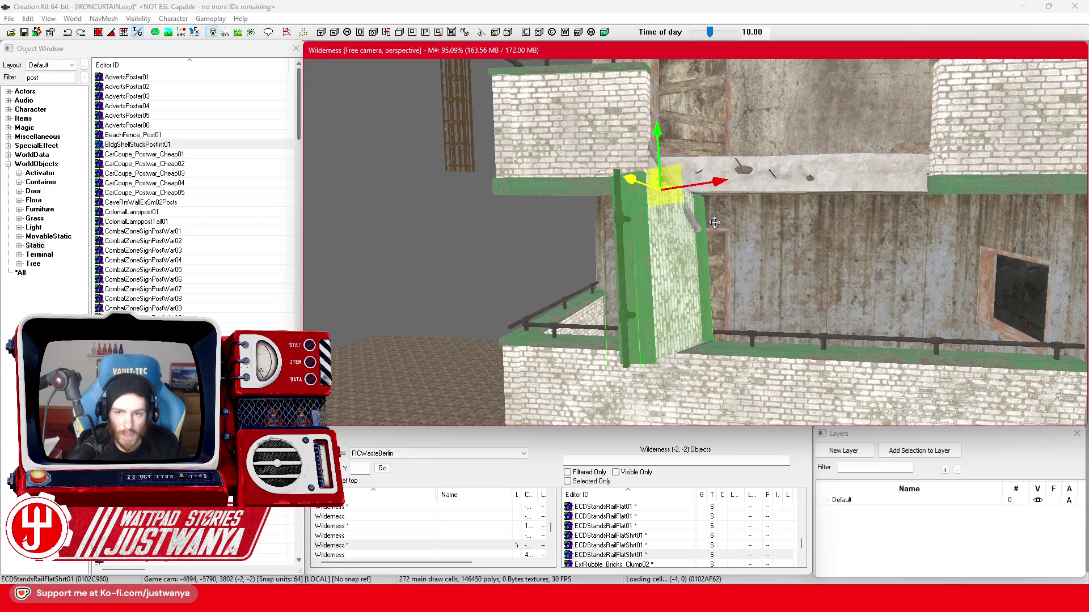
mouse_move(636, 183)
mouse_down()
mouse_move(704, 258)
mouse_move(634, 225)
mouse_move(618, 193)
mouse_move(573, 187)
mouse_up()
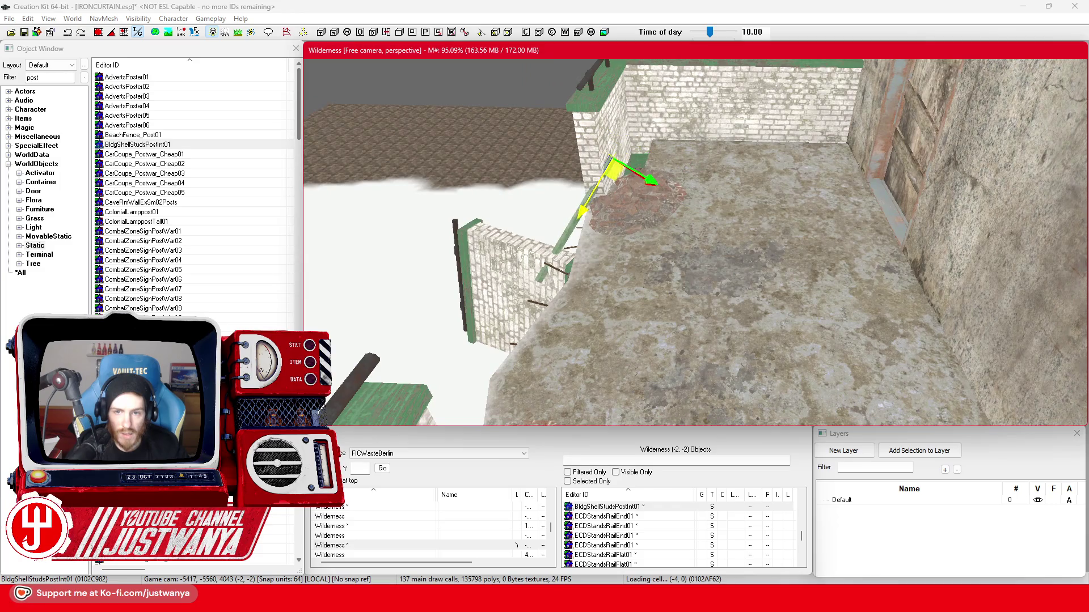
mouse_move(574, 230)
mouse_down()
mouse_move(638, 284)
mouse_move(633, 267)
mouse_move(580, 305)
mouse_up()
Select the rail piece and studs post, then view the building side-on.
click(635, 286)
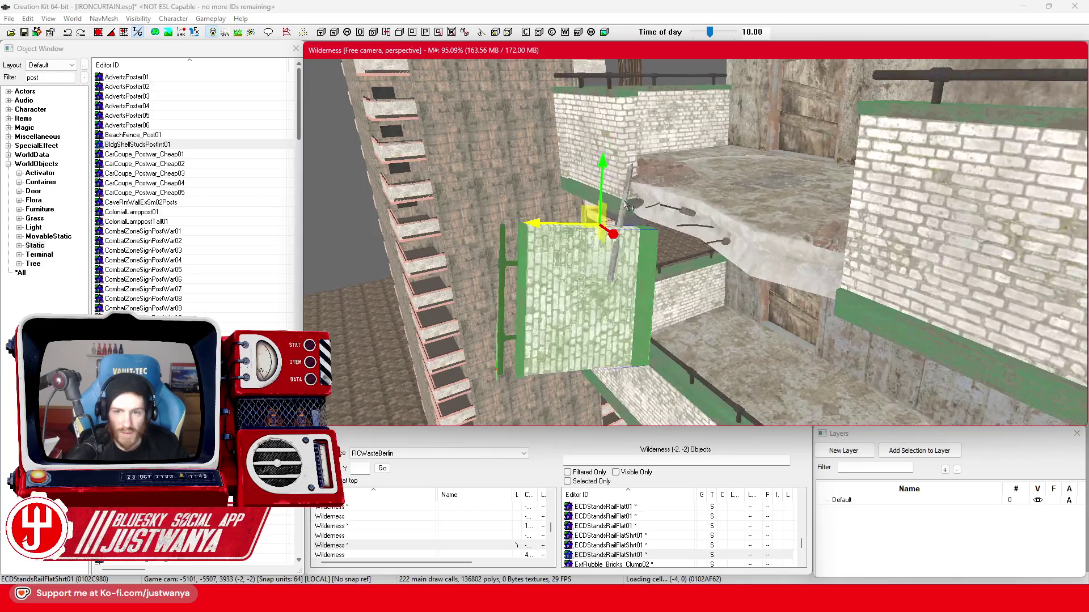
click(636, 250)
drag(636, 250, 634, 256)
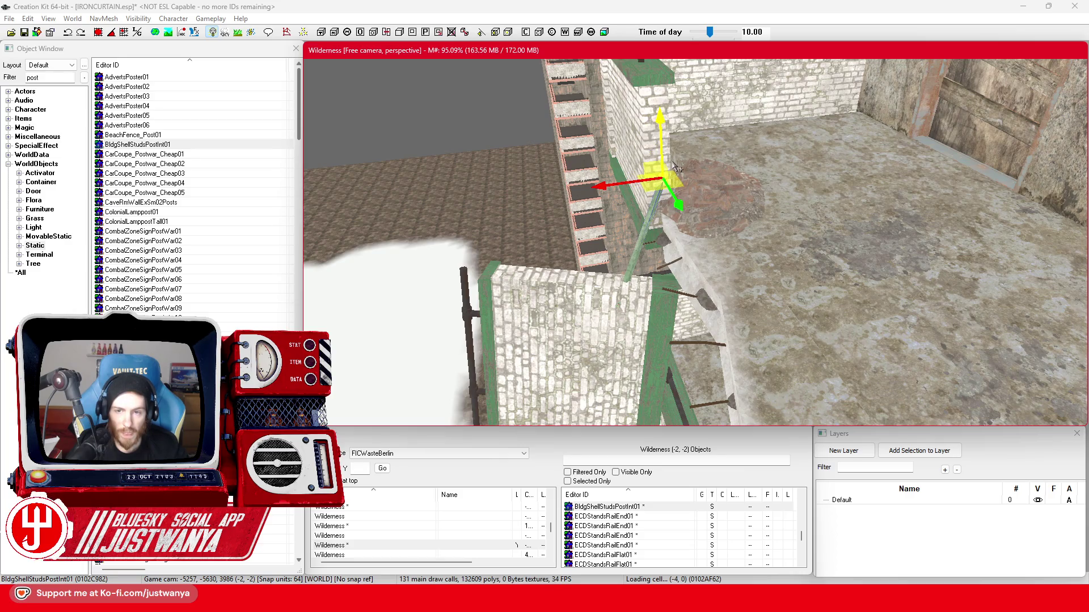
mouse_move(666, 253)
mouse_down()
mouse_move(757, 304)
mouse_move(765, 241)
mouse_move(701, 242)
mouse_move(633, 202)
mouse_up()
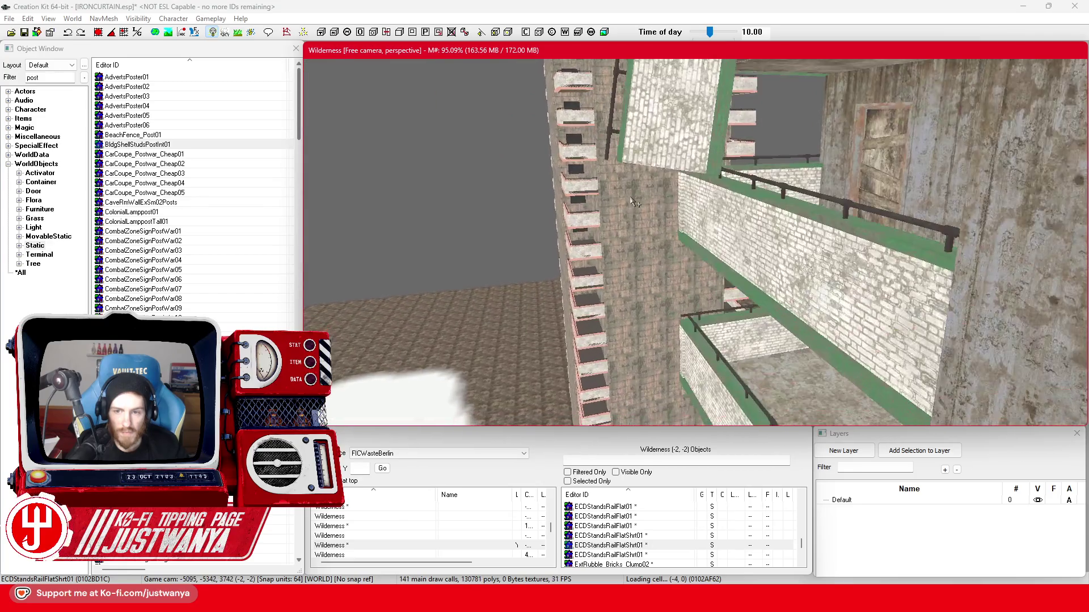
mouse_move(709, 220)
mouse_down()
mouse_move(802, 250)
mouse_move(777, 296)
mouse_move(709, 301)
mouse_up()
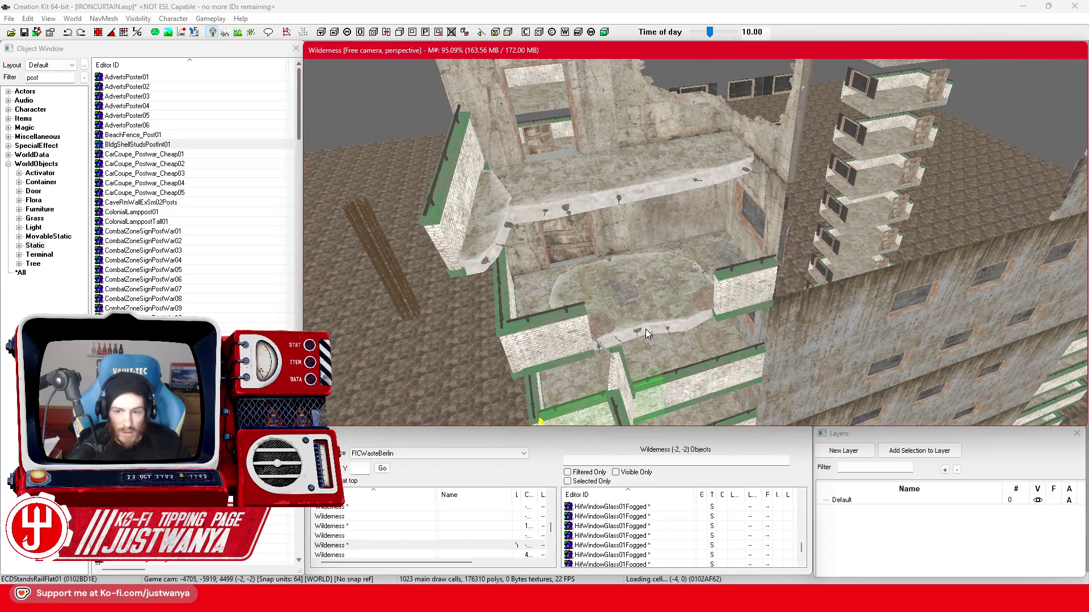
Inspect the broken floor chunk and save IRONCURTAIN.esp.
click(651, 306)
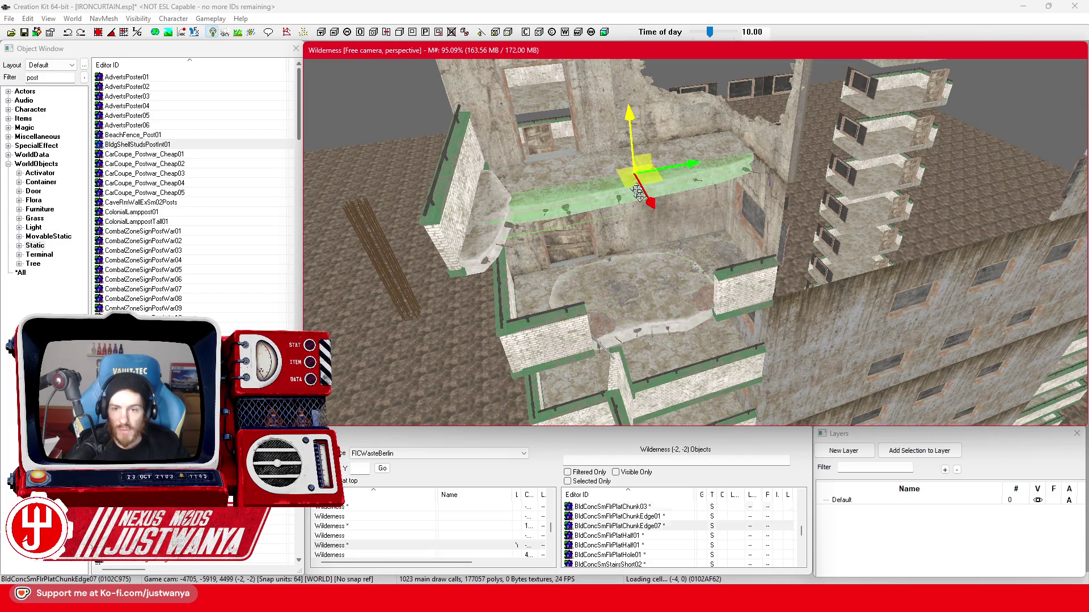
mouse_move(638, 192)
mouse_down()
mouse_move(702, 209)
mouse_move(748, 293)
mouse_move(660, 281)
mouse_up()
scroll(702, 209, down, 5)
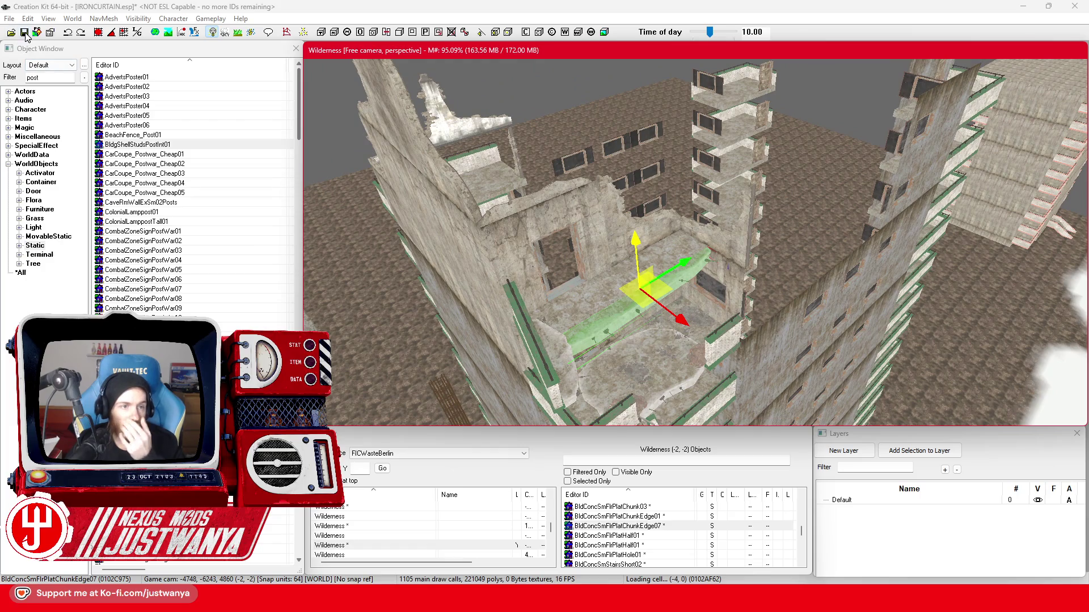
click(25, 32)
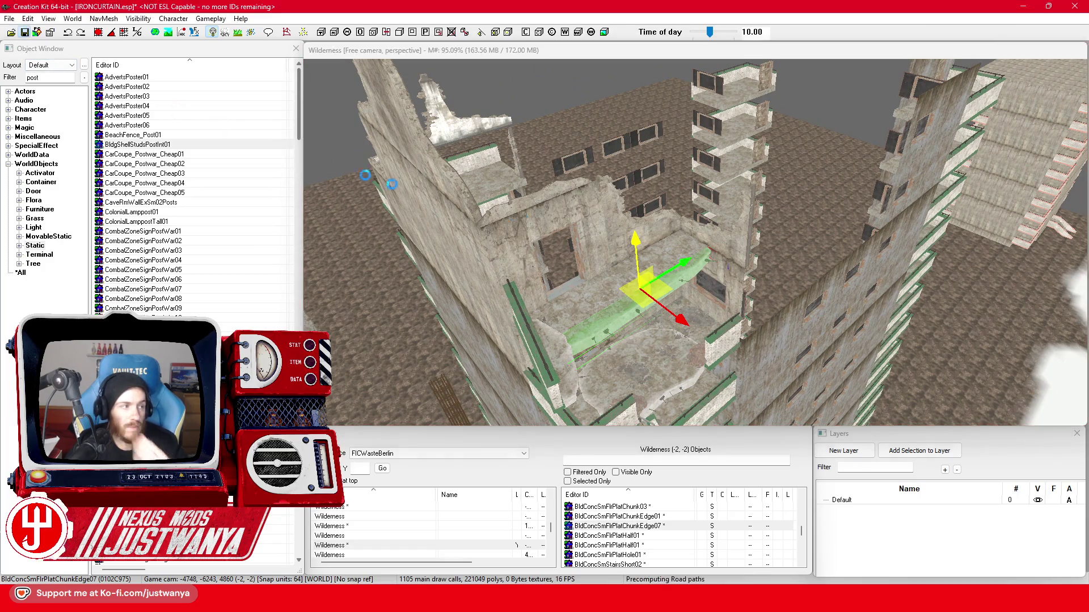
scroll(681, 250, up, 5)
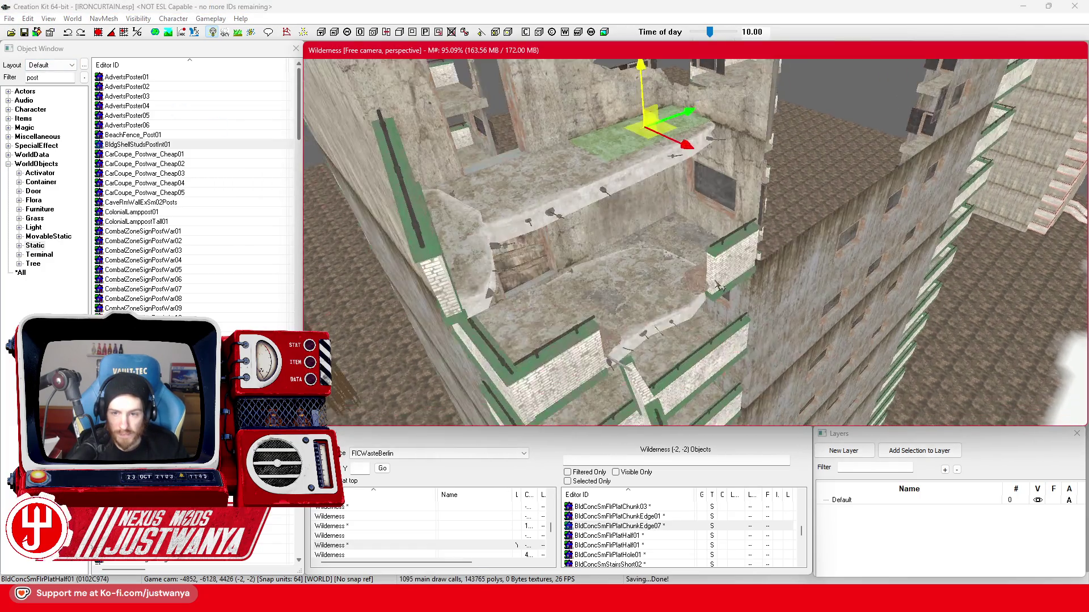
Select the BldgConcSmWallCorner02 corner piece after checking nearby brick pieces along the wall.
click(723, 256)
key(f)
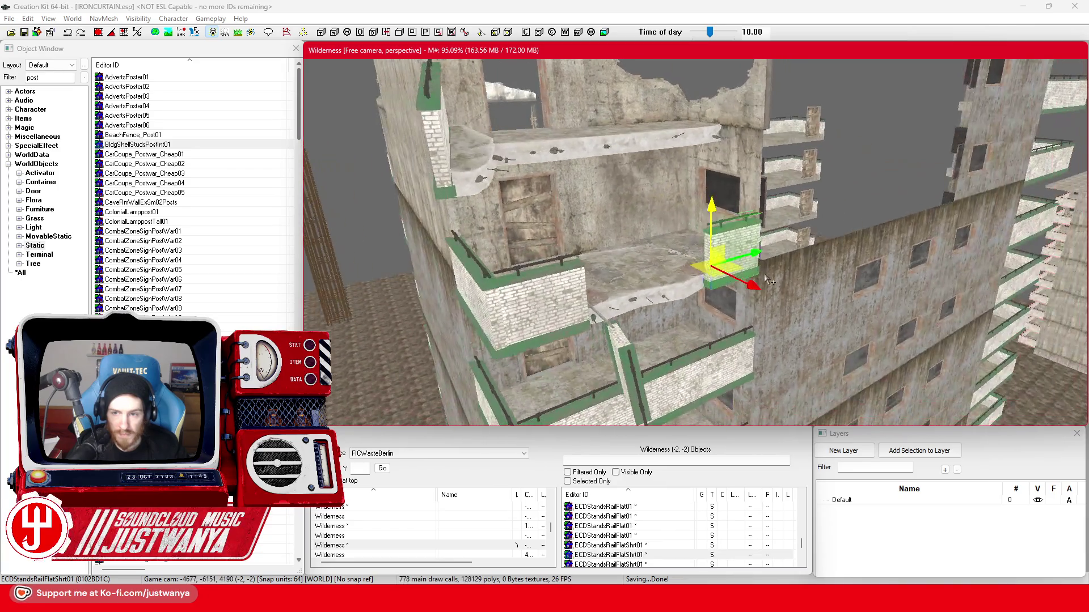
click(675, 278)
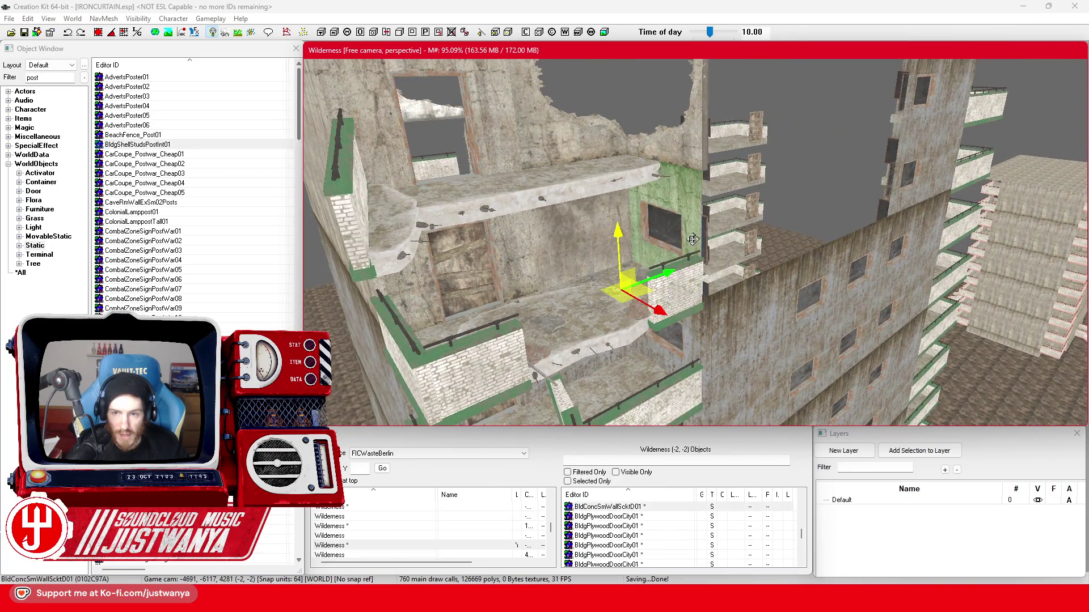
scroll(678, 274, up, 2)
drag(658, 310, 679, 256)
drag(603, 259, 747, 261)
click(546, 262)
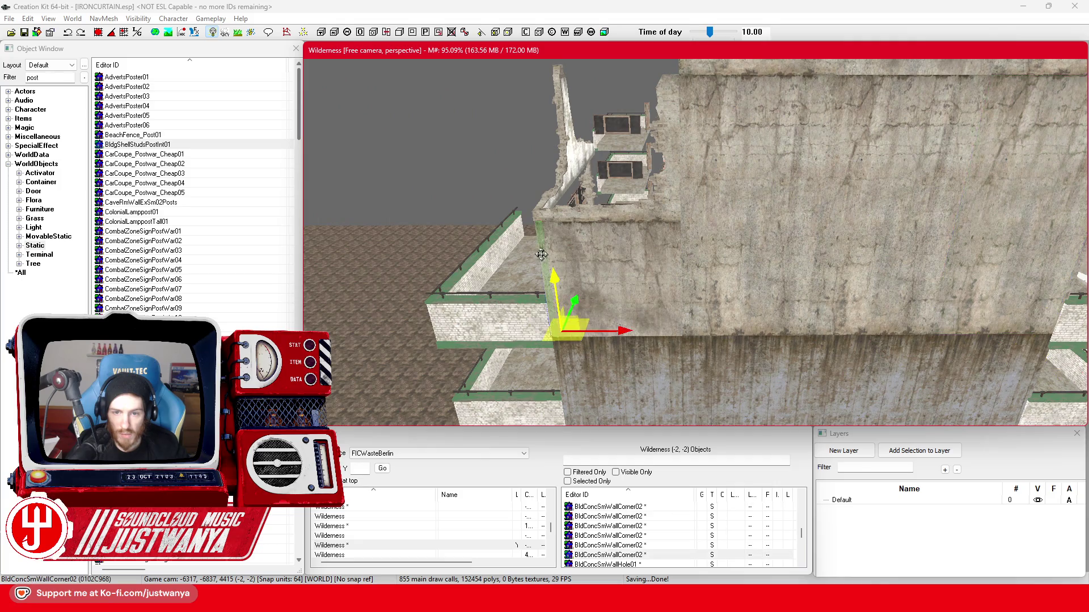
scroll(527, 305, up, 2)
drag(659, 318, 441, 310)
scroll(440, 310, up, 2)
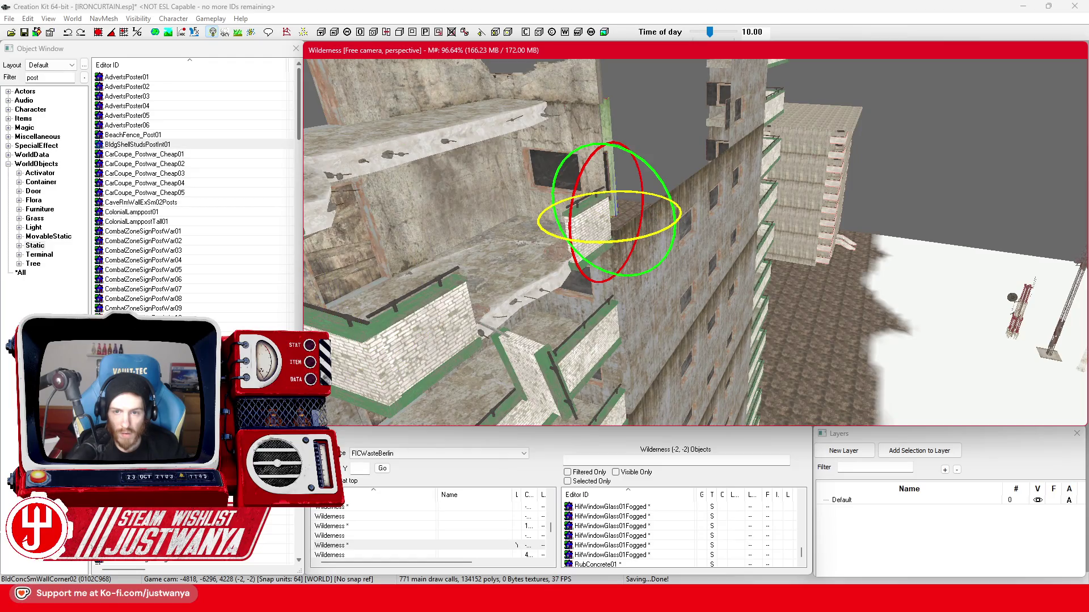
Undo the stray beam and orbit back around the corner wall piece.
click(68, 33)
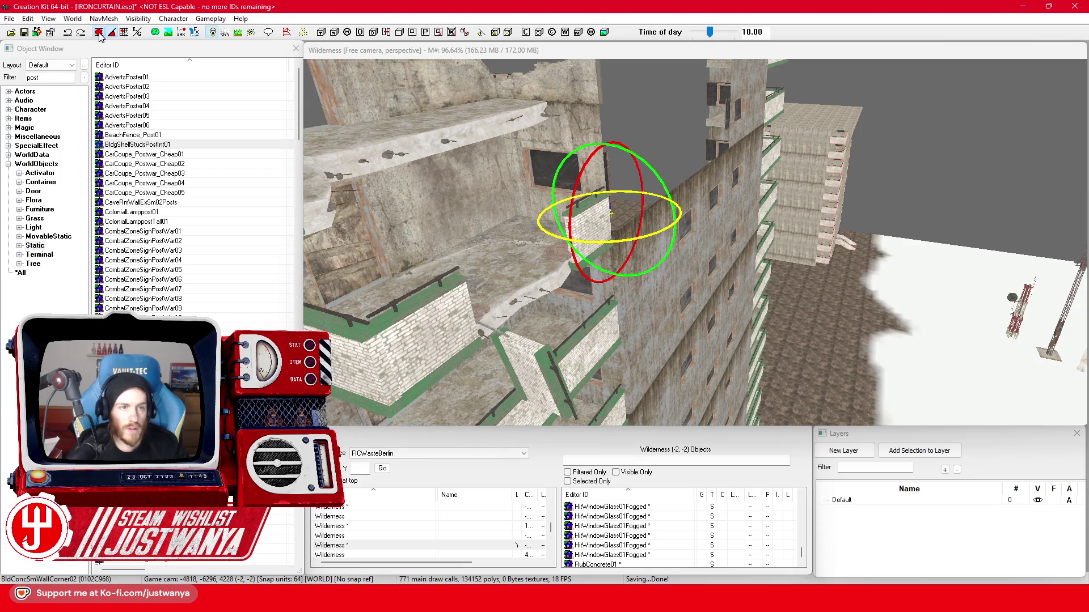
click(609, 243)
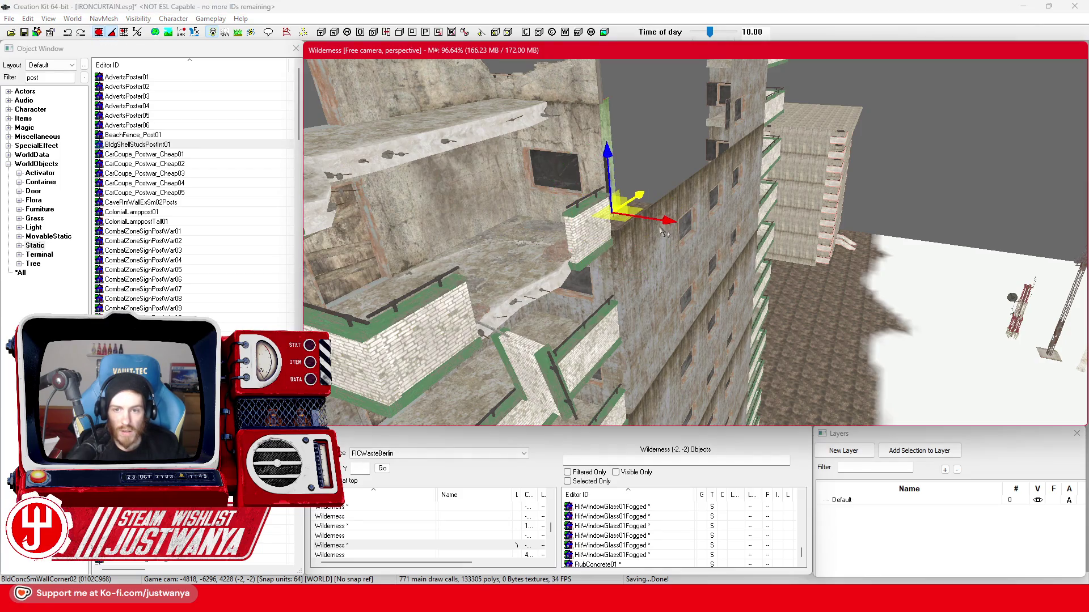
scroll(696, 242, up, 3)
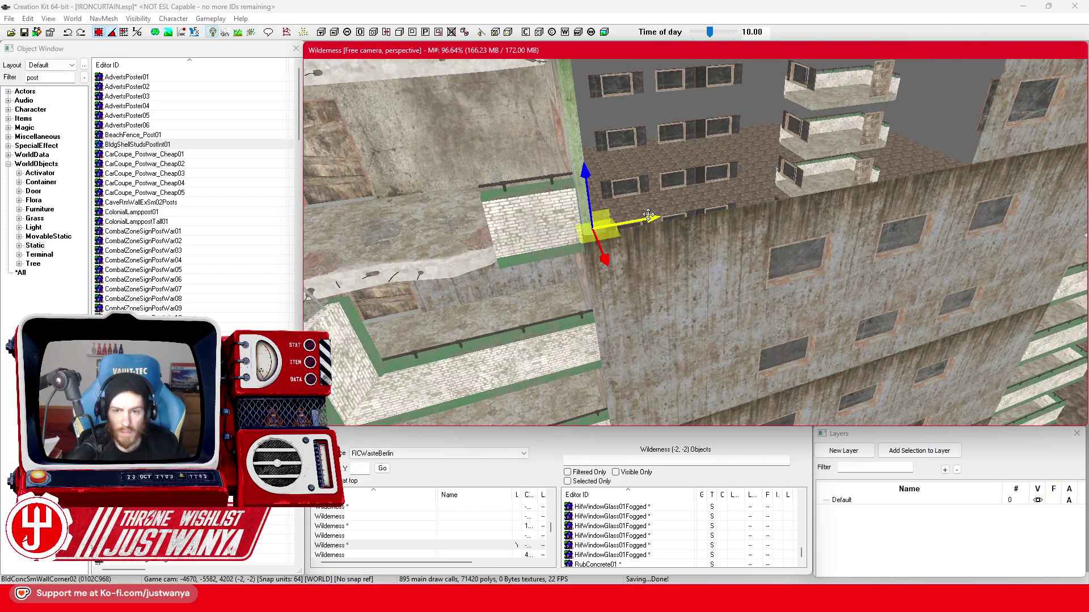
mouse_move(695, 242)
mouse_down()
mouse_move(651, 202)
mouse_move(651, 230)
mouse_up()
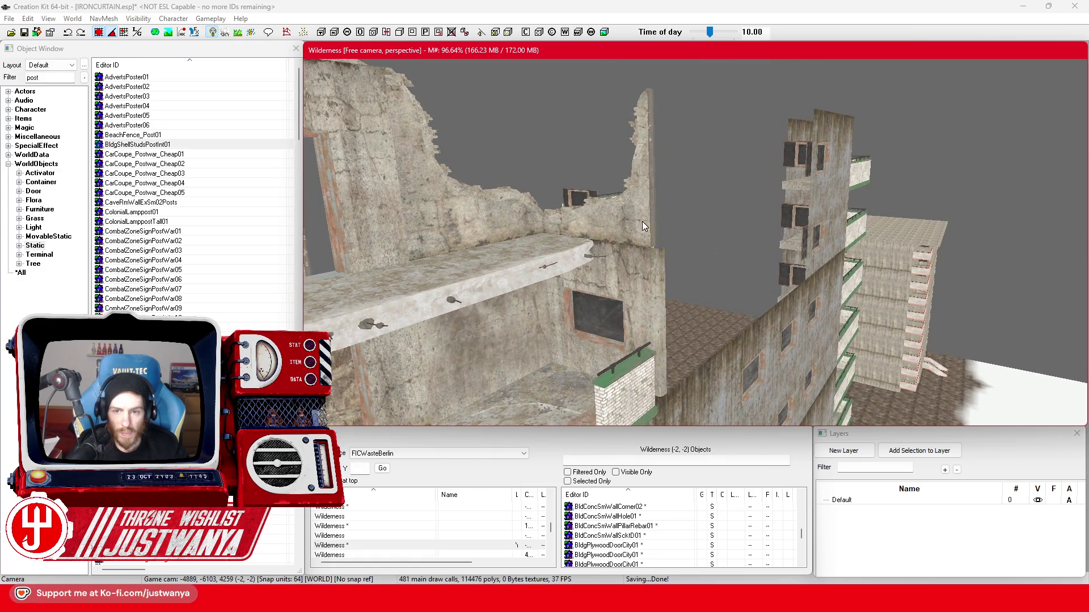
Select the BldConcSmWallPillarRebar01 pillar and drop it onto the surface below with F.
click(643, 226)
click(536, 245)
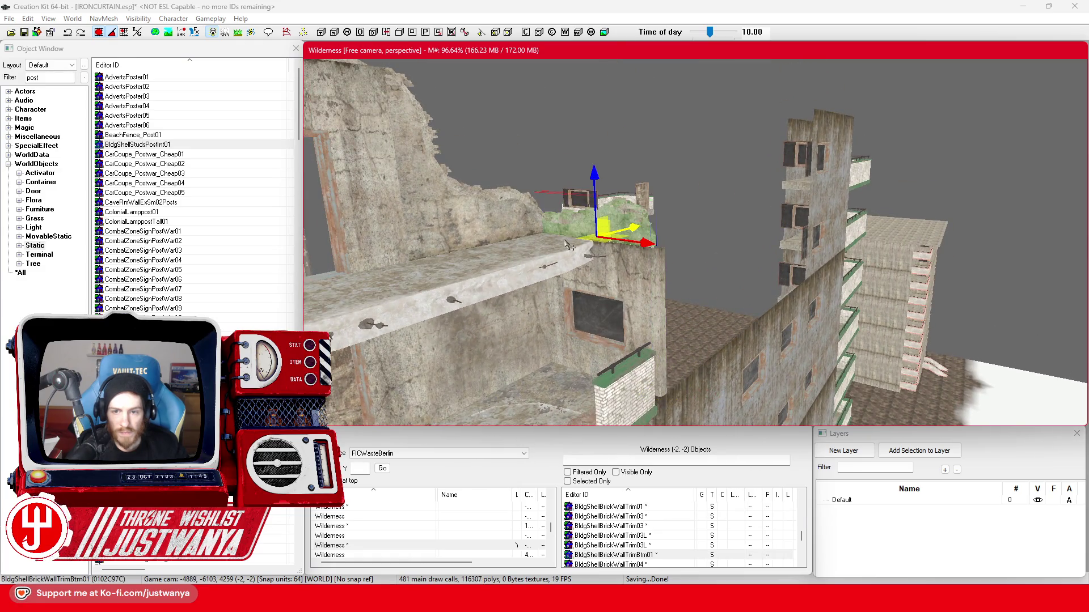
drag(569, 245, 453, 289)
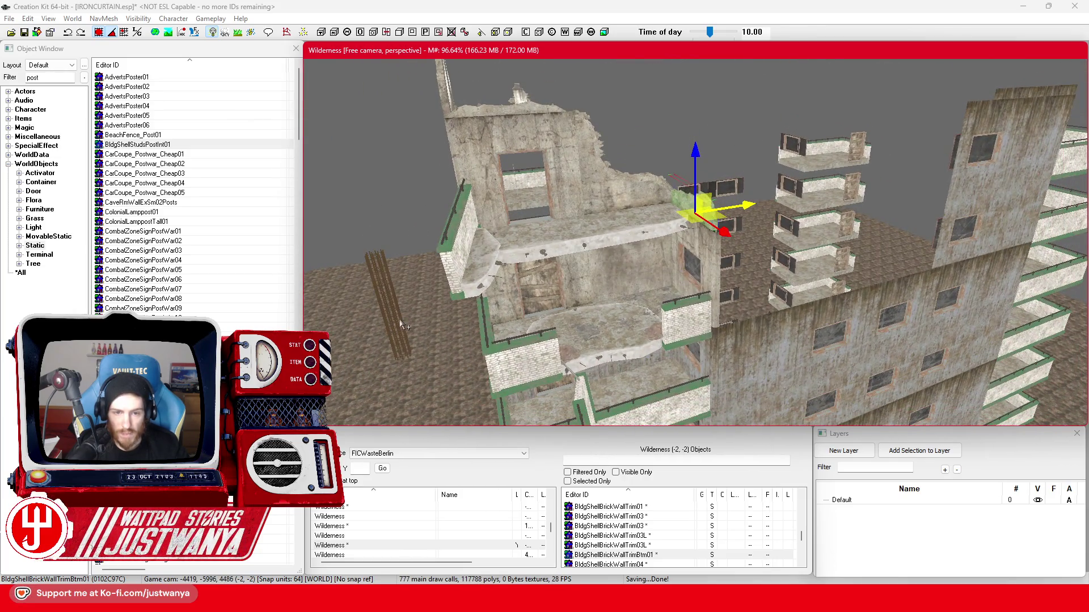
click(391, 325)
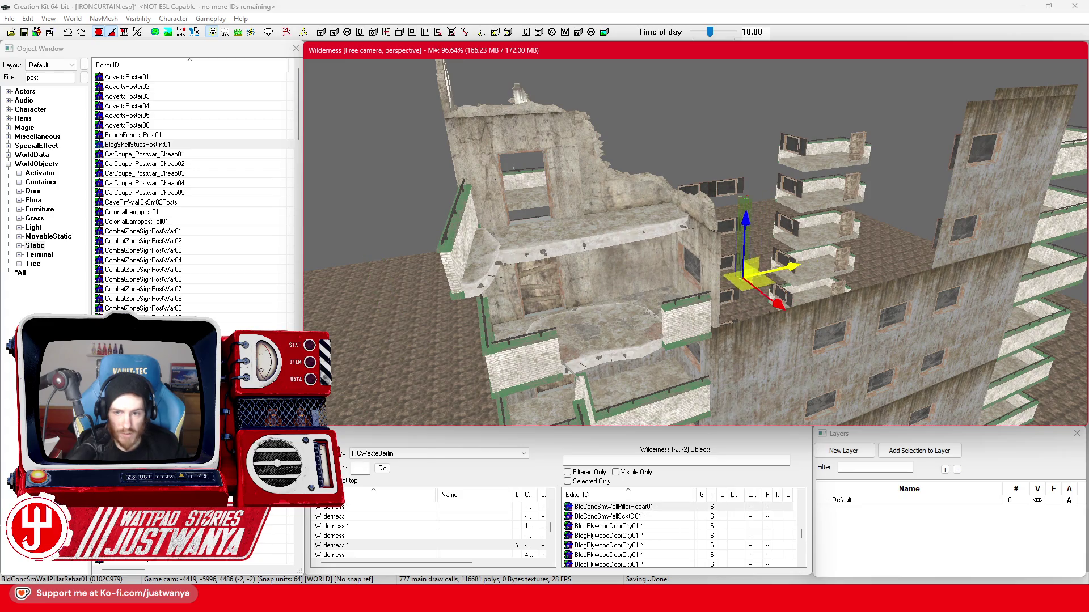
scroll(683, 238, up, 5)
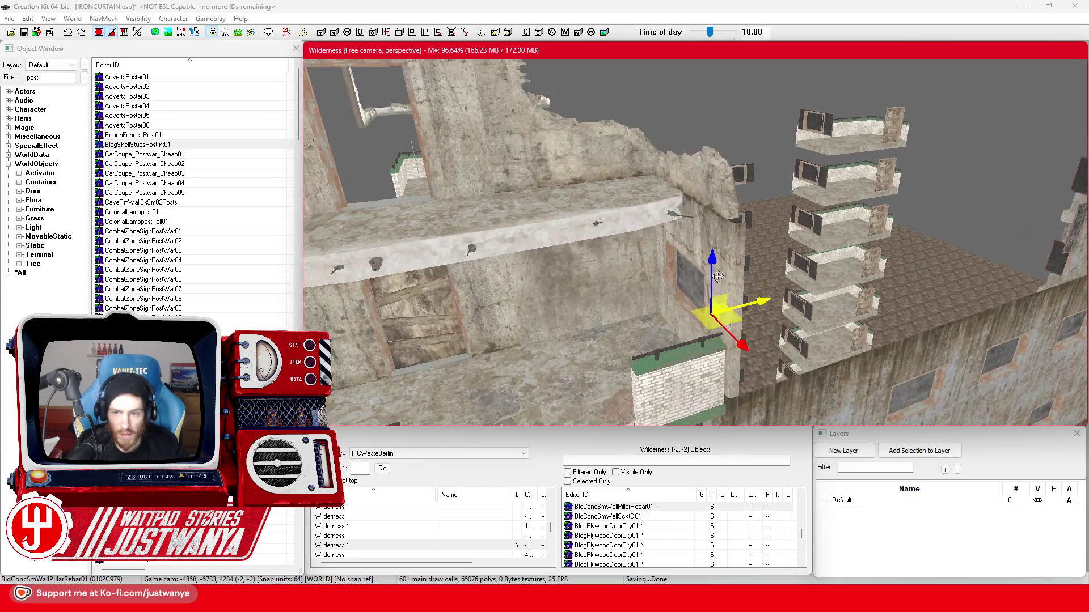
drag(720, 134, 790, 179)
scroll(656, 180, down, 2)
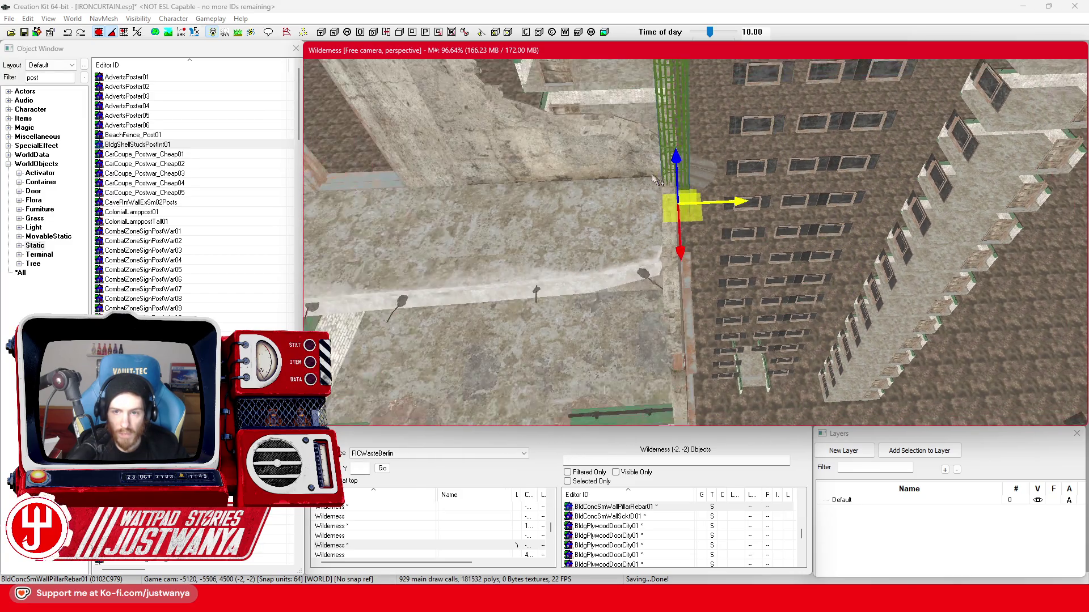
key(f)
drag(684, 240, 735, 327)
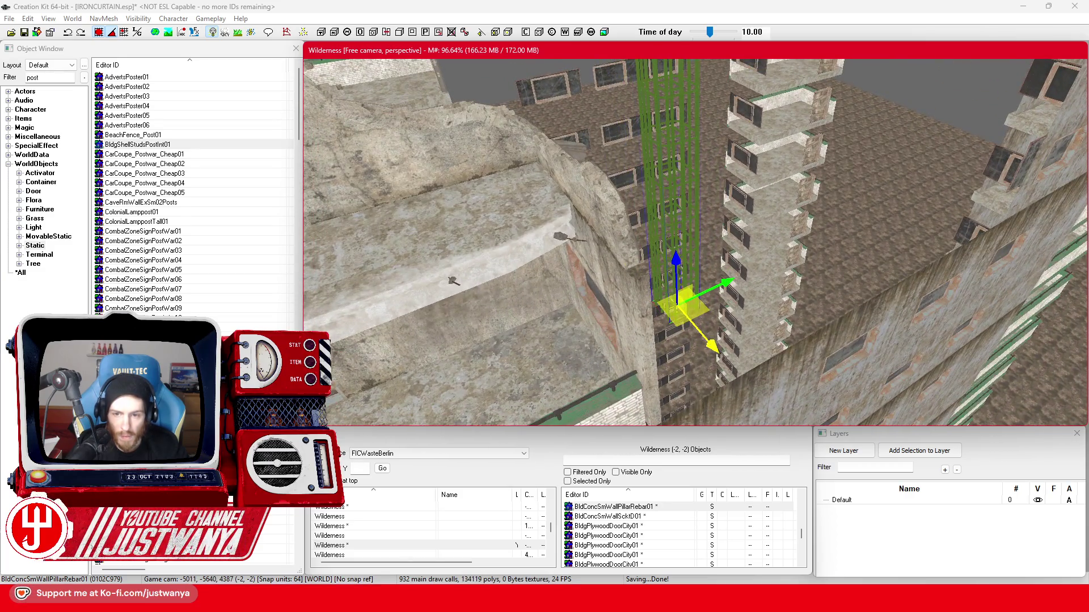
mouse_move(692, 250)
mouse_down()
mouse_move(707, 212)
mouse_move(657, 245)
mouse_up()
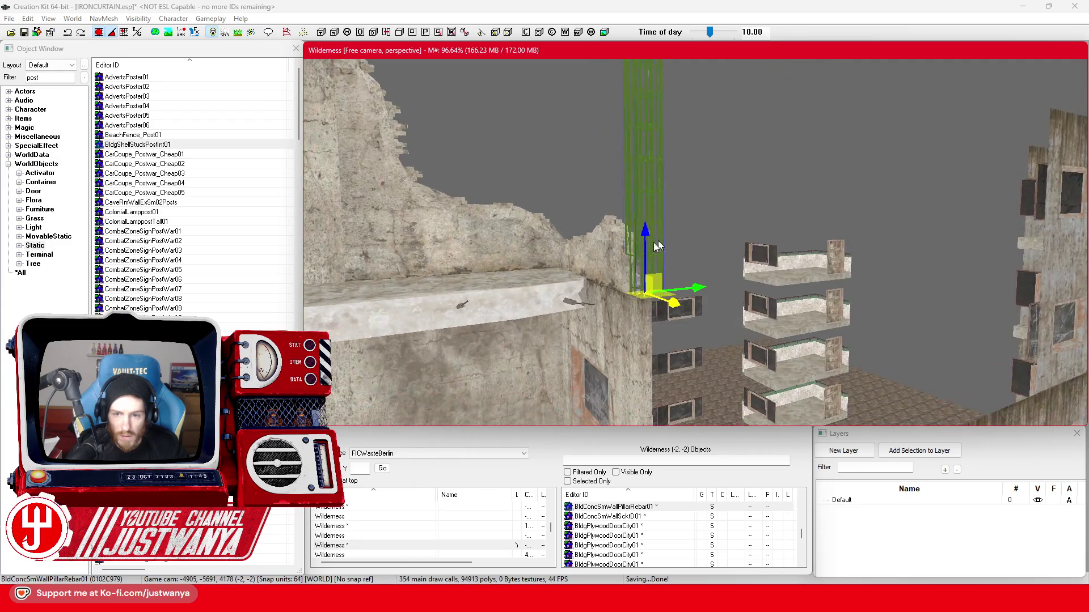
Slide the BldConcSmWall concrete pieces sideways along the ruin on the X axis.
click(658, 245)
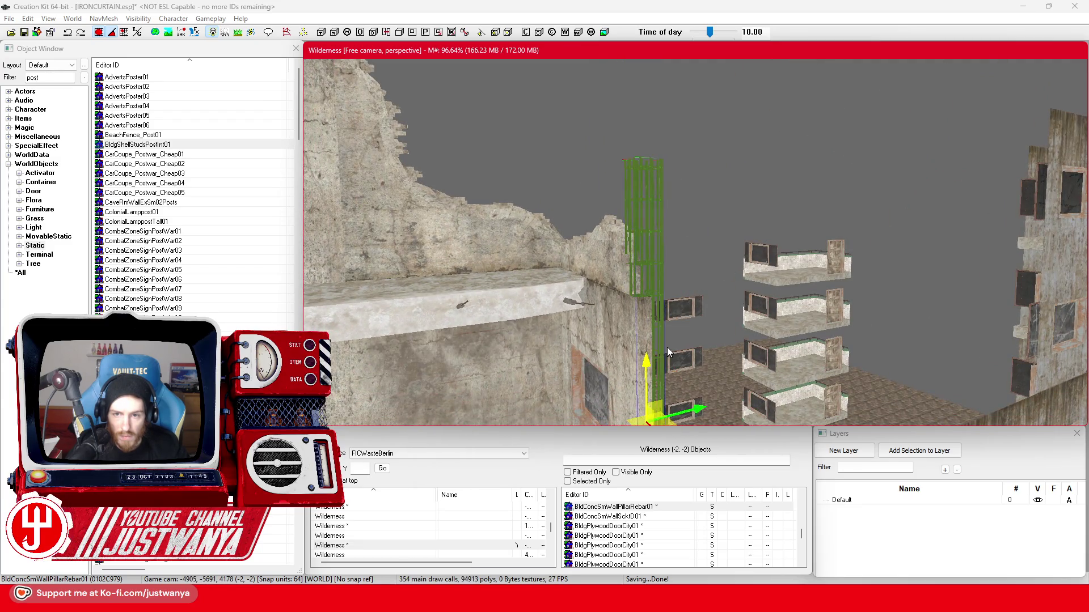
drag(667, 347, 584, 289)
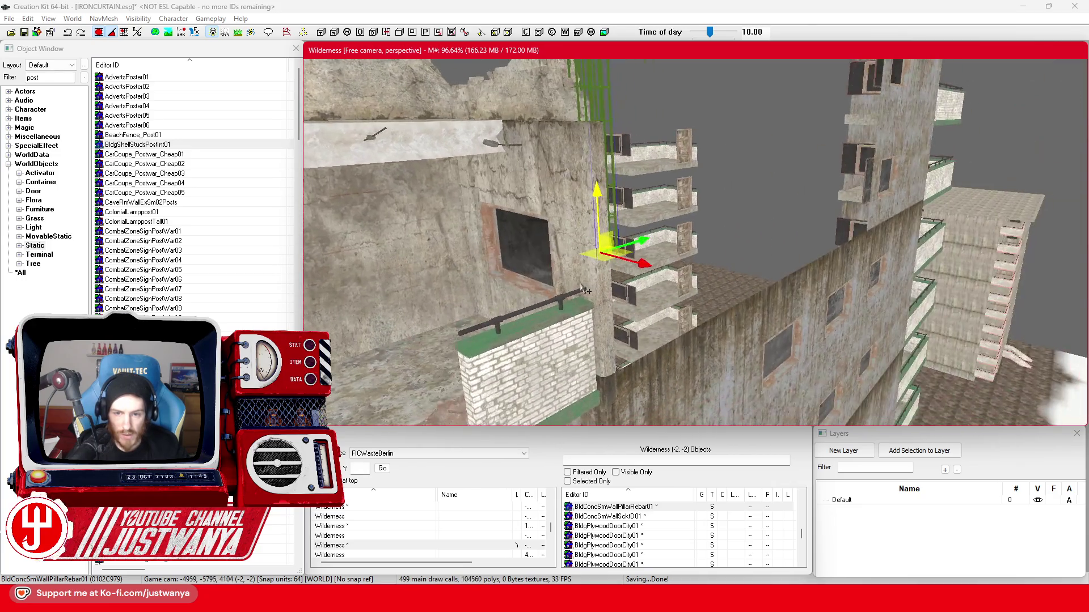
click(584, 290)
mouse_move(545, 346)
mouse_down()
mouse_move(621, 388)
mouse_move(638, 366)
mouse_move(525, 287)
mouse_move(695, 305)
mouse_move(635, 306)
mouse_move(615, 295)
mouse_up()
click(525, 286)
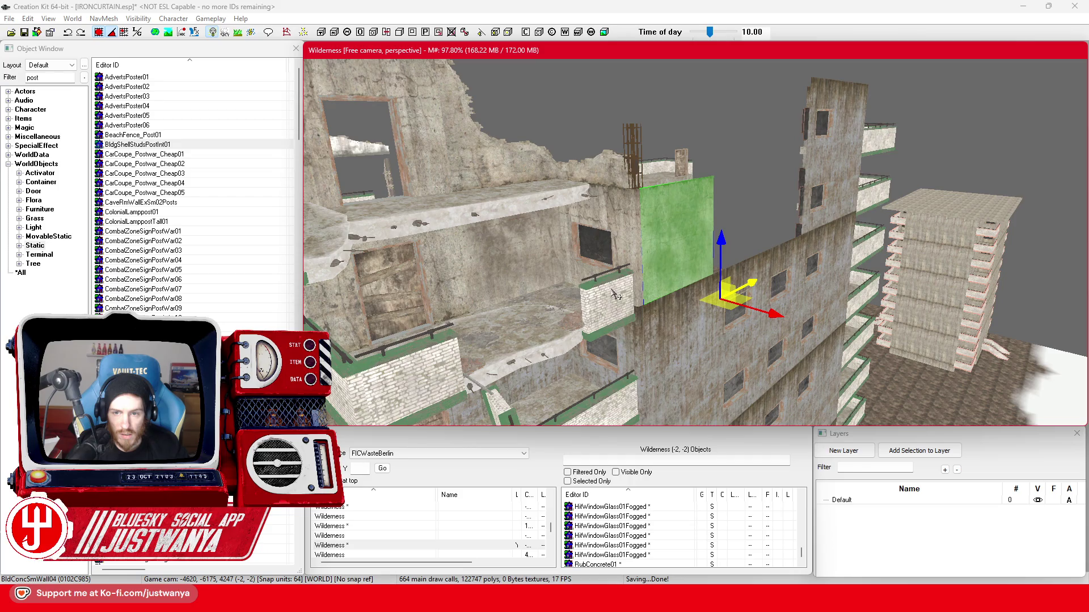
click(600, 217)
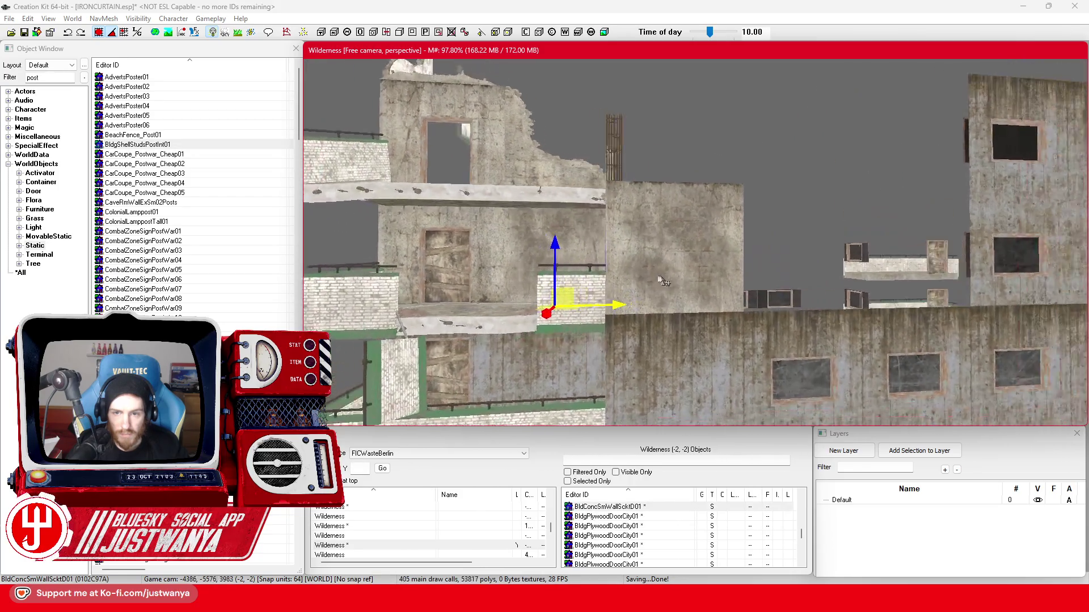
key(shift)
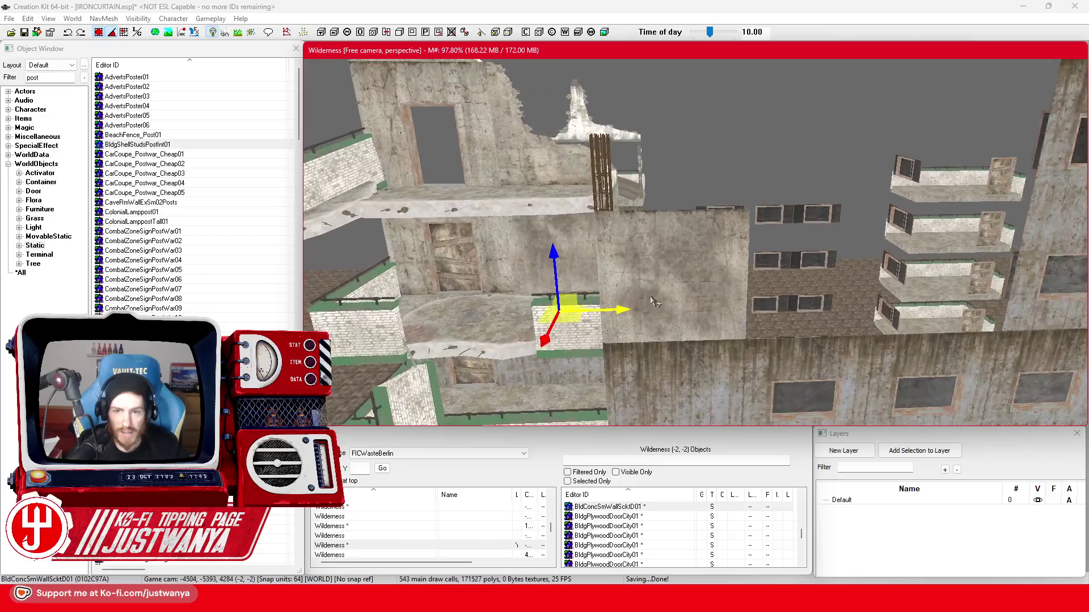
key(shift)
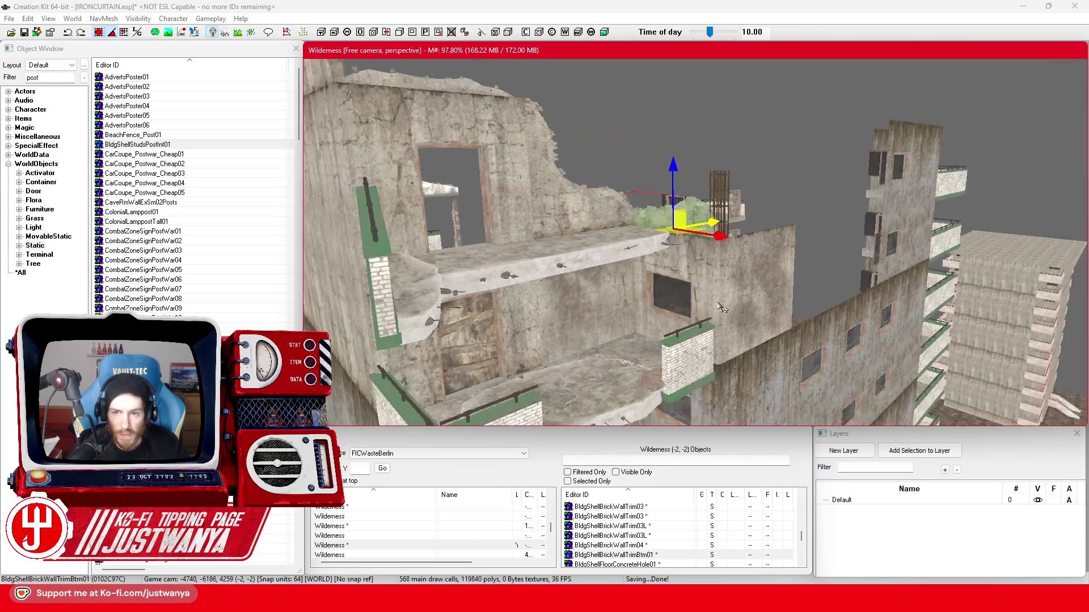
click(720, 192)
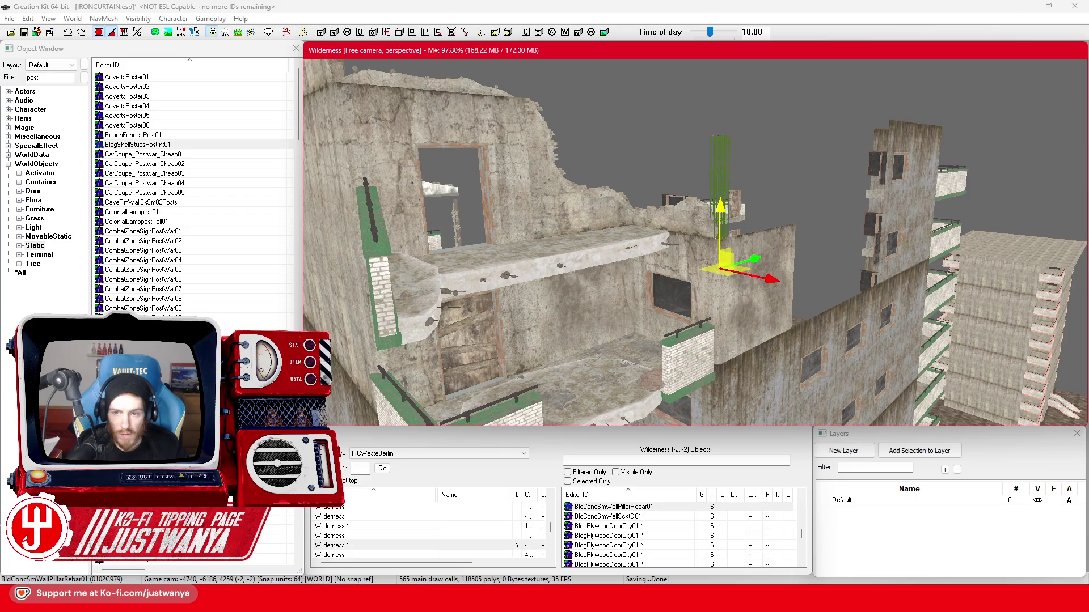
click(749, 266)
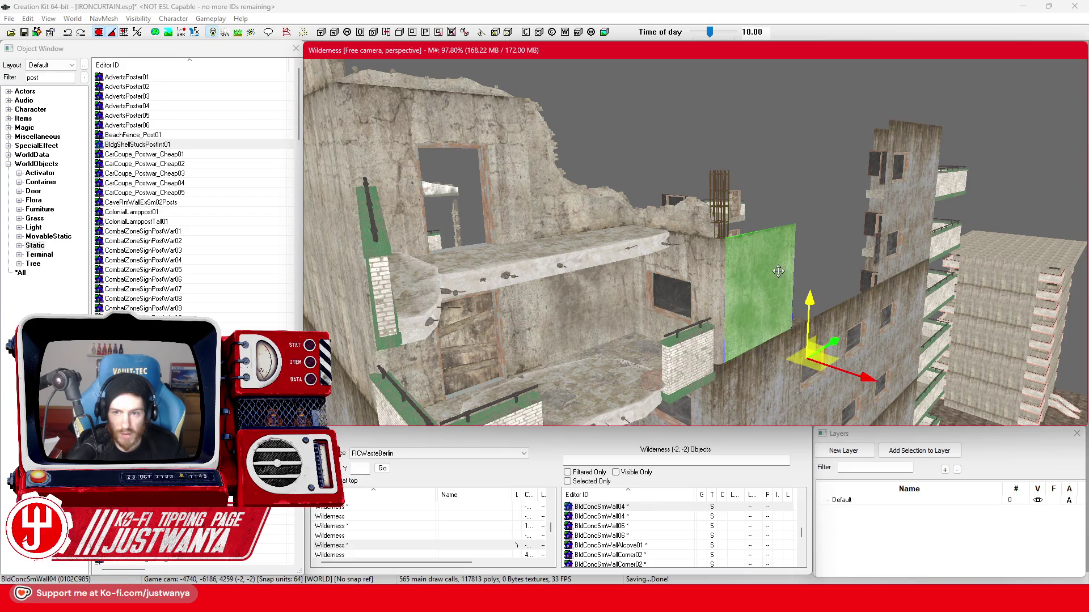
key(shift)
click(591, 246)
key(shift)
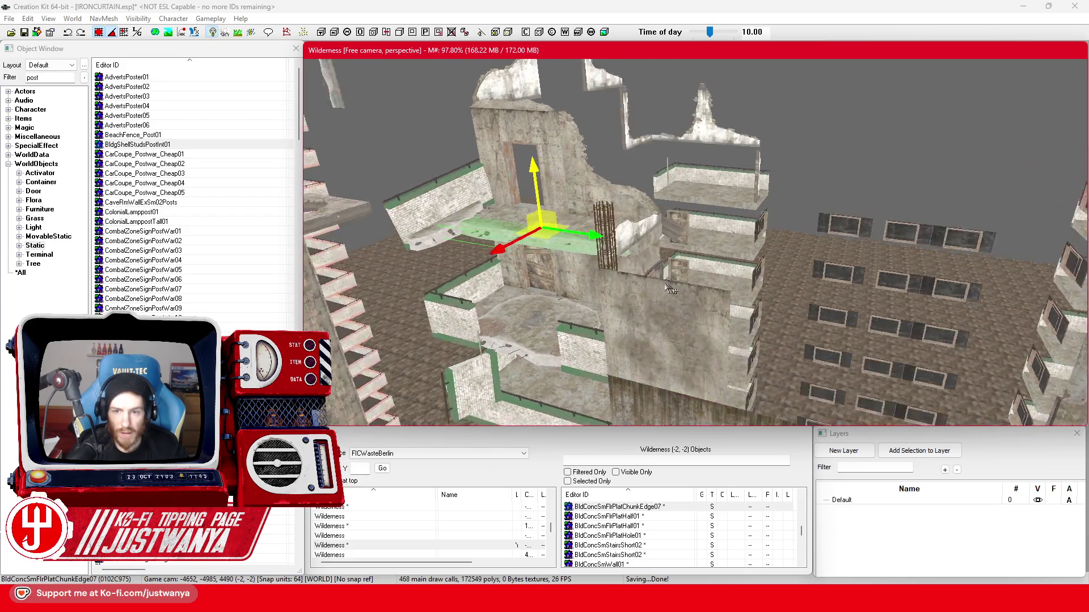
key(shift)
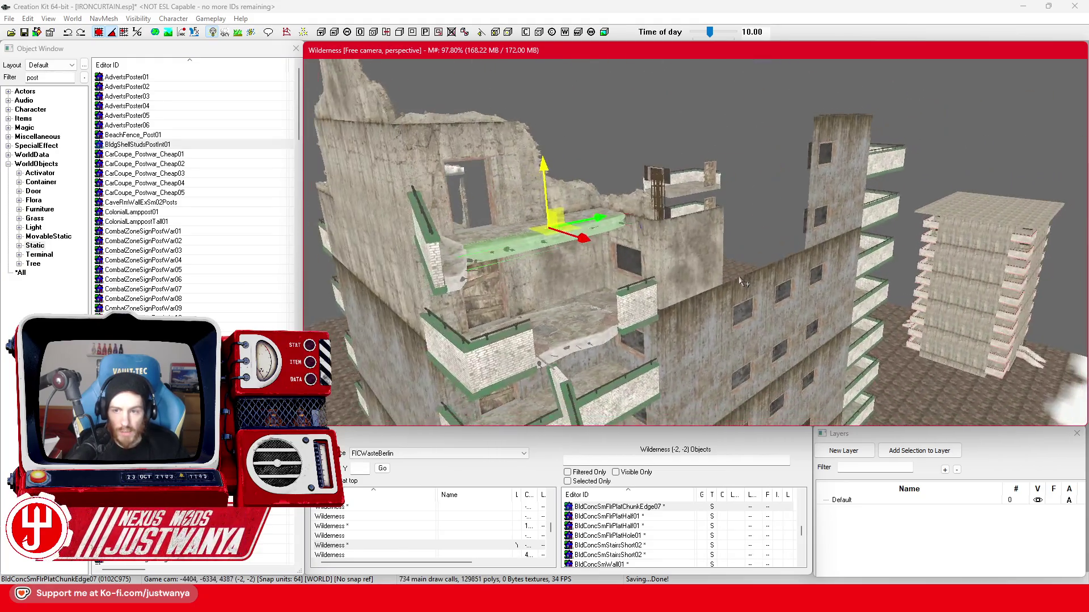
scroll(749, 260, up, 5)
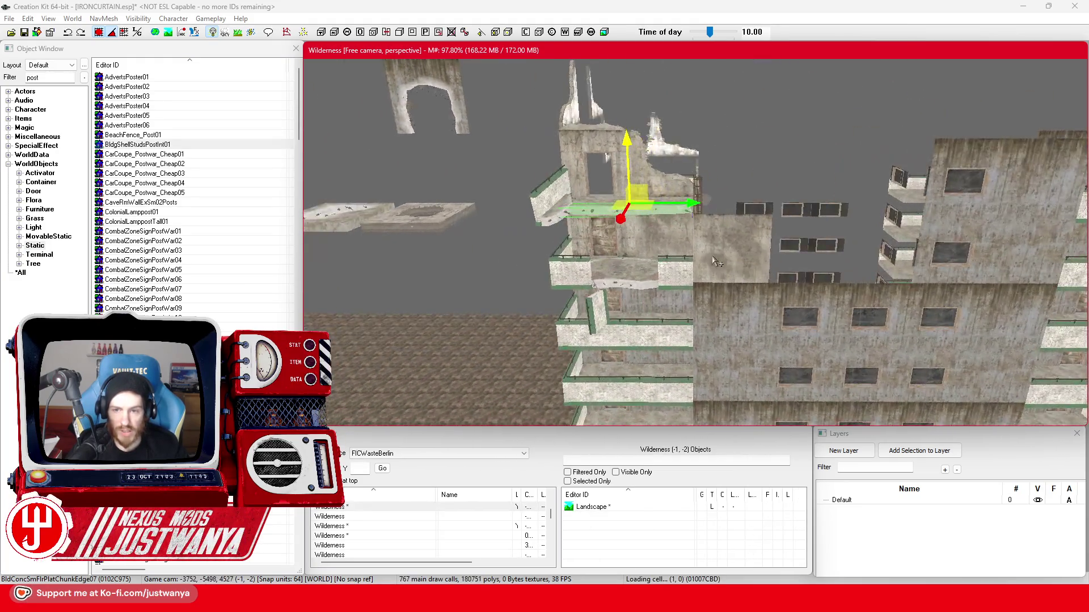
scroll(726, 170, down, 5)
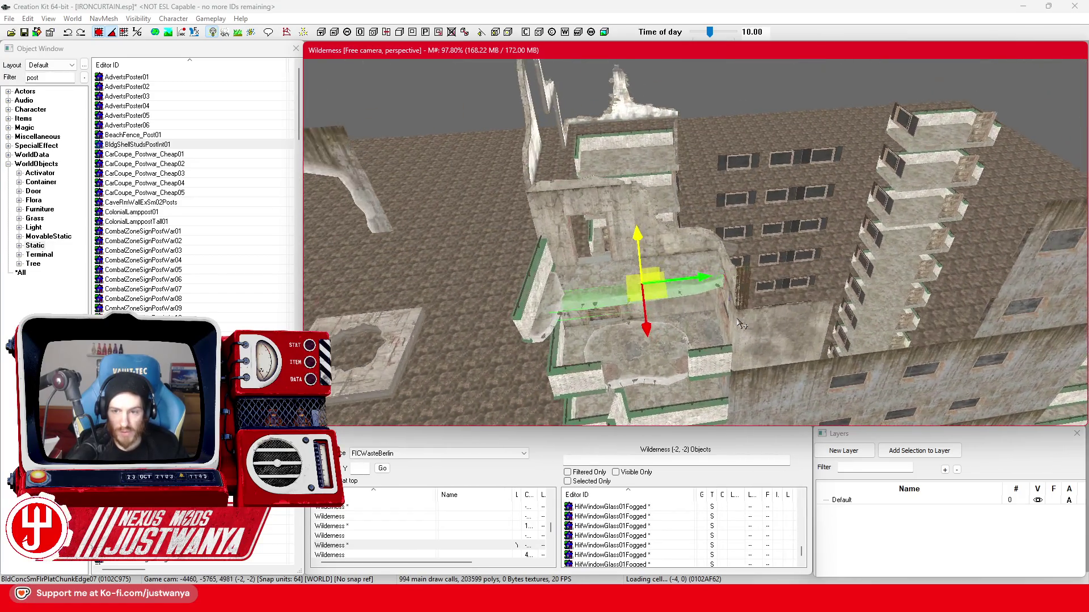
click(769, 305)
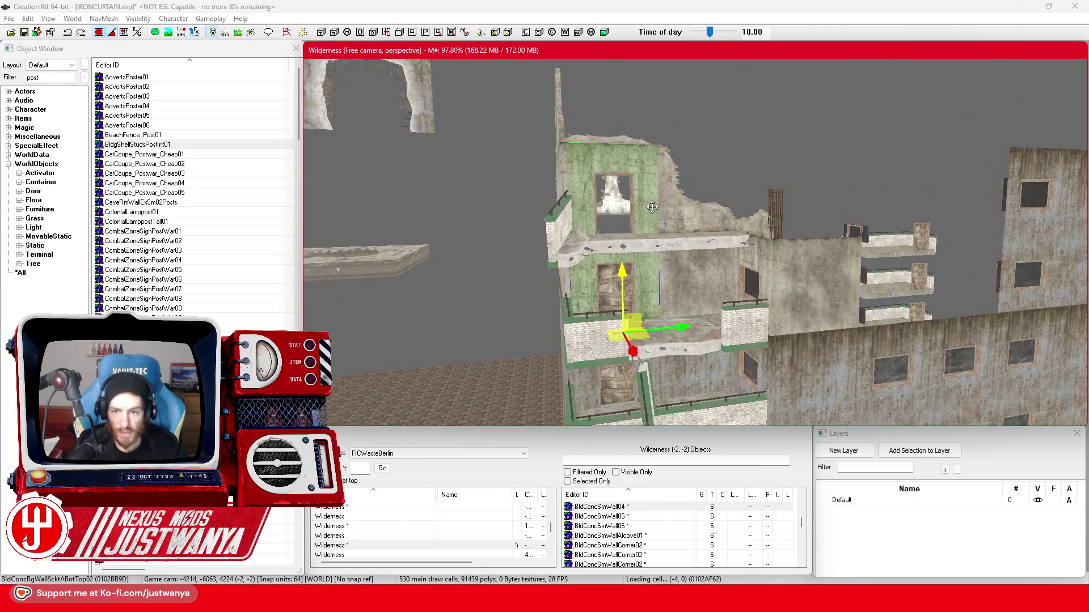
mouse_move(652, 207)
mouse_down()
mouse_move(586, 273)
mouse_move(695, 233)
mouse_up()
mouse_move(768, 307)
mouse_down()
mouse_move(734, 282)
mouse_move(650, 282)
mouse_move(559, 257)
mouse_move(618, 259)
mouse_up()
Slide the rubble trim right along the wall top and lower it down the wall.
key(w)
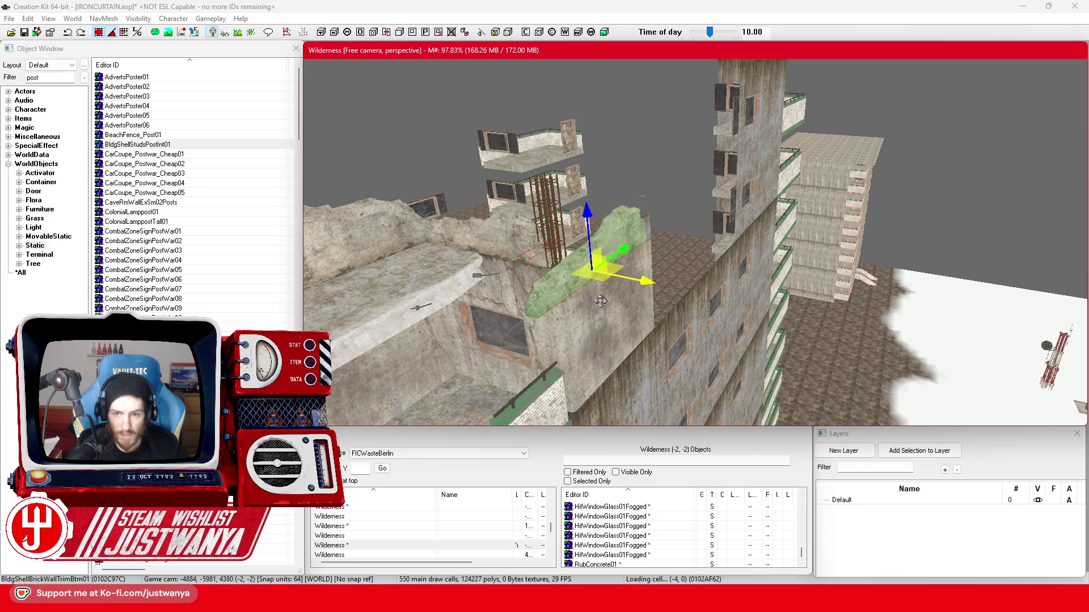
scroll(578, 311, up, 3)
mouse_move(591, 273)
mouse_down()
mouse_move(657, 246)
mouse_move(649, 264)
mouse_move(629, 266)
mouse_move(597, 230)
mouse_up()
scroll(597, 231, up, 3)
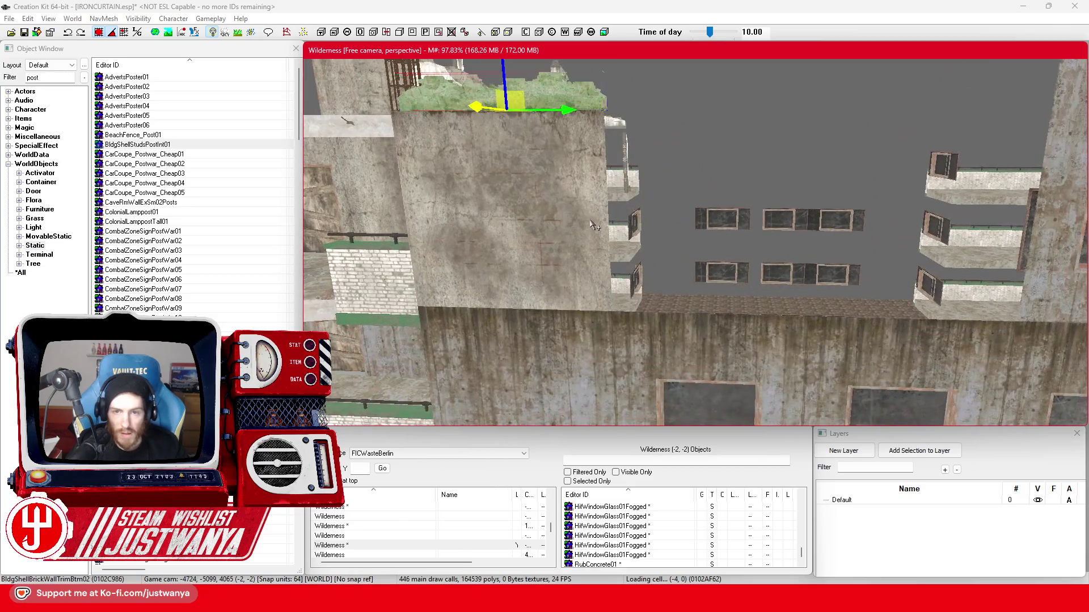
scroll(614, 142, up, 3)
drag(648, 150, 792, 150)
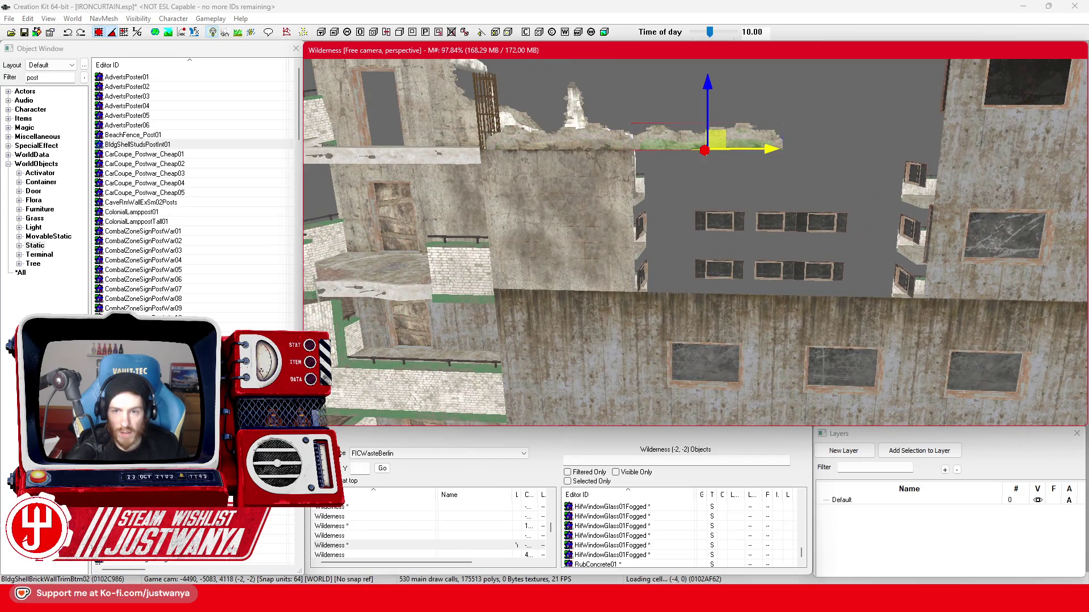
scroll(621, 289, up, 2)
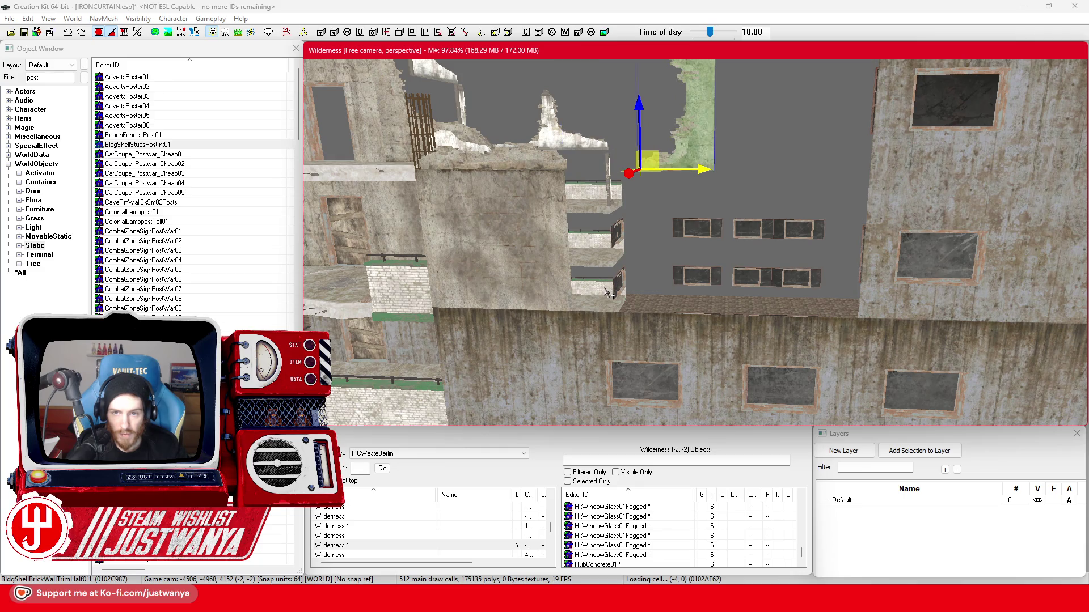
drag(608, 292, 608, 310)
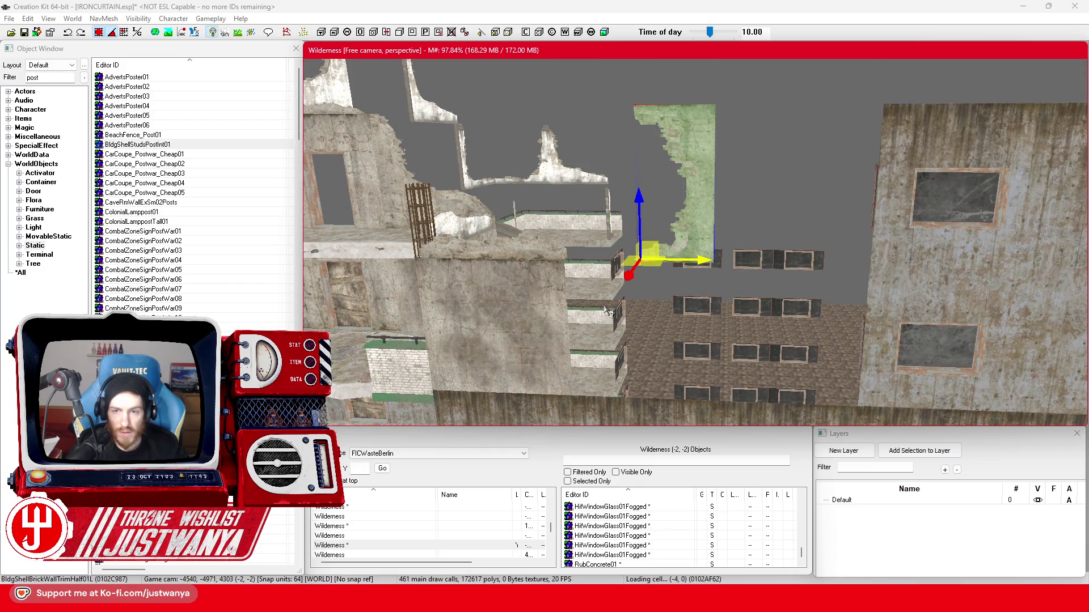
mouse_move(640, 195)
mouse_down()
mouse_move(640, 316)
mouse_move(623, 342)
mouse_move(677, 329)
mouse_move(670, 339)
mouse_move(636, 343)
mouse_move(702, 266)
mouse_up()
scroll(655, 321, up, 3)
Delete the tall concrete wall piece and place a copy of the half brick trim on the wall top.
click(702, 265)
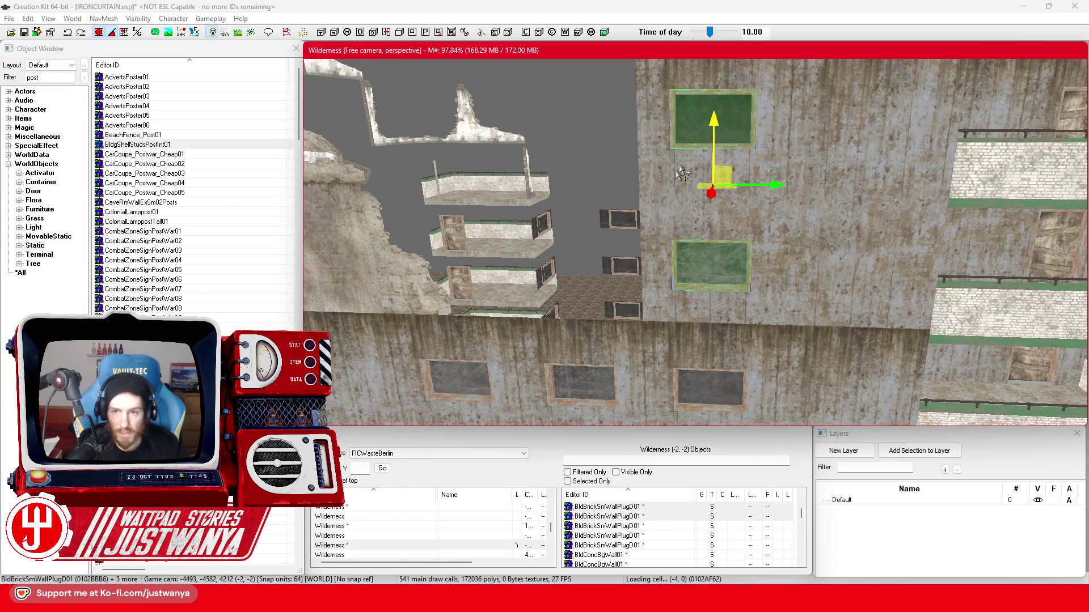
click(670, 198)
key(Delete)
click(454, 284)
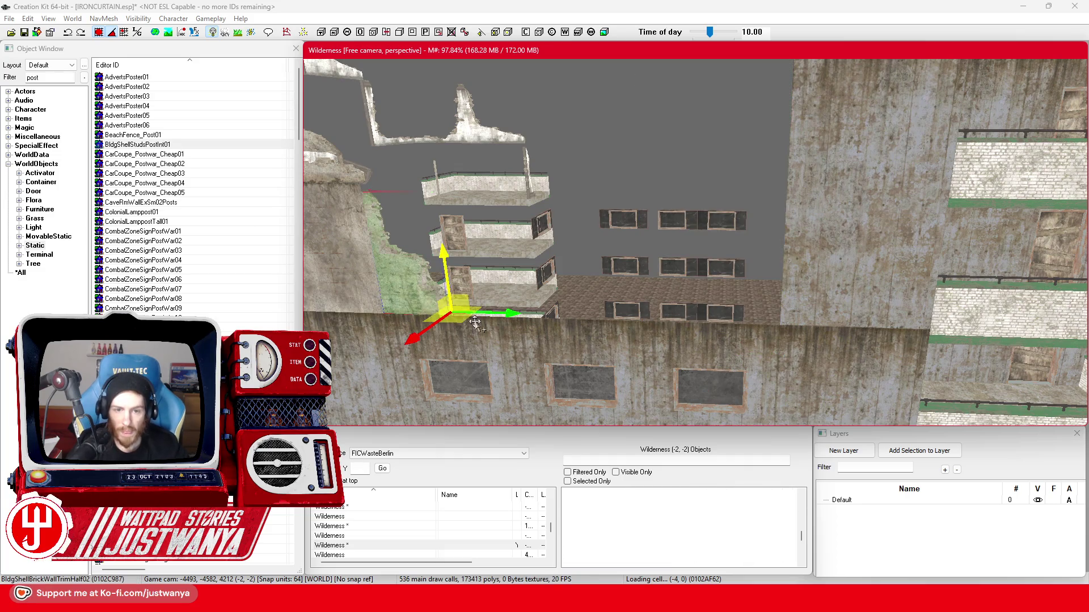
scroll(584, 261, up, 2)
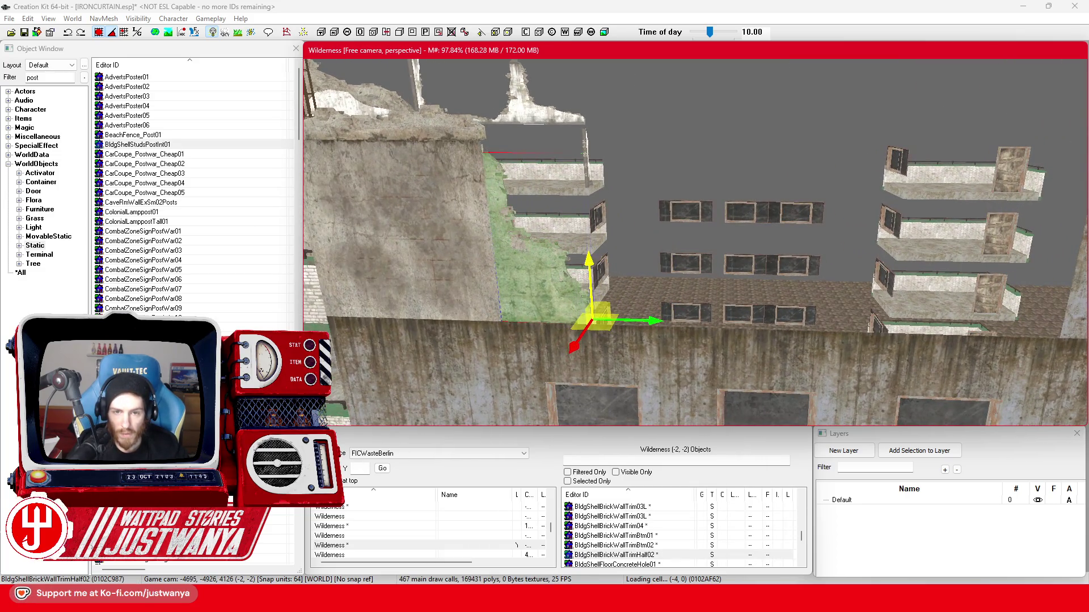
key(ctrl+d)
drag(640, 337, 774, 335)
Cycle the copy through half-trim, windowed and broken wall variants to BldgShellBrickWallTrimBtm02.
key(Down)
key(Down)
key(Down)
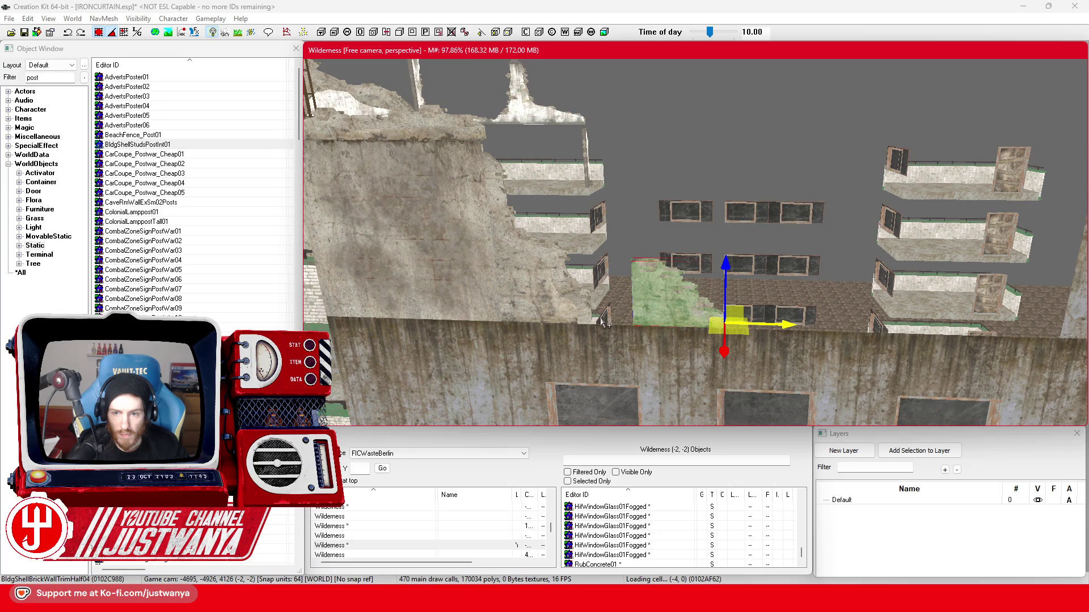
key(Down)
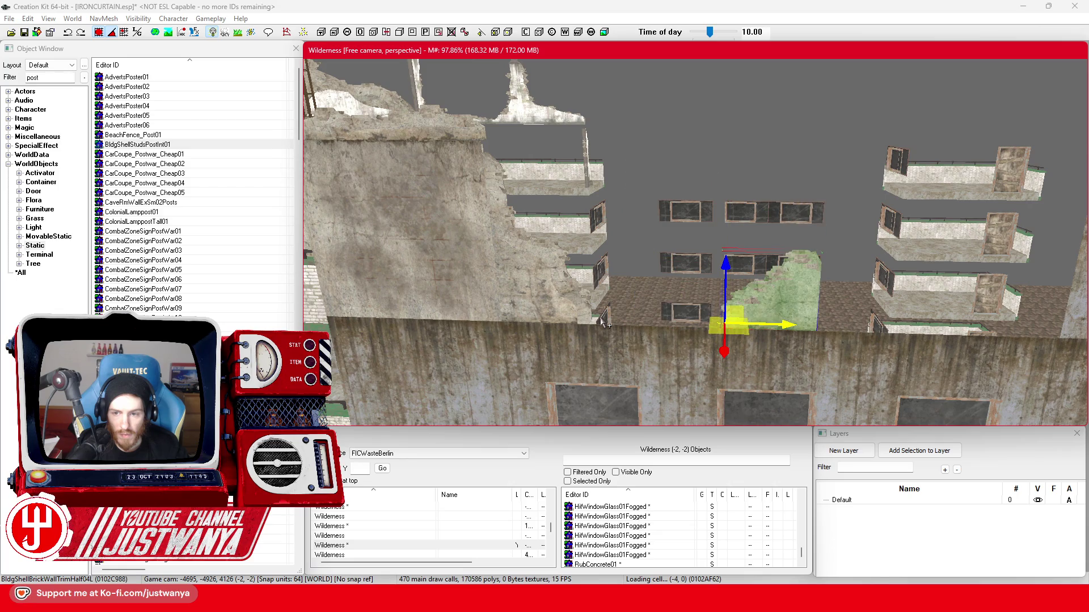
key(Down)
key(Down)
key(Down)
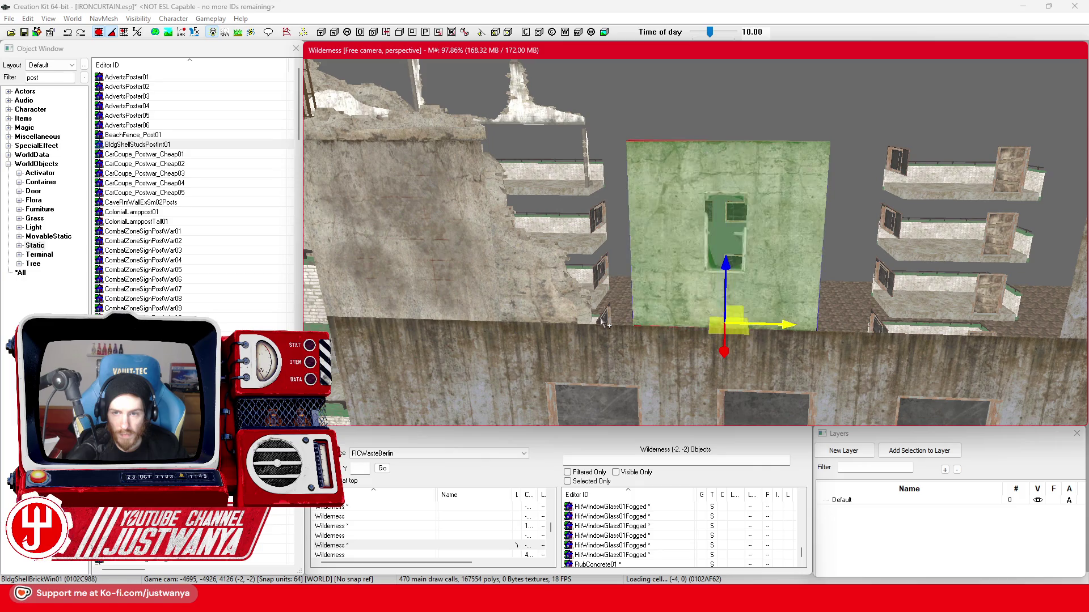
key(Down)
key(Down)
key(Down)
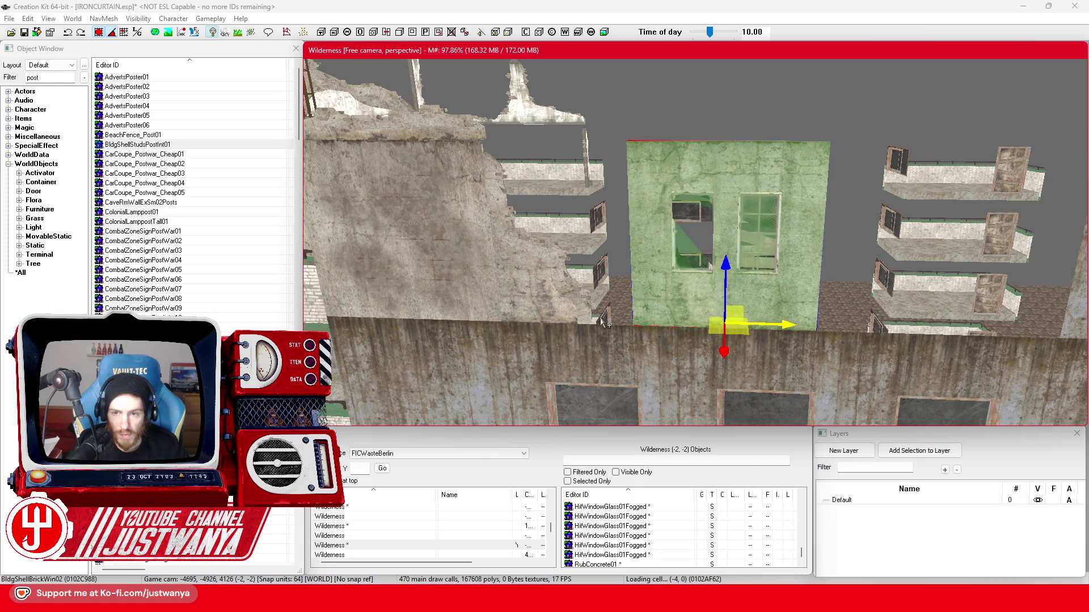
key(Down)
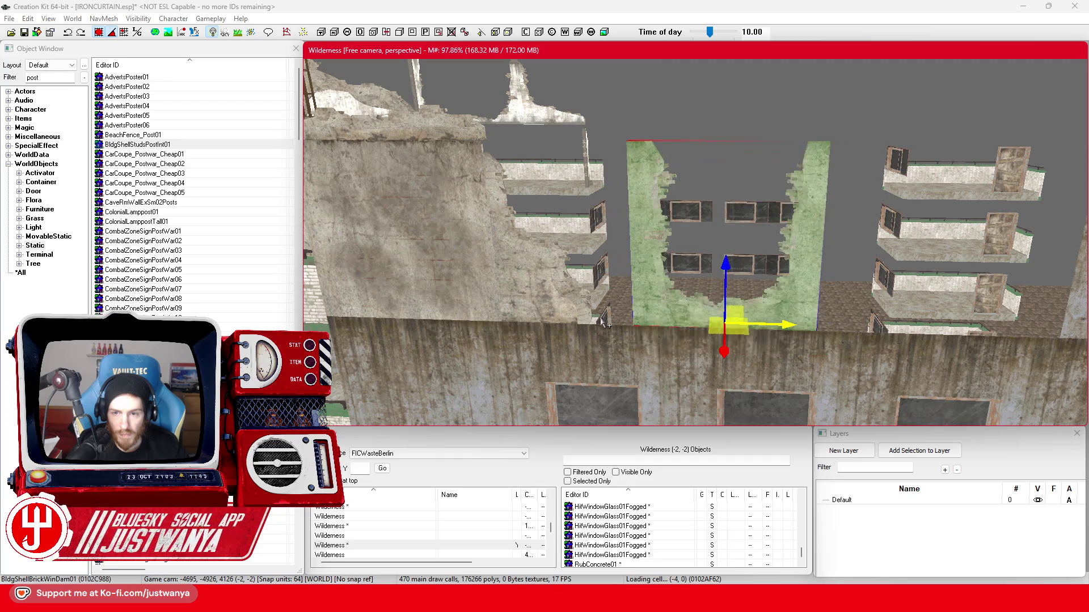
key(Down)
key(Down)
key(Down)
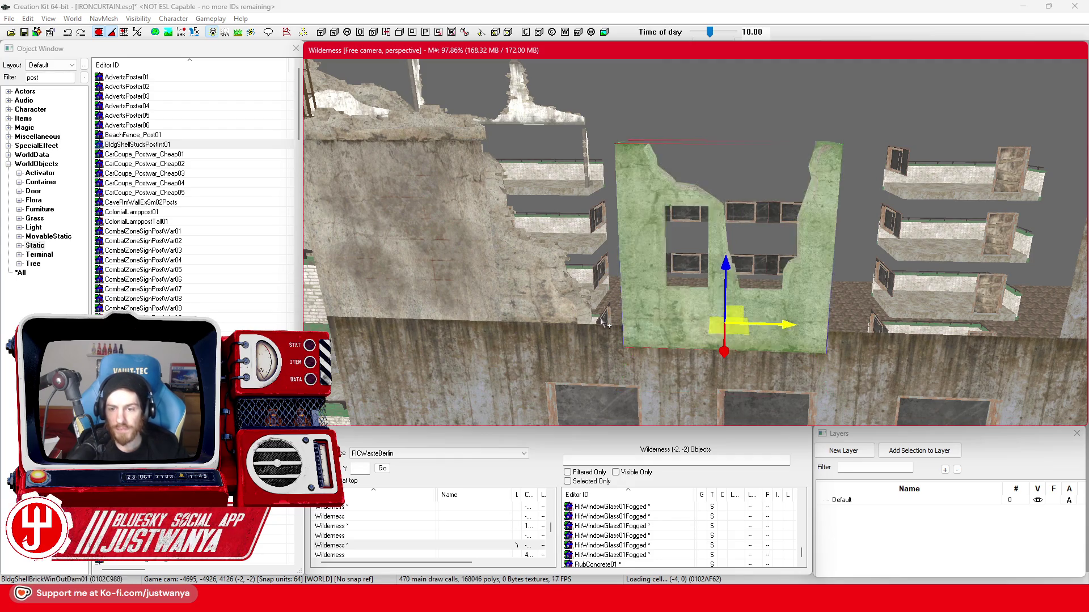
key(Down)
key(Down)
key(Down)
key(Down)
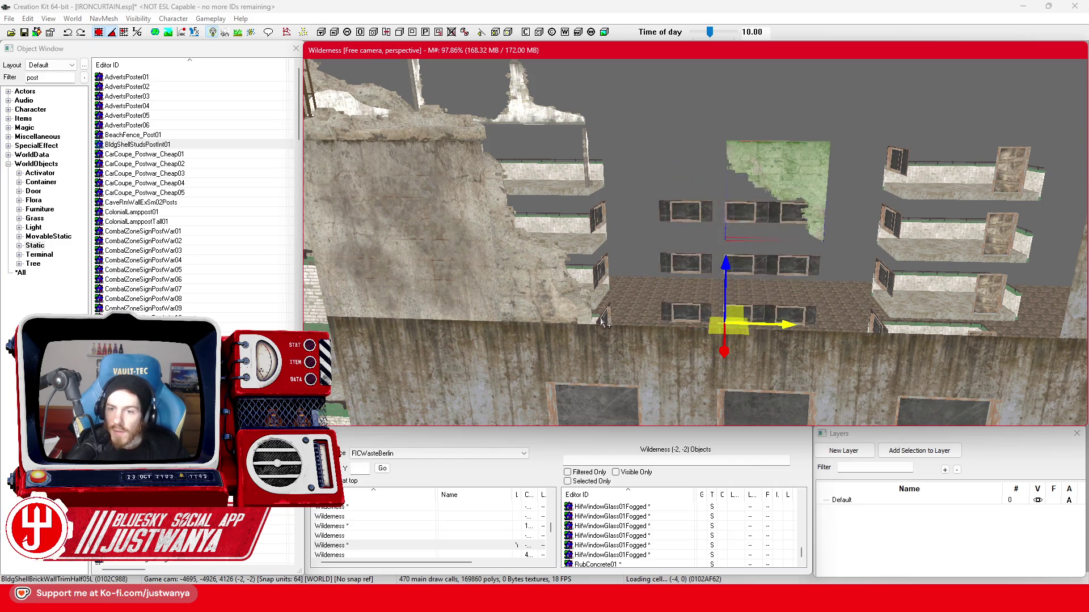
key(Down)
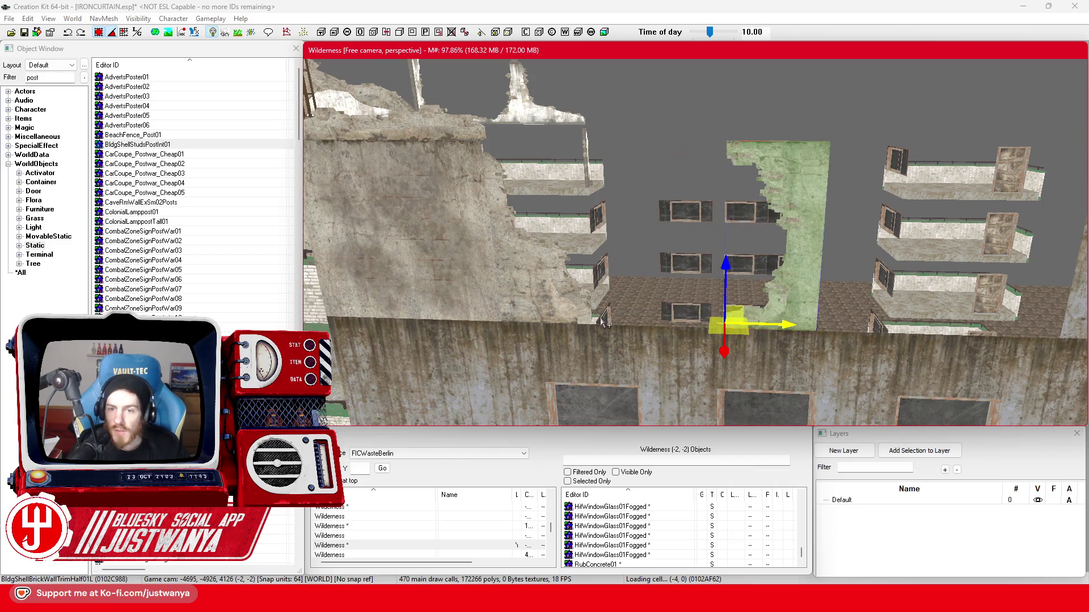
key(Down)
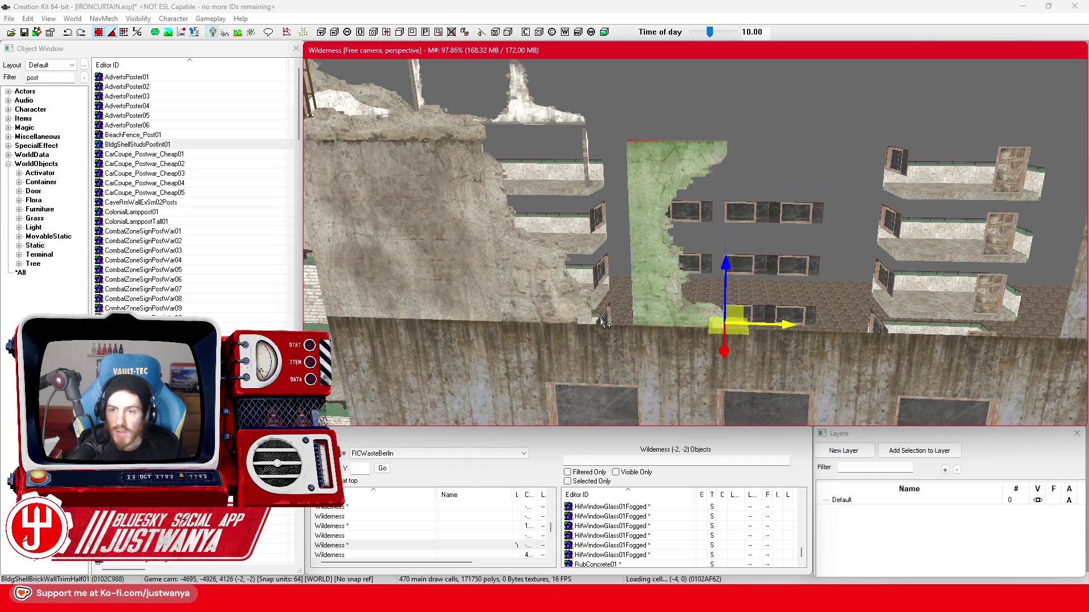
key(Down)
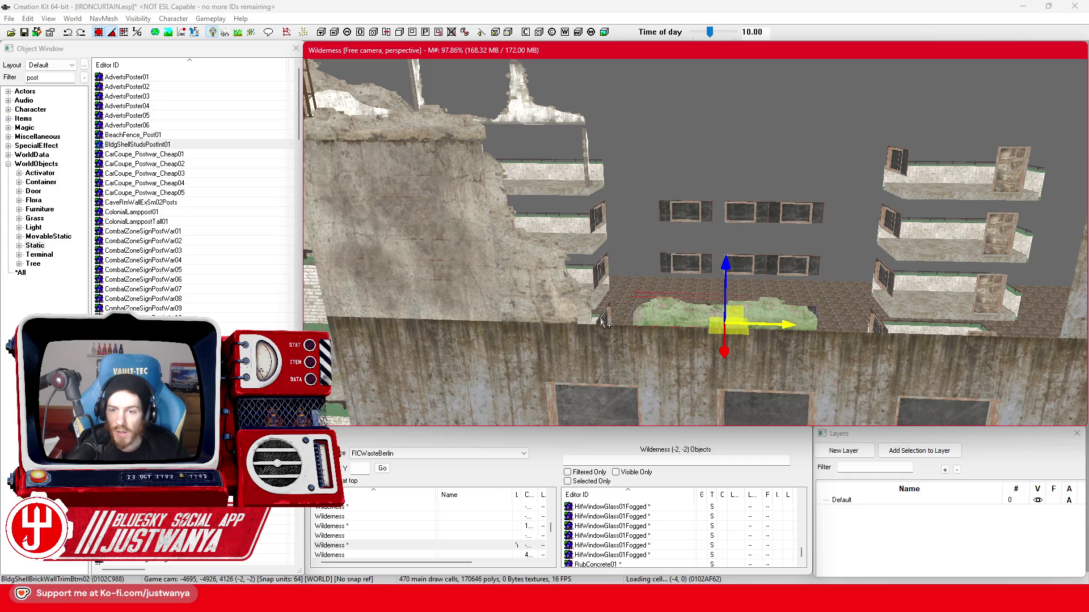
Rotate the rubble trim 90° so it stands upright.
key(e)
mouse_move(685, 269)
mouse_down()
mouse_move(750, 324)
mouse_move(528, 301)
mouse_move(513, 218)
mouse_move(543, 274)
mouse_up()
key(w)
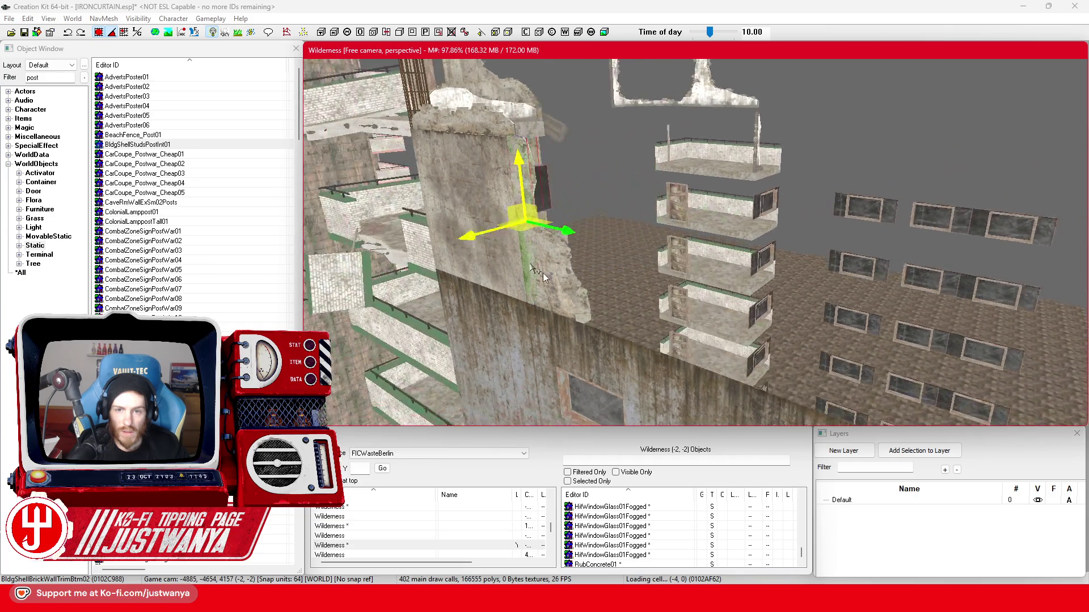
Select the rubble trims, including BldgShellBrickWallTrimBtm01, and slide them left along the wall top.
mouse_move(590, 299)
mouse_down()
mouse_move(486, 304)
mouse_move(479, 292)
mouse_up()
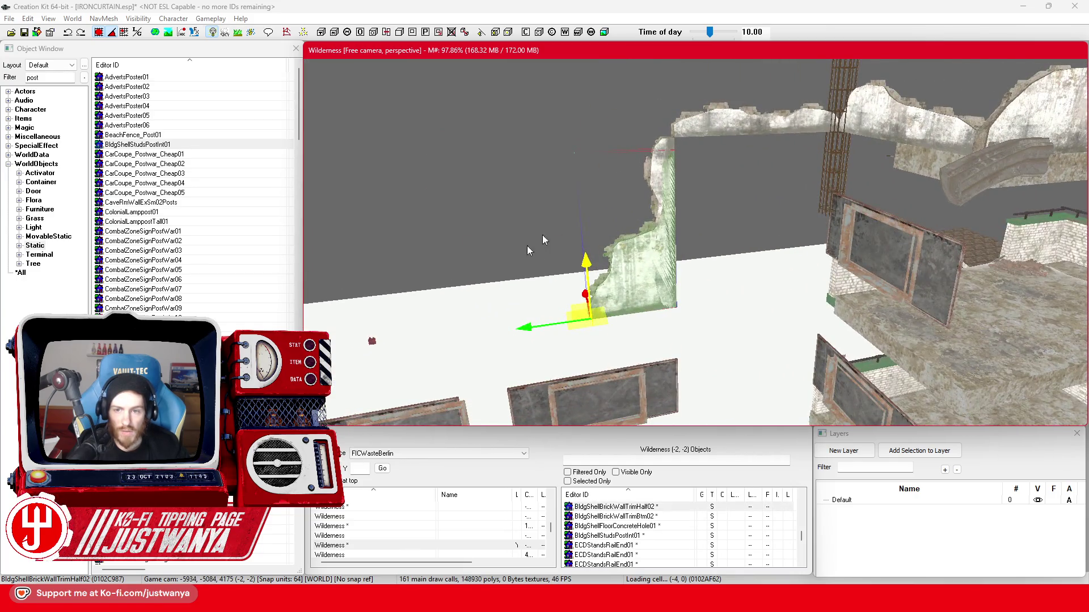
mouse_move(526, 250)
mouse_down()
mouse_move(675, 247)
mouse_move(671, 314)
mouse_up()
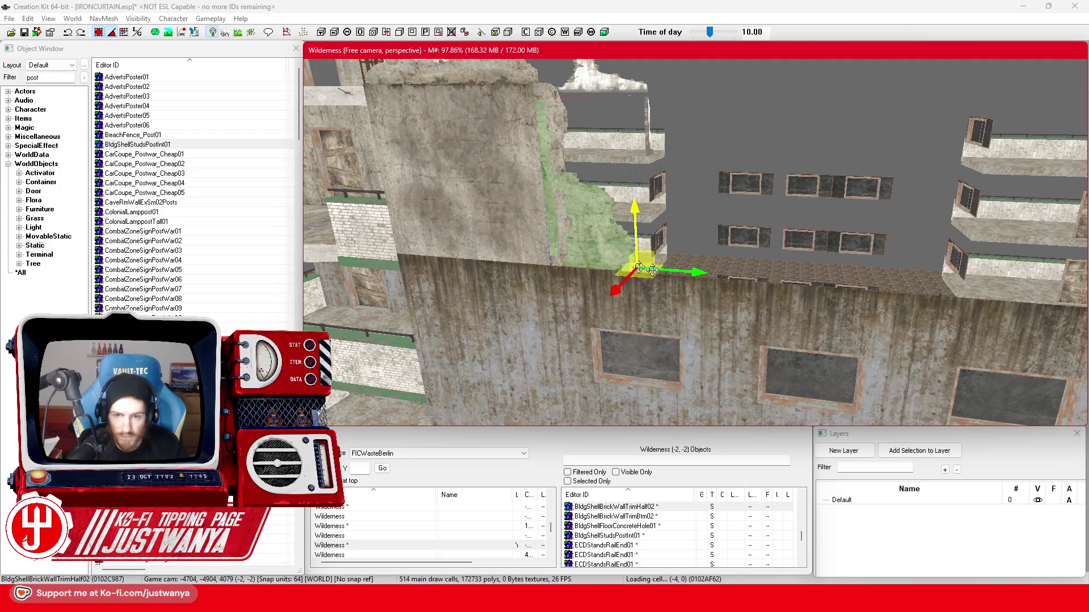
click(729, 275)
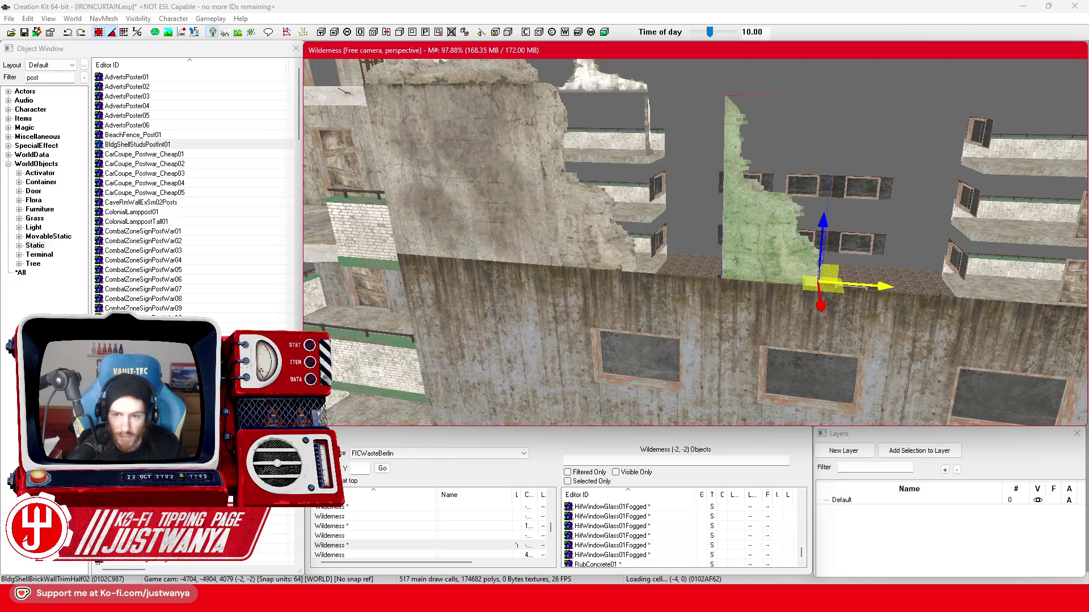
click(681, 286)
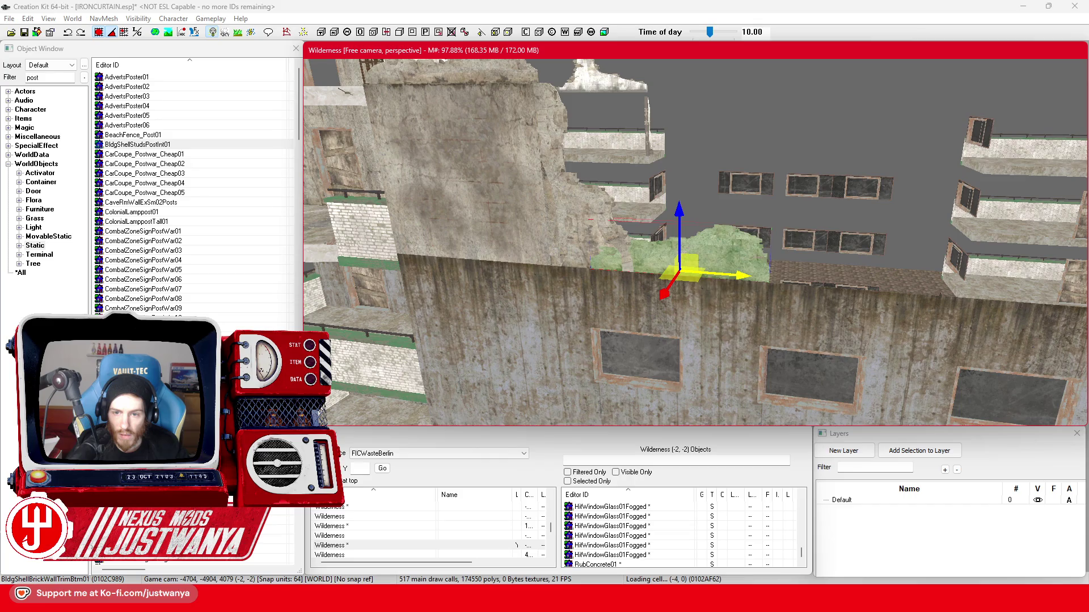
mouse_move(763, 301)
mouse_down()
mouse_move(762, 282)
mouse_move(669, 277)
mouse_move(913, 256)
mouse_up()
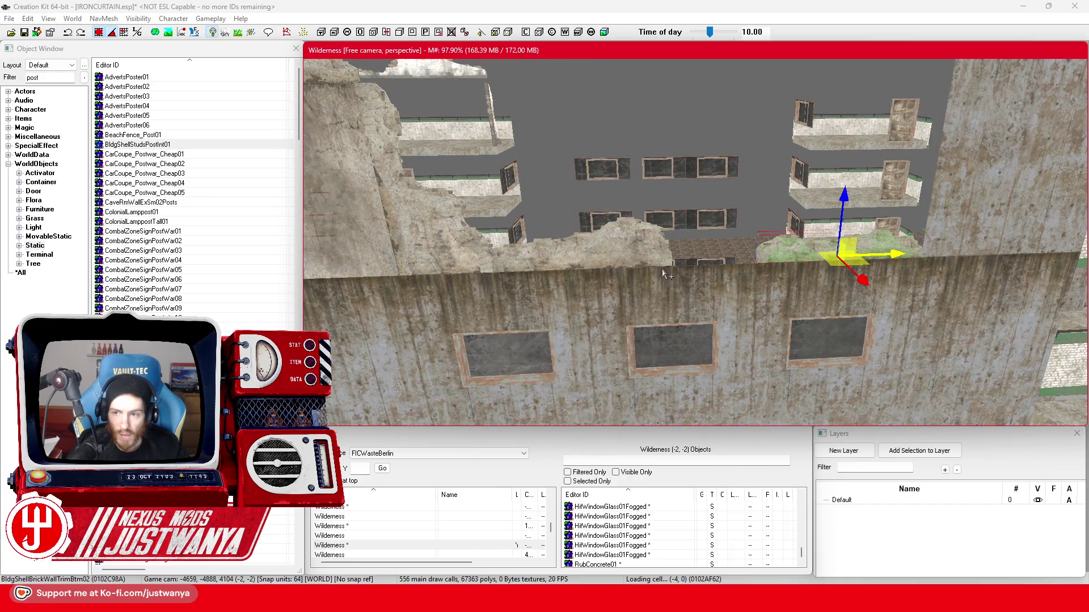
mouse_move(839, 258)
mouse_down()
mouse_move(724, 264)
mouse_move(753, 272)
mouse_move(715, 275)
mouse_move(596, 252)
mouse_up()
scroll(754, 289, up, 2)
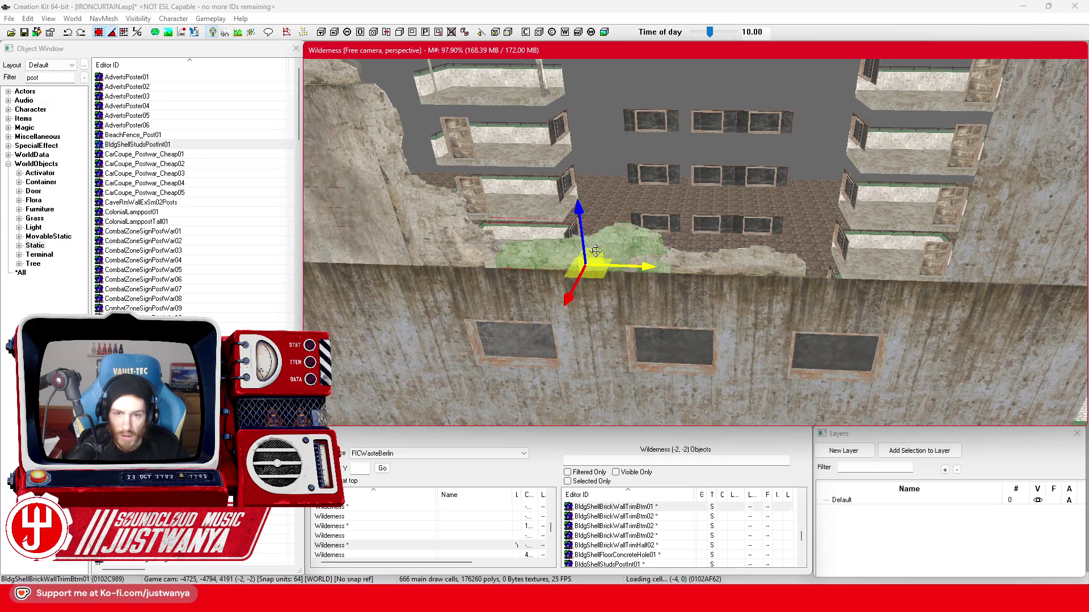
click(635, 272)
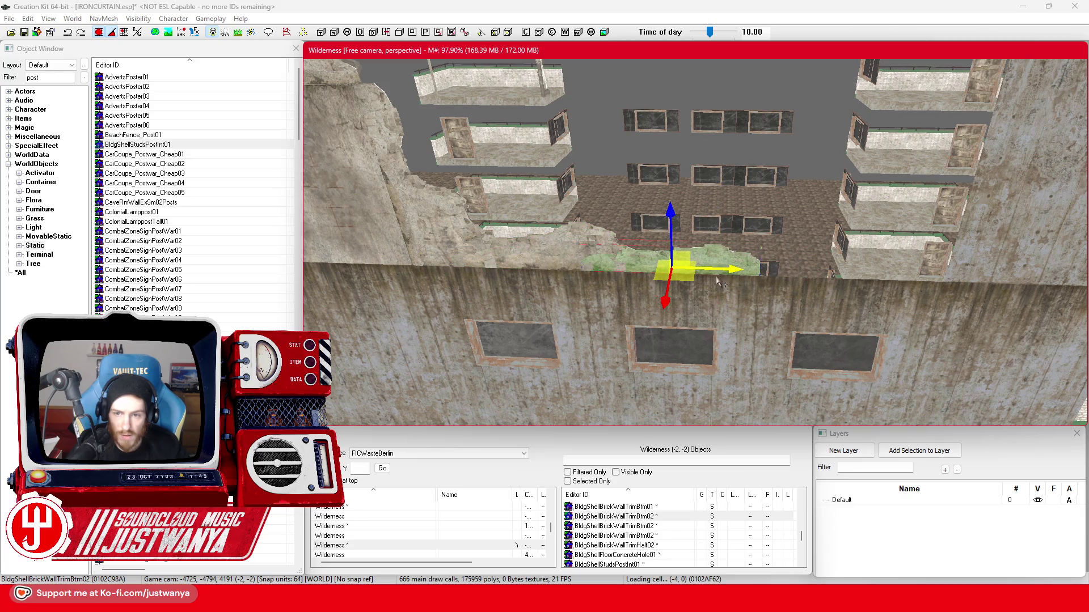
scroll(732, 289, up, 2)
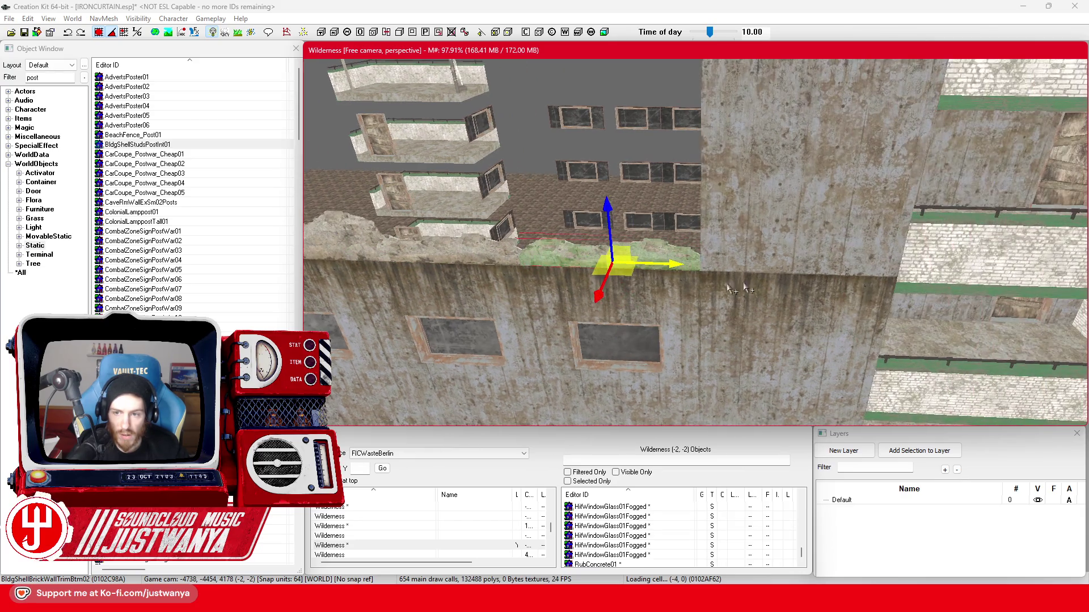
Move the upright BldgShellBrickWallTrim04L piece further left and higher on the wall.
click(631, 293)
click(633, 293)
click(636, 293)
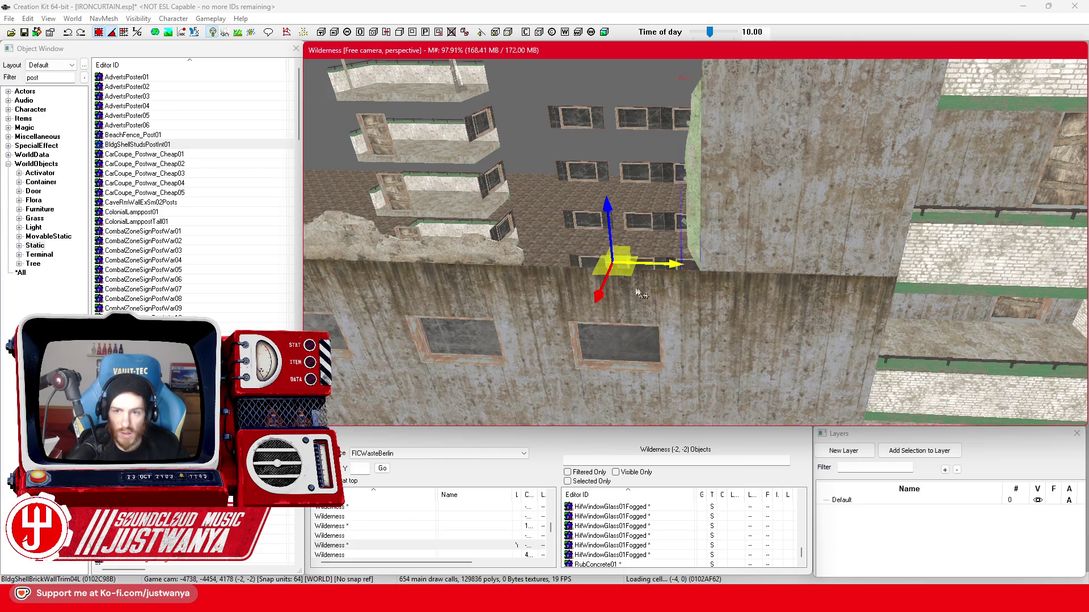
scroll(641, 293, down, 1)
key(2)
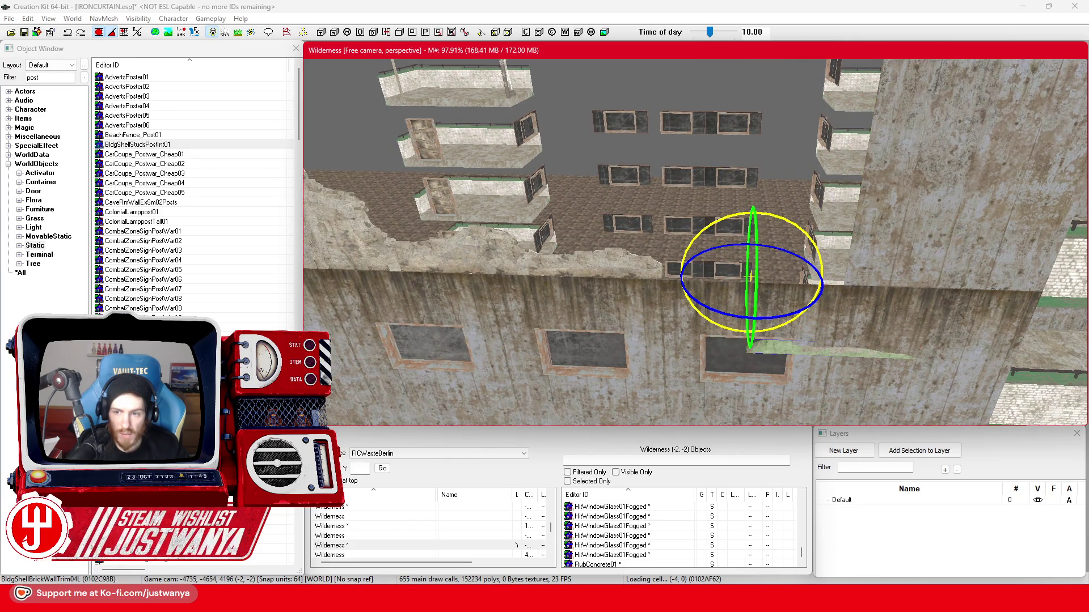
key(1)
drag(754, 278, 662, 276)
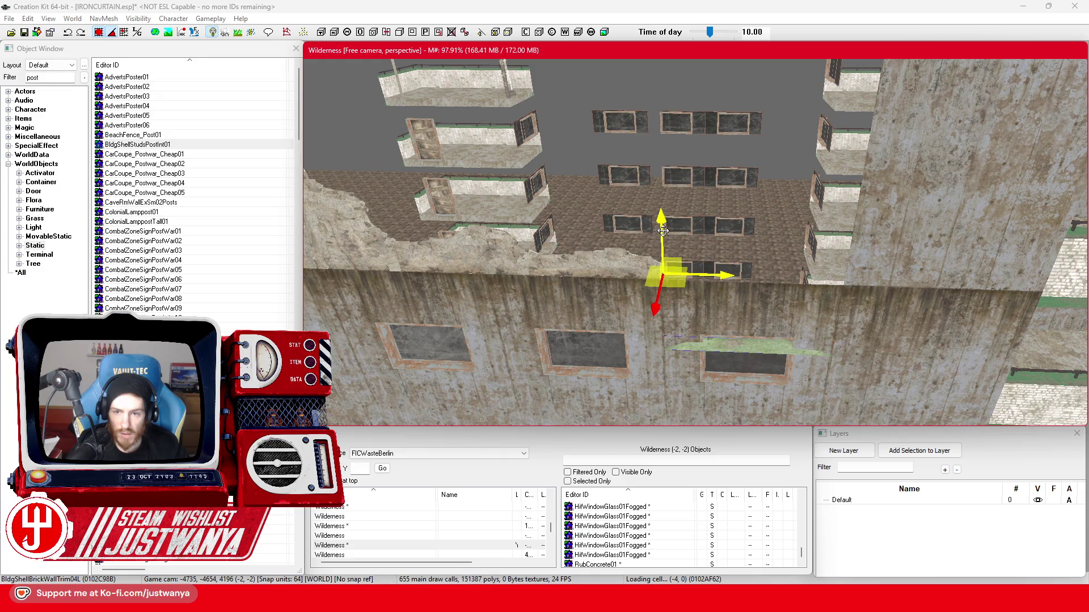
drag(662, 231, 658, 149)
key(shift)
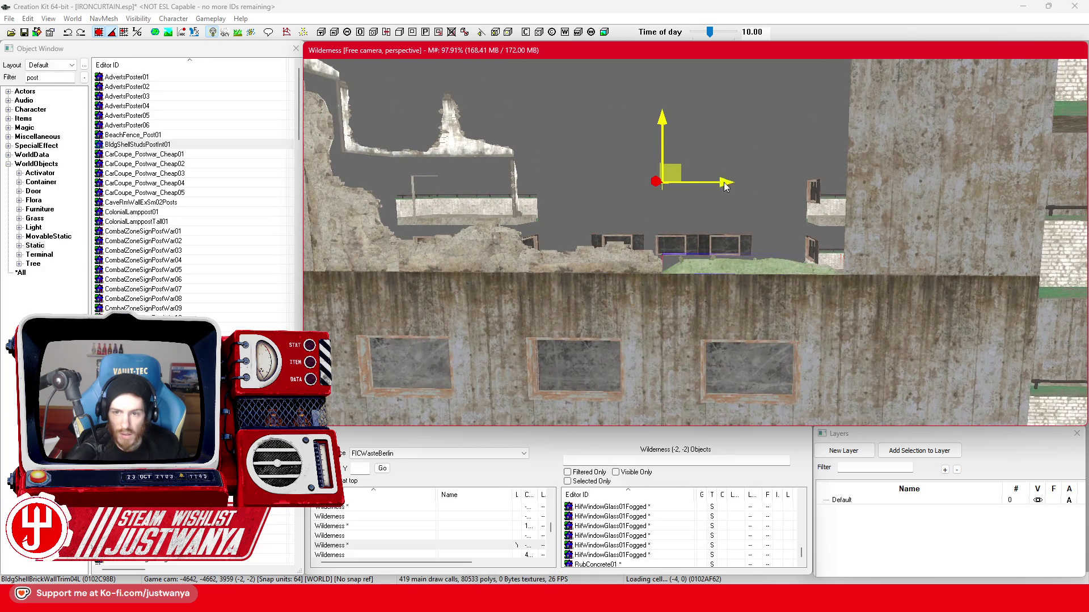
key(shift)
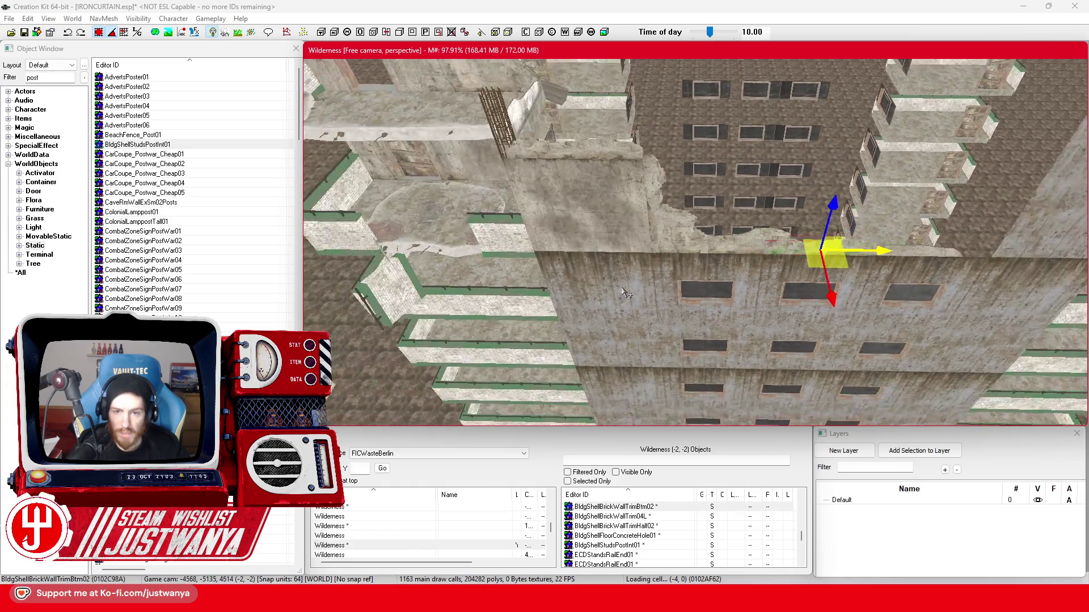
click(626, 292)
Select the ruined wall piece and compare its variants, keeping the original one.
key(shift)
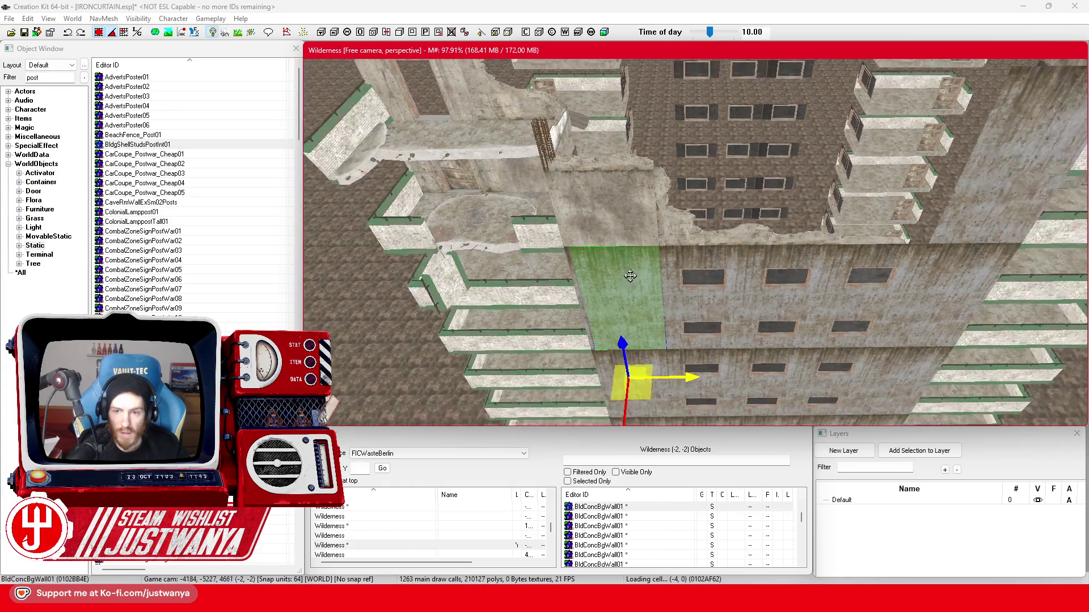
key(shift)
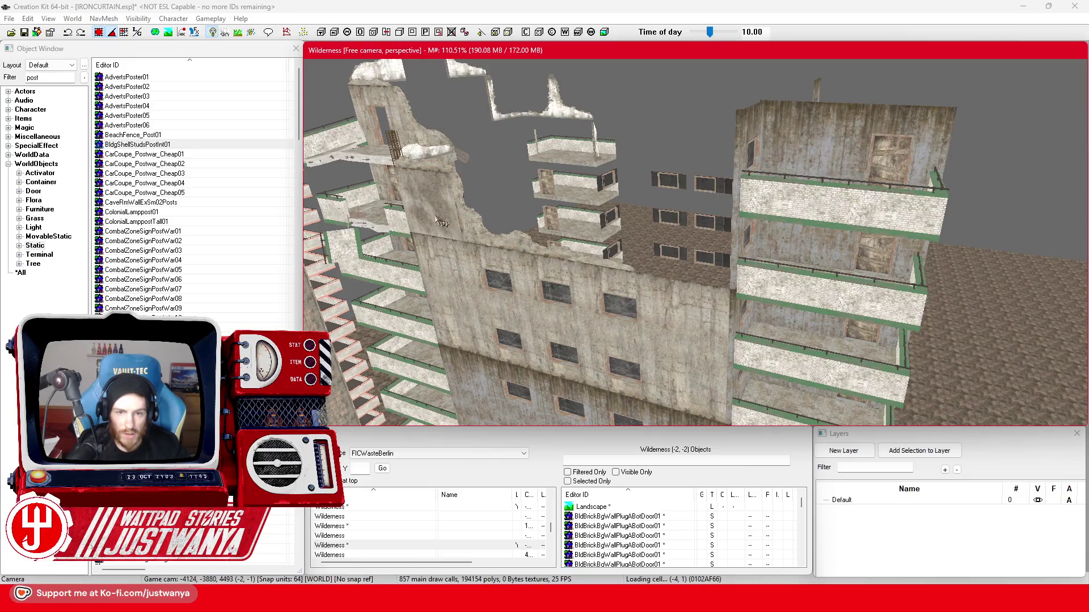
drag(453, 256, 758, 311)
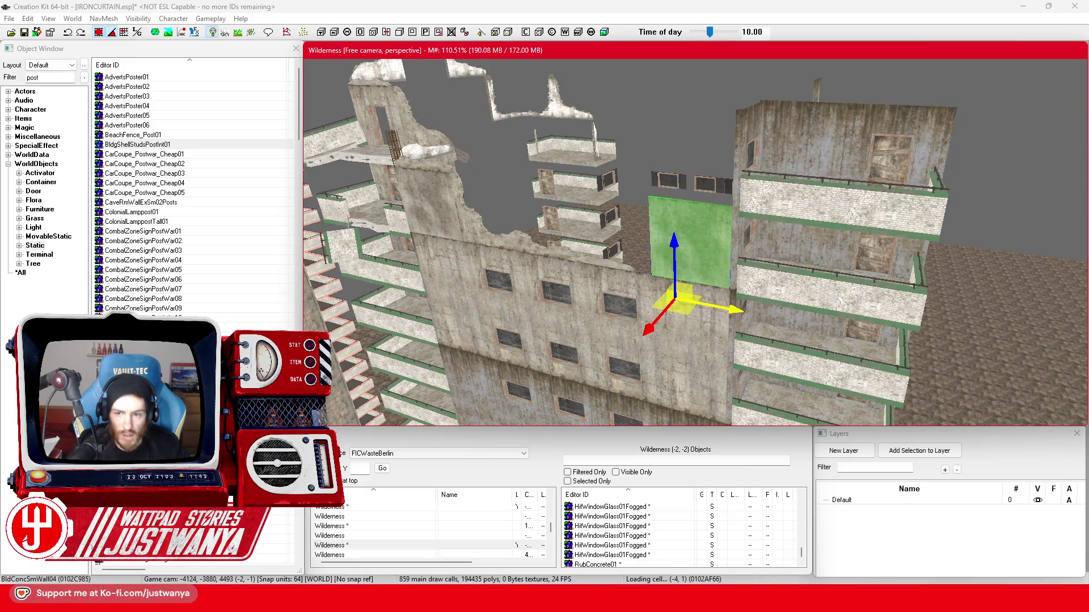
key(shift)
key(shift)
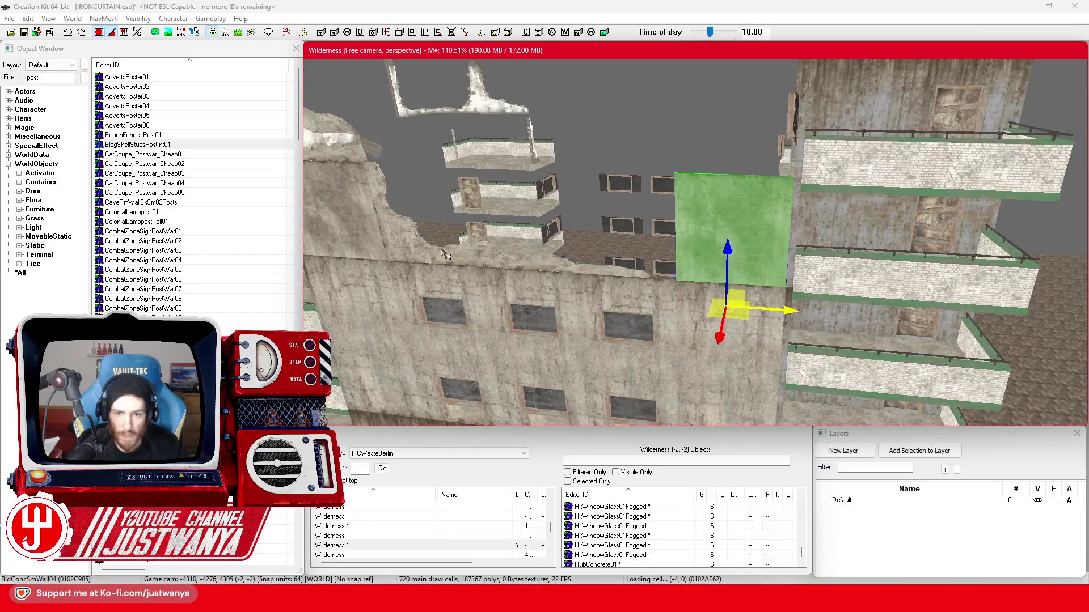
click(407, 251)
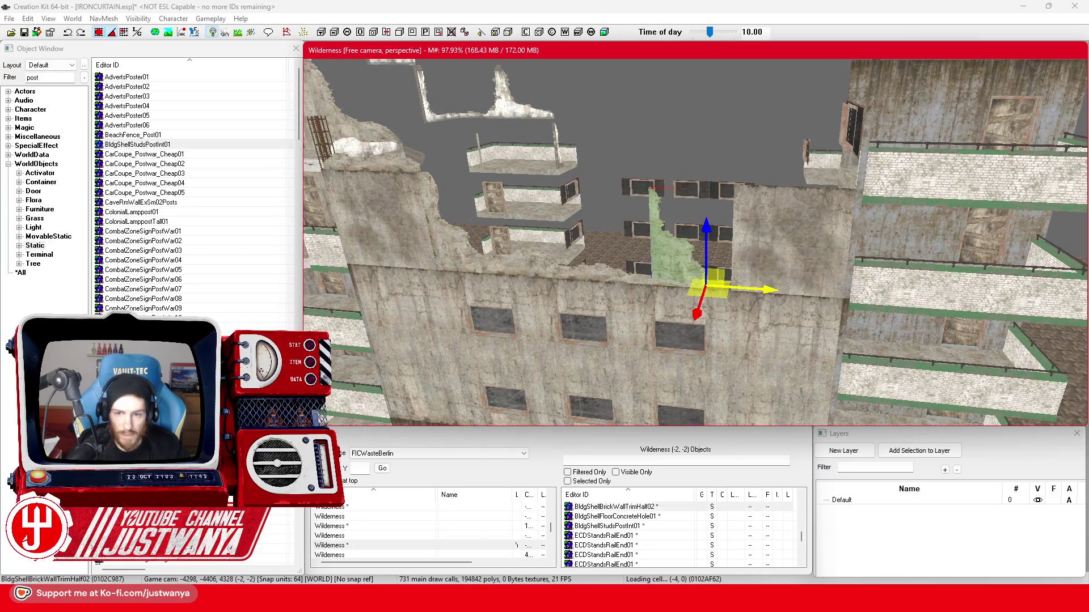
key(ctrl+z)
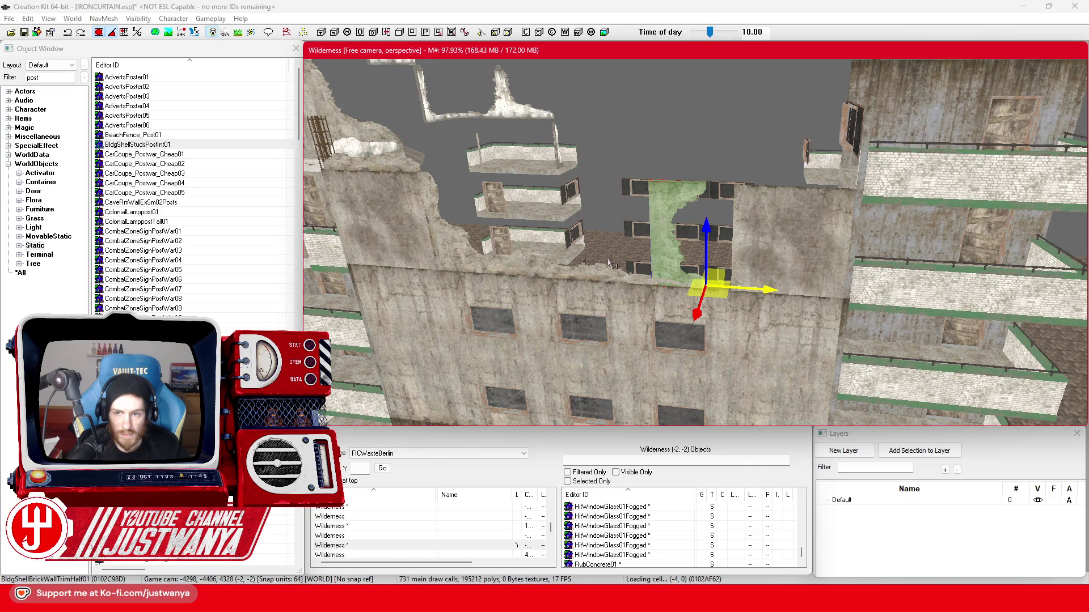
key(ctrl+y)
scroll(674, 287, up, 1)
key(ctrl+z)
key(ctrl+y)
Stand the BldgShellBrickWallTrim03L rubble trim upright on the broken wall top.
mouse_move(706, 255)
mouse_down()
mouse_move(624, 333)
mouse_move(602, 321)
mouse_up()
click(627, 322)
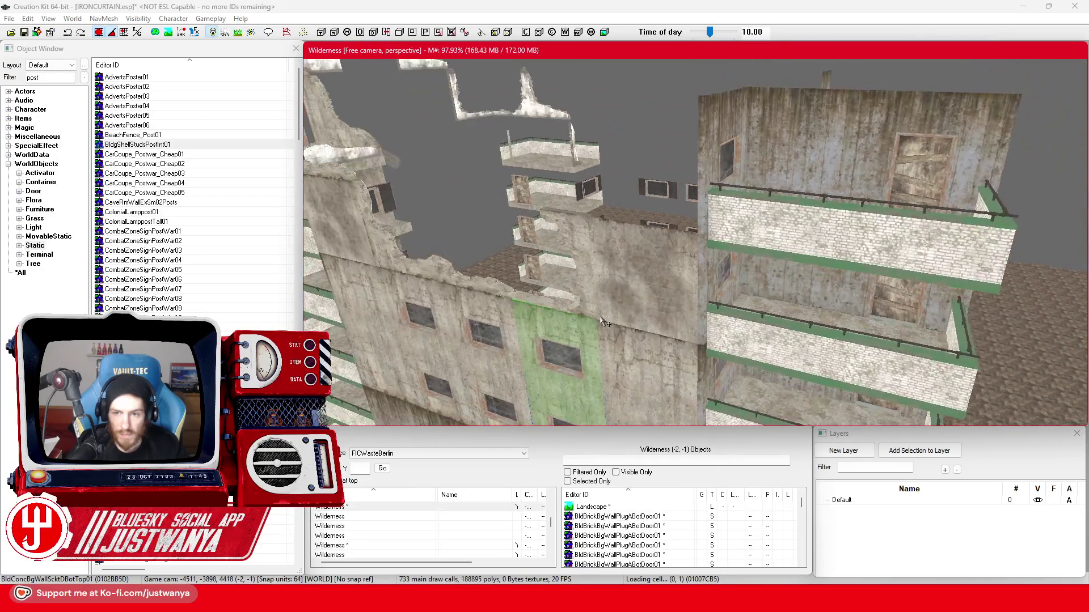
click(577, 226)
click(576, 226)
key(ctrl+z)
key(ctrl+z)
mouse_move(737, 267)
mouse_down()
mouse_move(764, 255)
mouse_move(726, 246)
mouse_up()
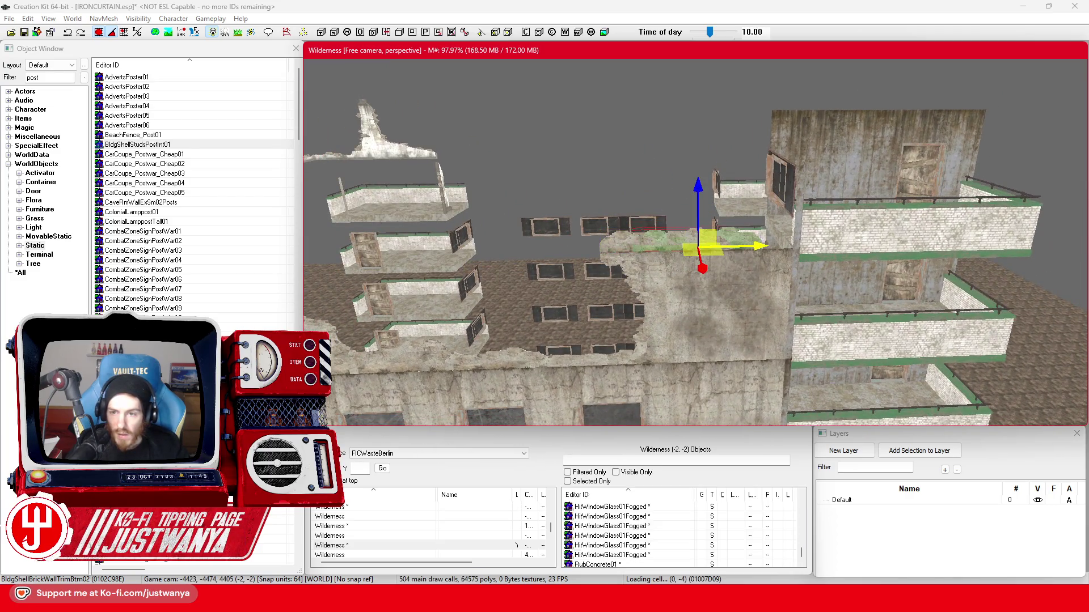
key(ctrl+z)
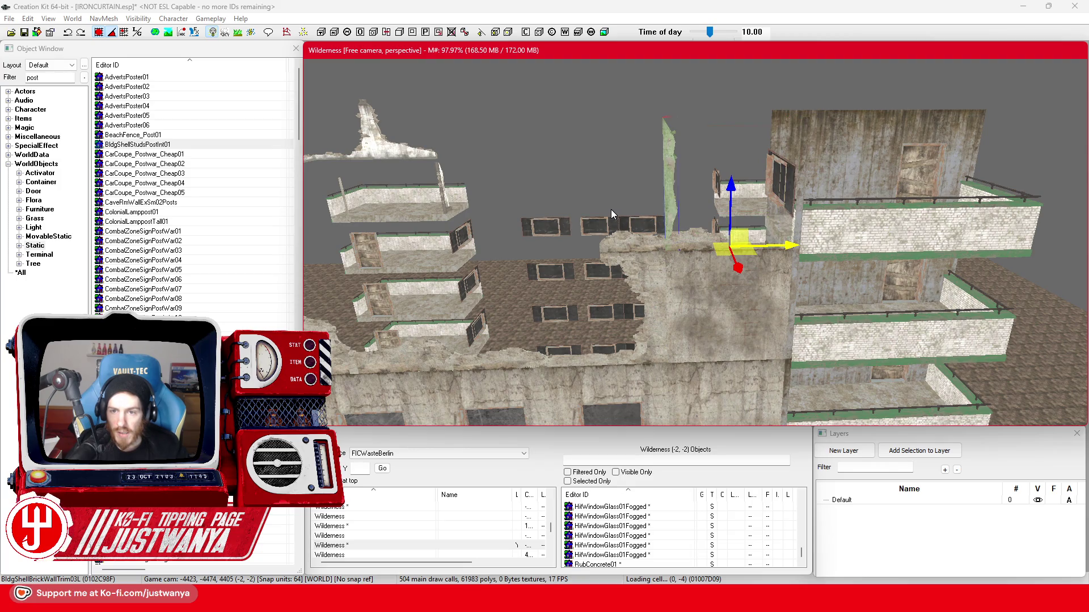
mouse_move(611, 209)
mouse_down()
mouse_move(569, 205)
mouse_move(579, 215)
mouse_up()
double_click(713, 207)
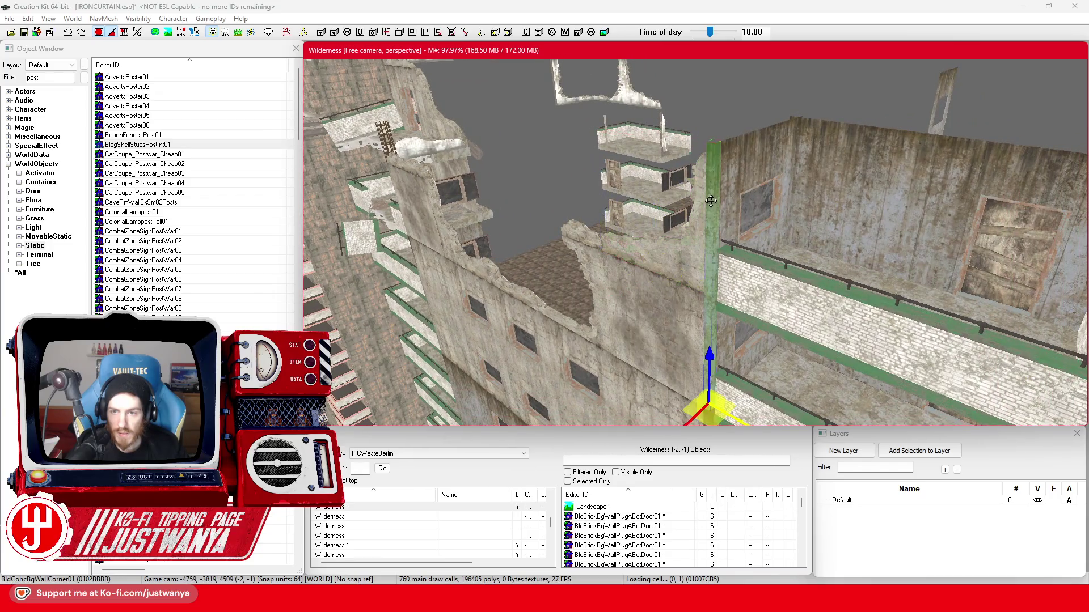
Set the corner wall's material swap to FIC_MatSwap_Brick_to_ConcretePostWar and confirm.
click(544, 316)
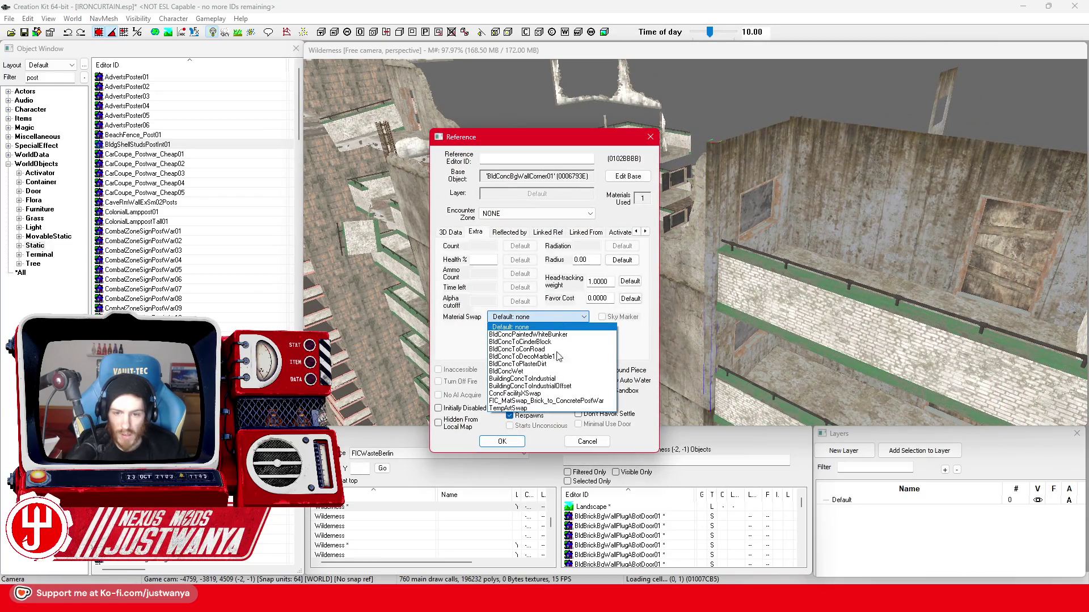
click(552, 401)
click(502, 442)
Inspect the nearby wall panel, window and rubble trim, then save IRONCURTAIN.esp.
click(663, 315)
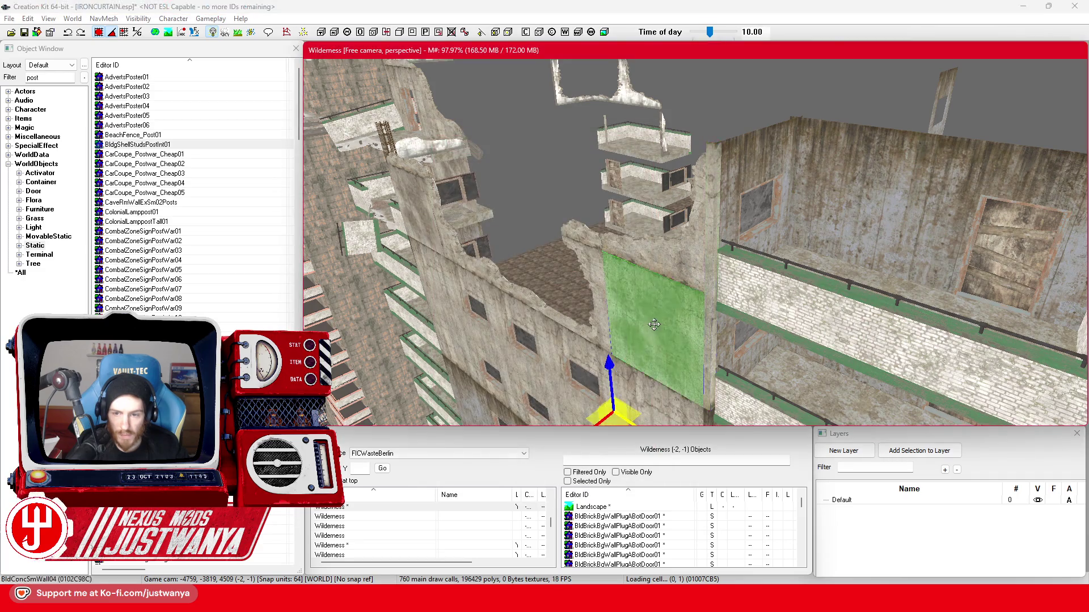
drag(662, 314, 757, 328)
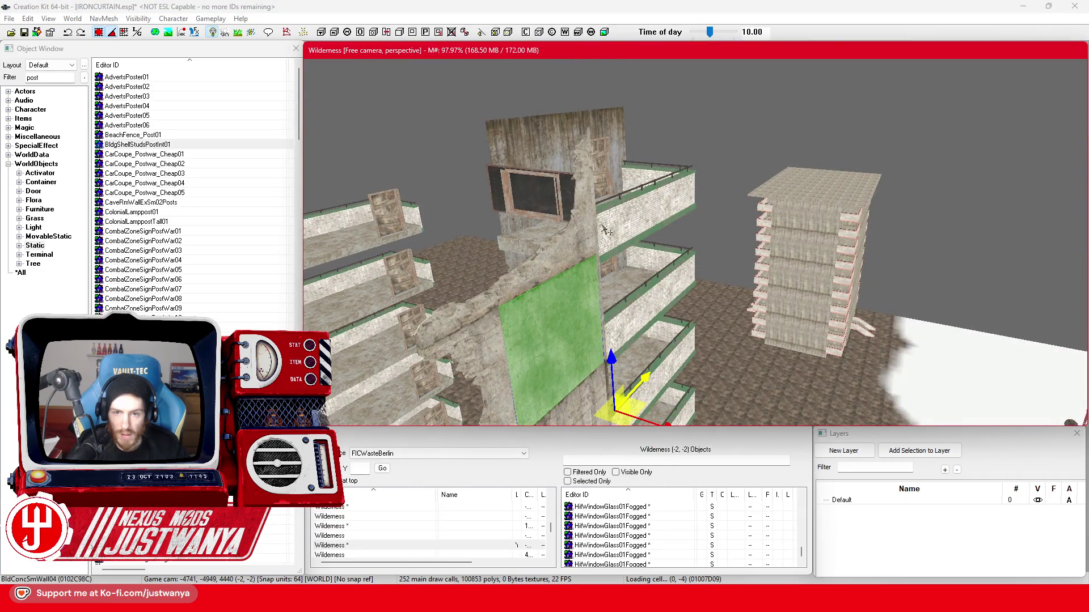
click(539, 204)
scroll(646, 296, up, 5)
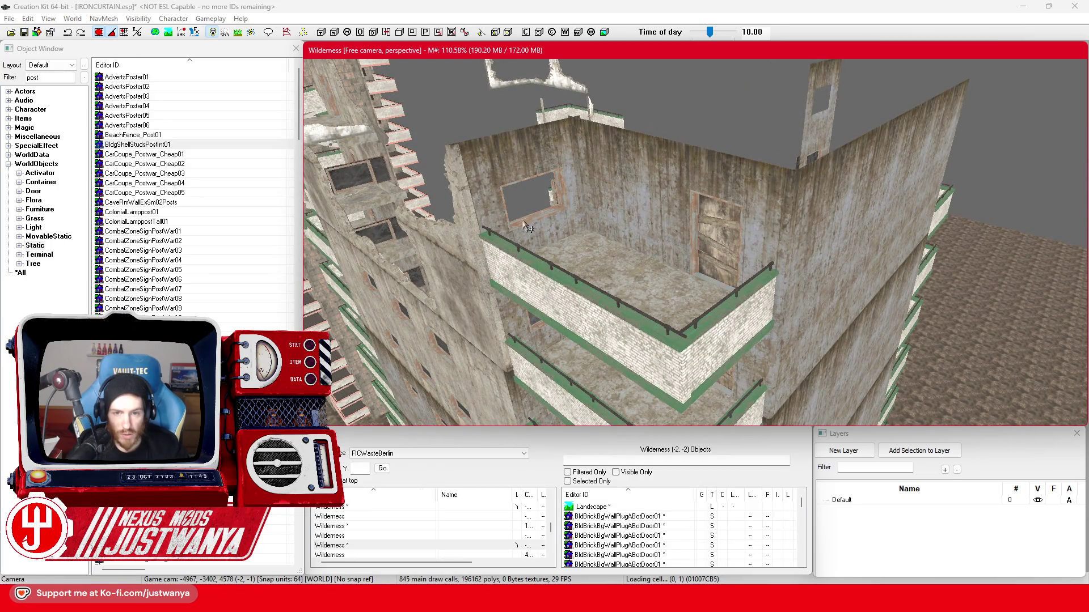
click(527, 229)
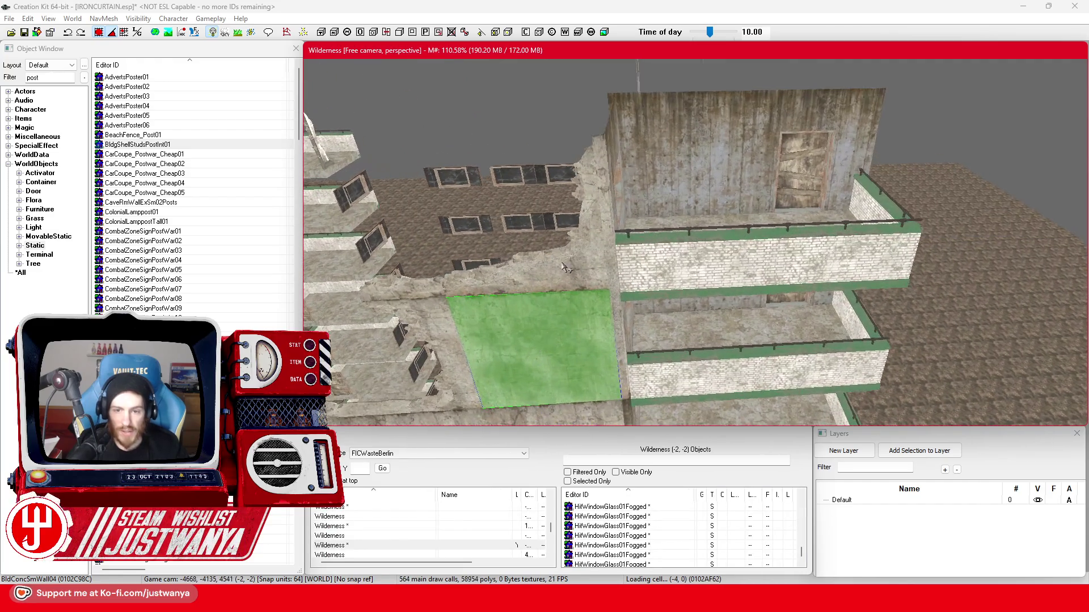
click(561, 262)
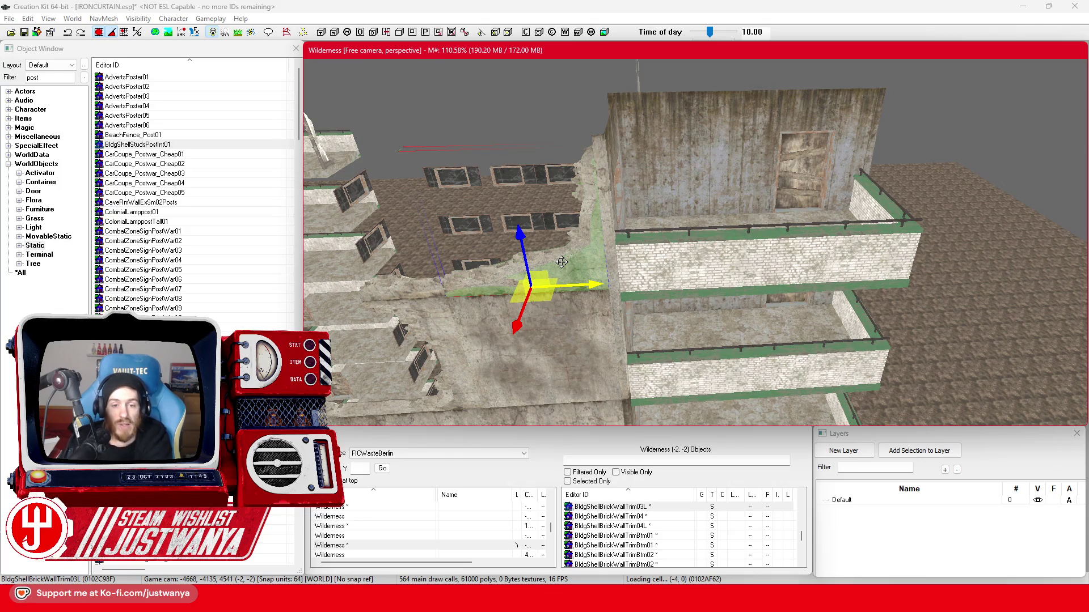
click(35, 32)
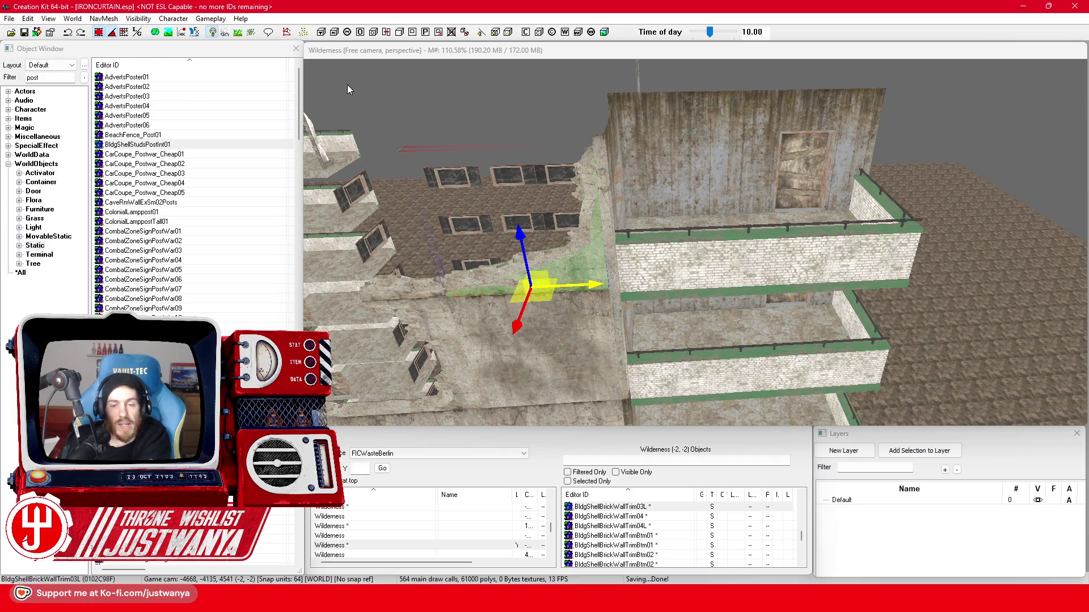
Open the Material Swap list in BldConcBgWallScktDBotTop01's Reference window.
click(614, 149)
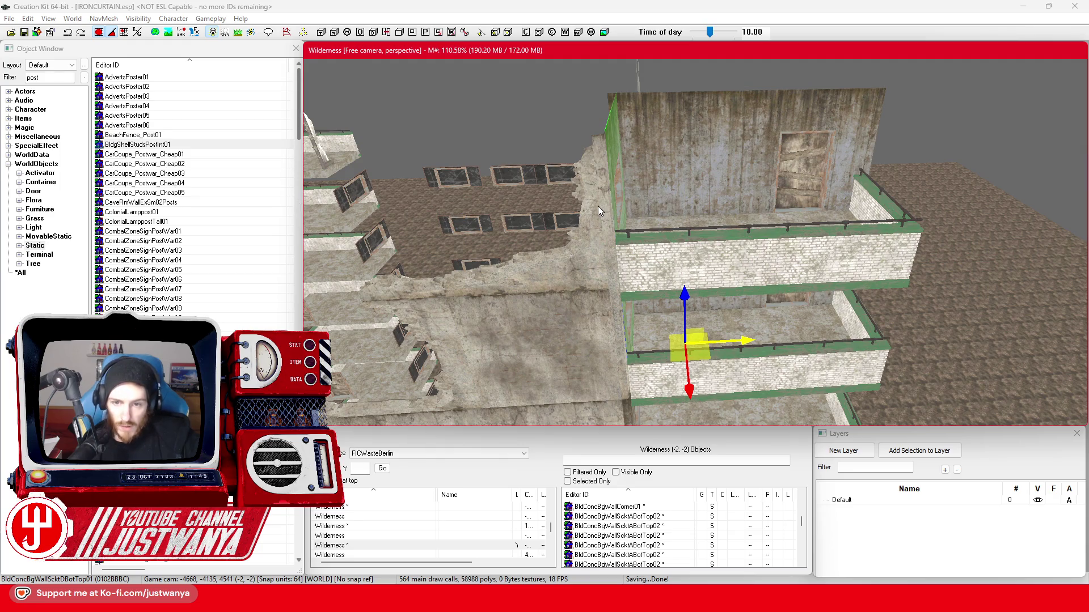
drag(598, 211, 558, 214)
drag(480, 205, 512, 198)
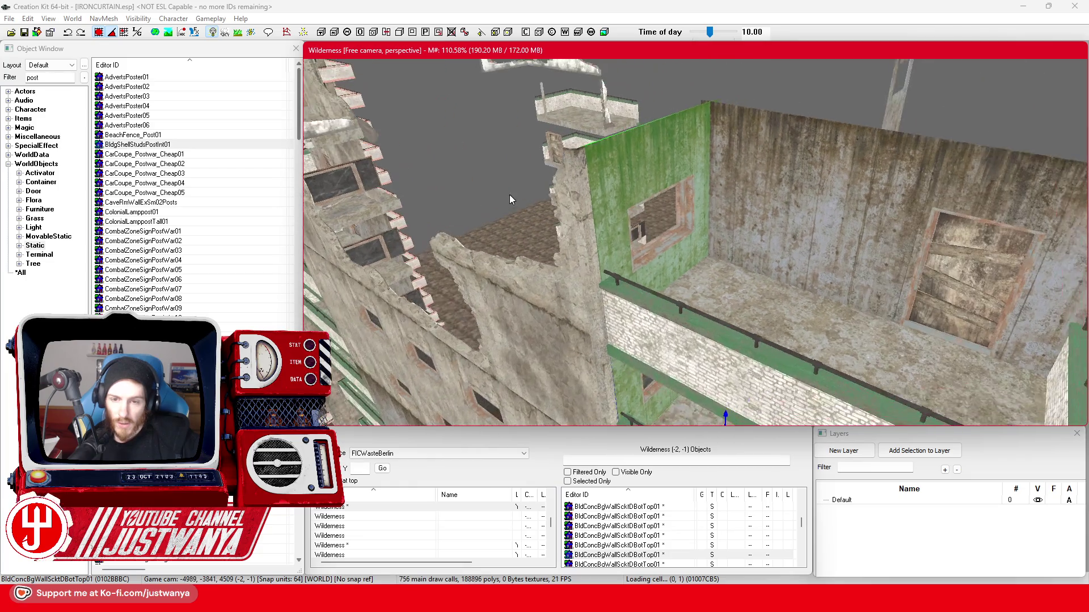
double_click(604, 175)
click(536, 316)
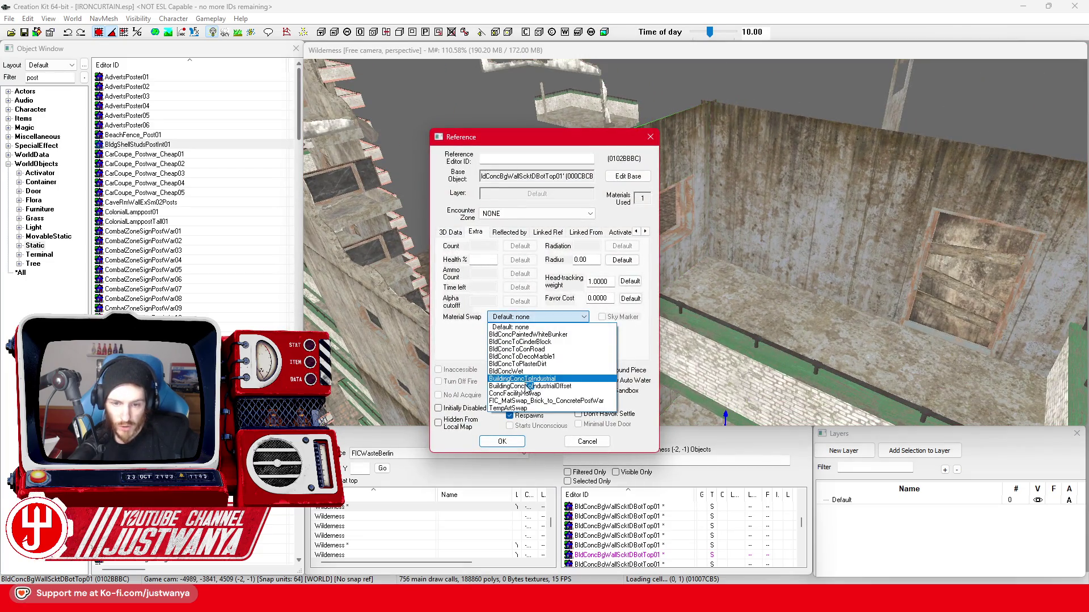
Apply a material swap to the upper wall piece, then inspect the BldgShellBrickWallTrimHalf01L trim.
click(522, 400)
click(502, 441)
mouse_move(533, 363)
mouse_down()
mouse_move(564, 313)
mouse_move(631, 327)
mouse_move(438, 288)
mouse_move(597, 297)
mouse_move(780, 257)
mouse_move(725, 256)
mouse_move(643, 313)
mouse_move(672, 297)
mouse_up()
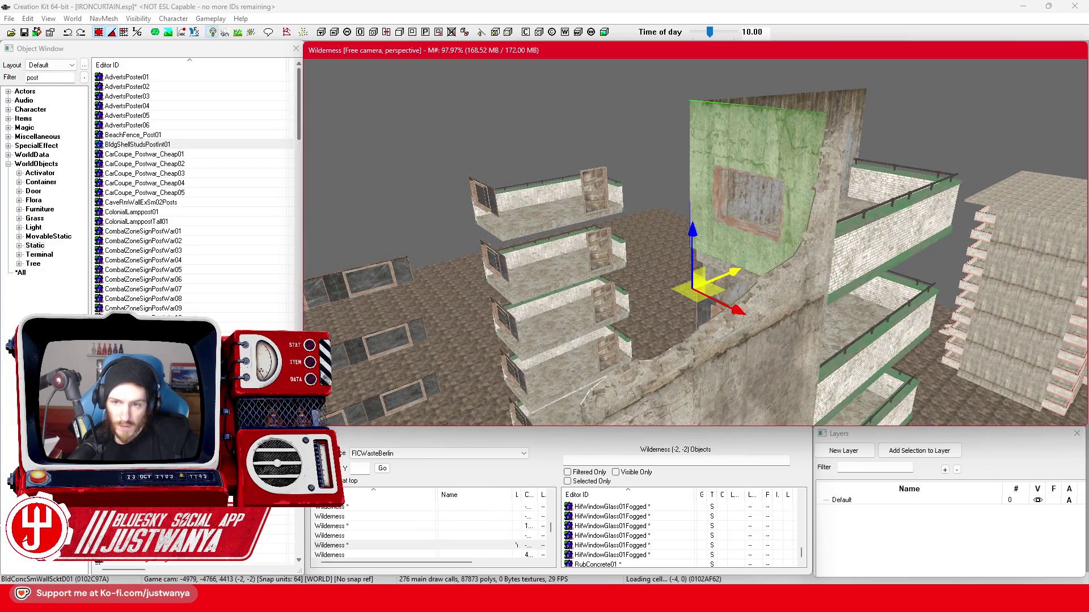
mouse_move(730, 149)
mouse_down()
mouse_move(678, 216)
mouse_move(646, 218)
mouse_move(691, 208)
mouse_up()
click(781, 196)
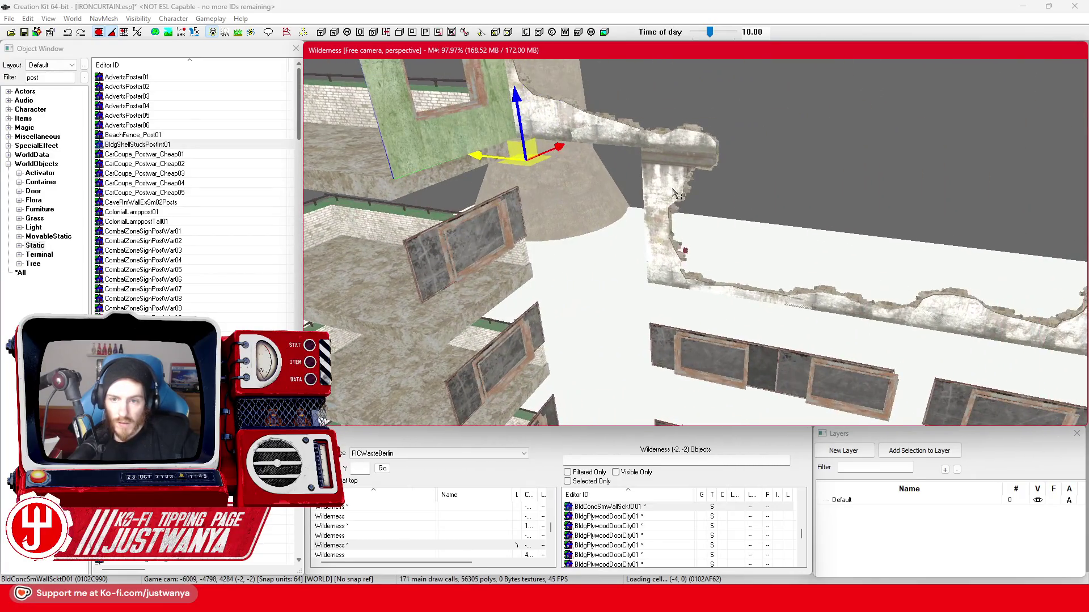
mouse_move(757, 200)
mouse_down()
mouse_move(613, 196)
mouse_move(601, 239)
mouse_move(706, 197)
mouse_up()
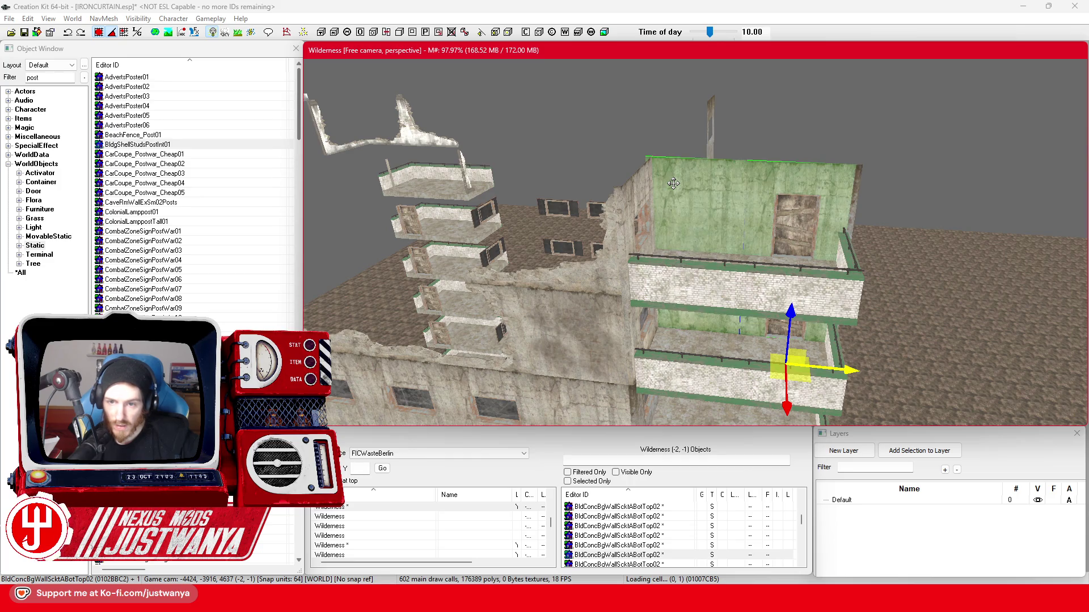
Inspect the balcony rail, rubble trims and concrete walls around the ruined corner.
click(676, 255)
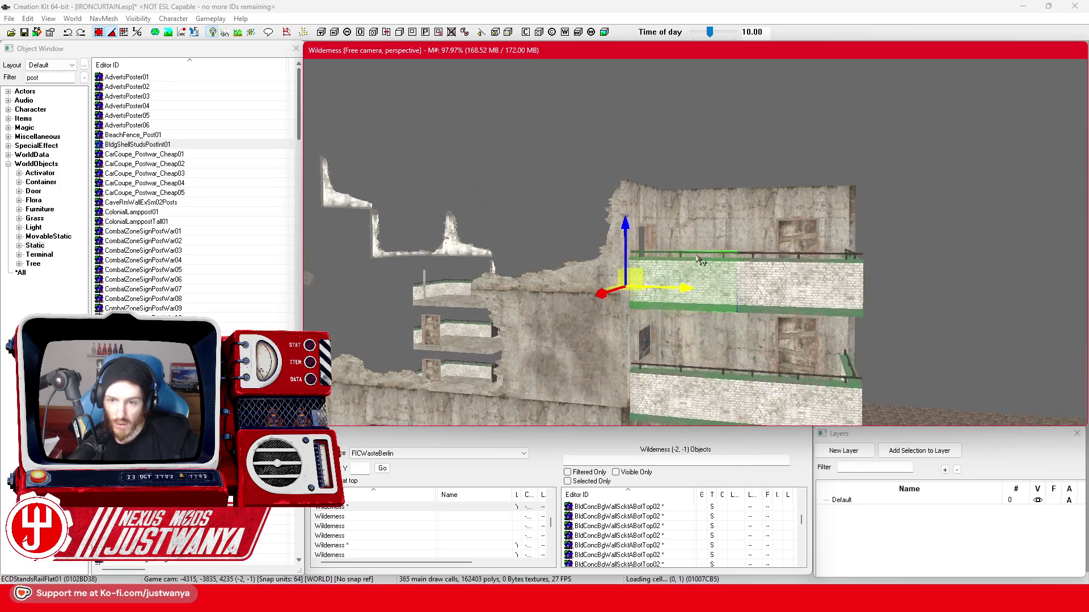
mouse_move(690, 275)
mouse_down()
mouse_move(606, 230)
mouse_move(558, 283)
mouse_move(611, 245)
mouse_move(651, 251)
mouse_up()
scroll(651, 250, up, 5)
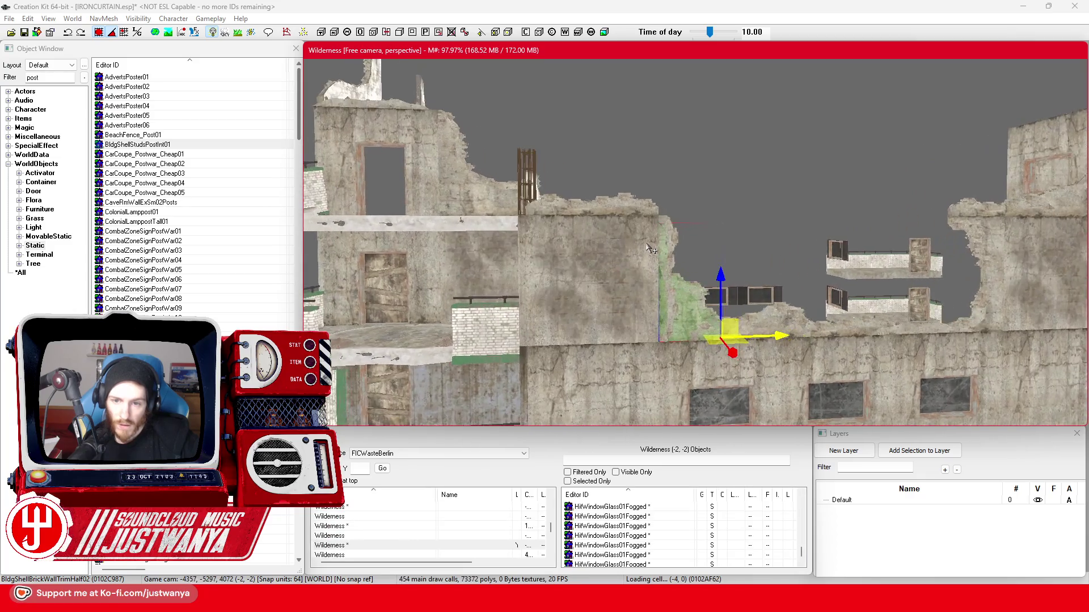
click(584, 176)
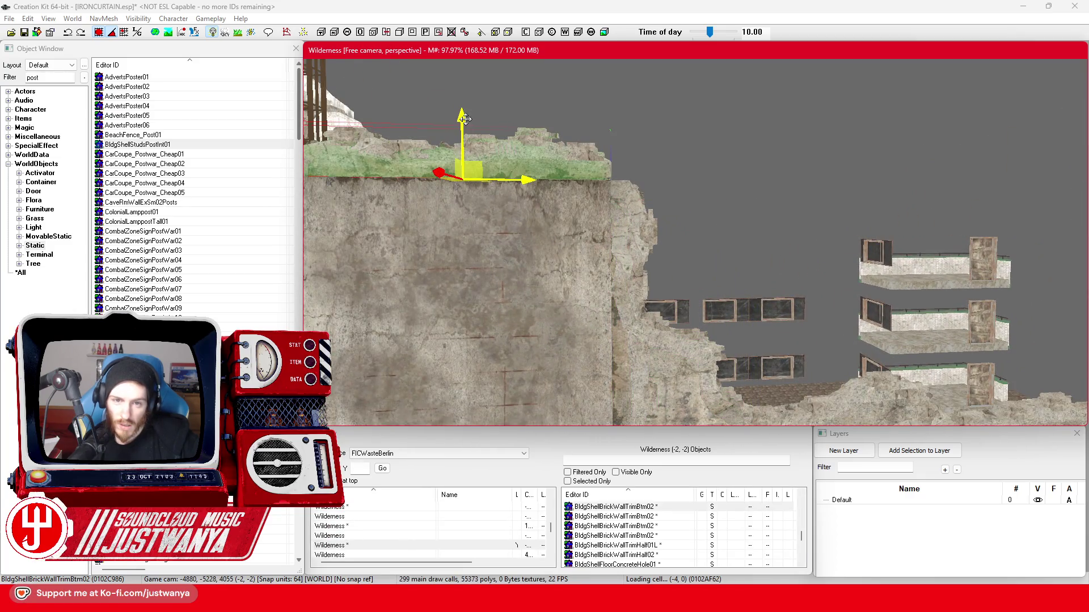
click(518, 240)
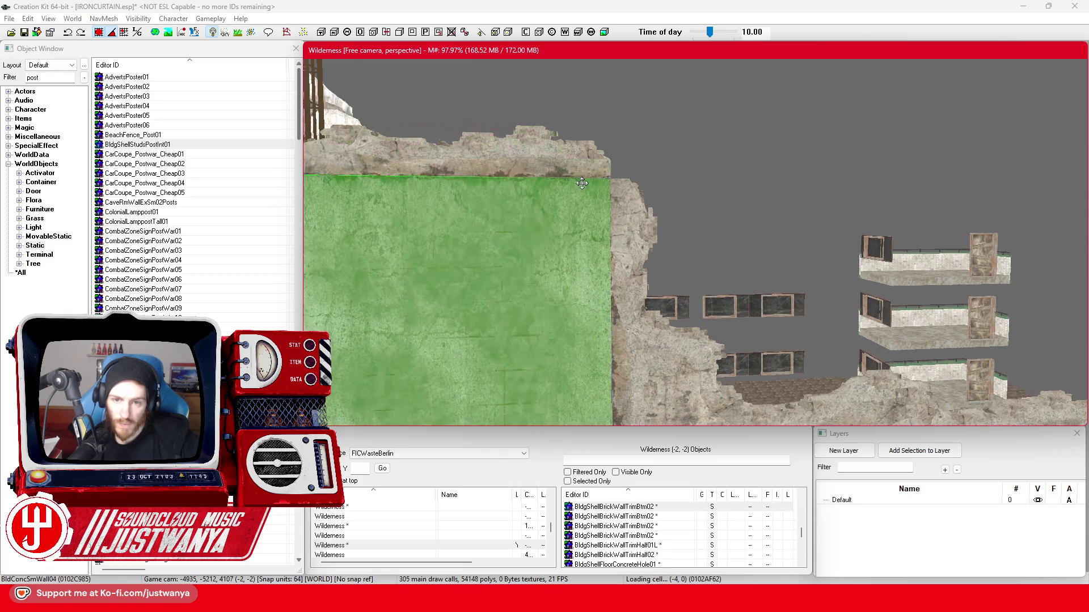
click(657, 195)
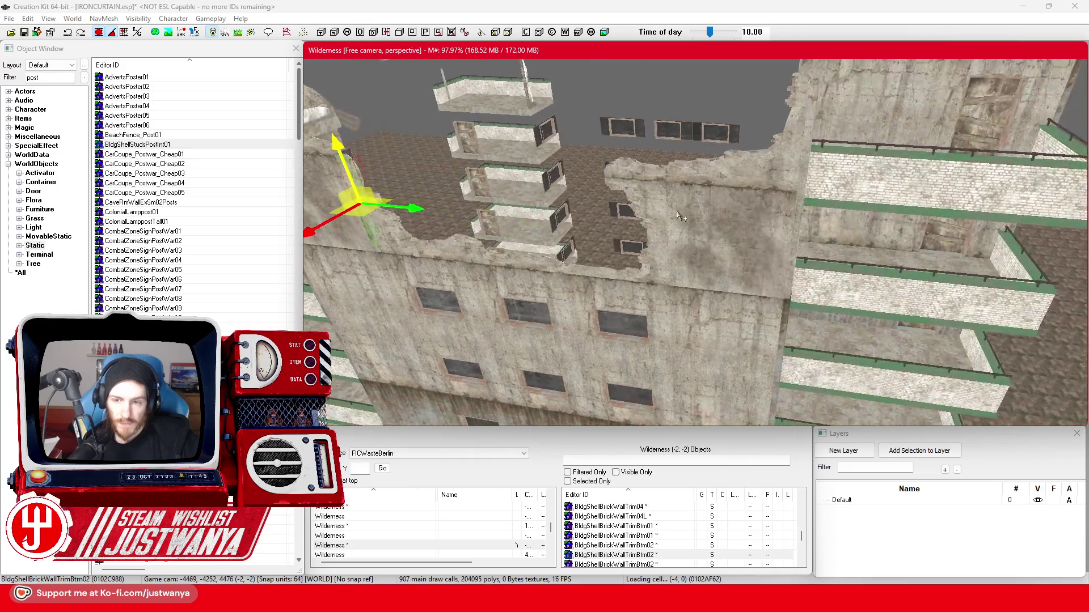
click(759, 213)
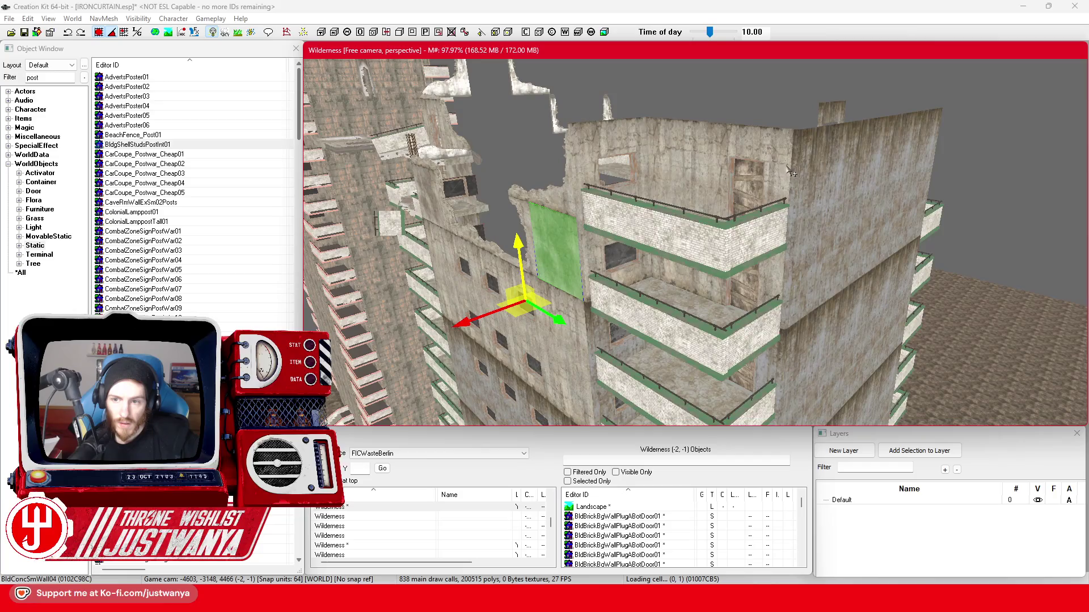
click(817, 199)
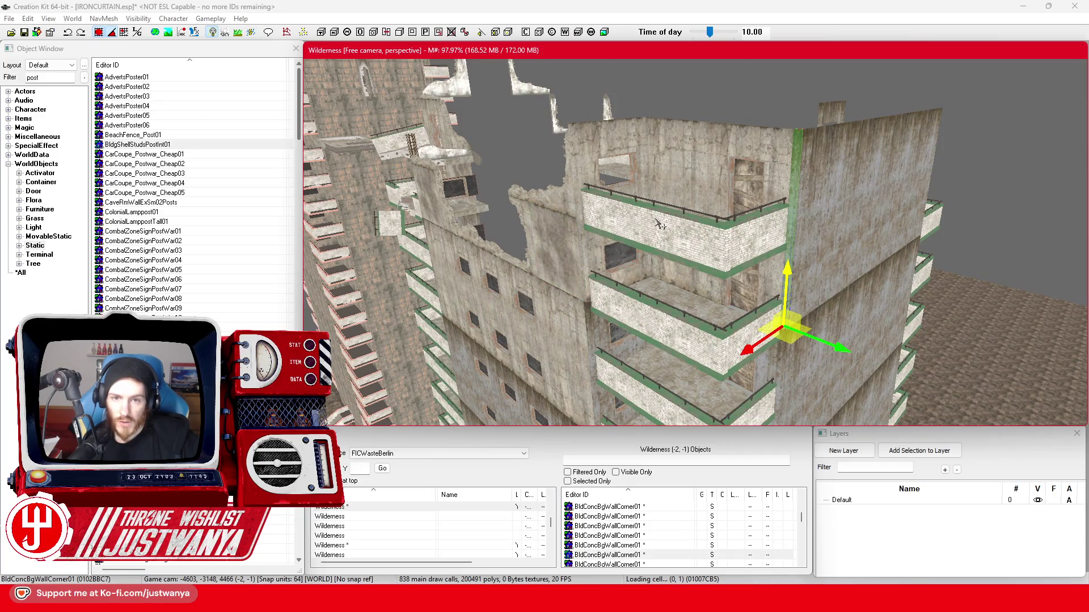
Give BldConcBgWallCorner01 the FIC_MatSwap_Brick_to_ConcretePostWar material swap.
double_click(793, 178)
click(524, 317)
click(537, 401)
click(502, 442)
Delete the four adjacent BldConcBgWall01 concrete panels.
click(818, 230)
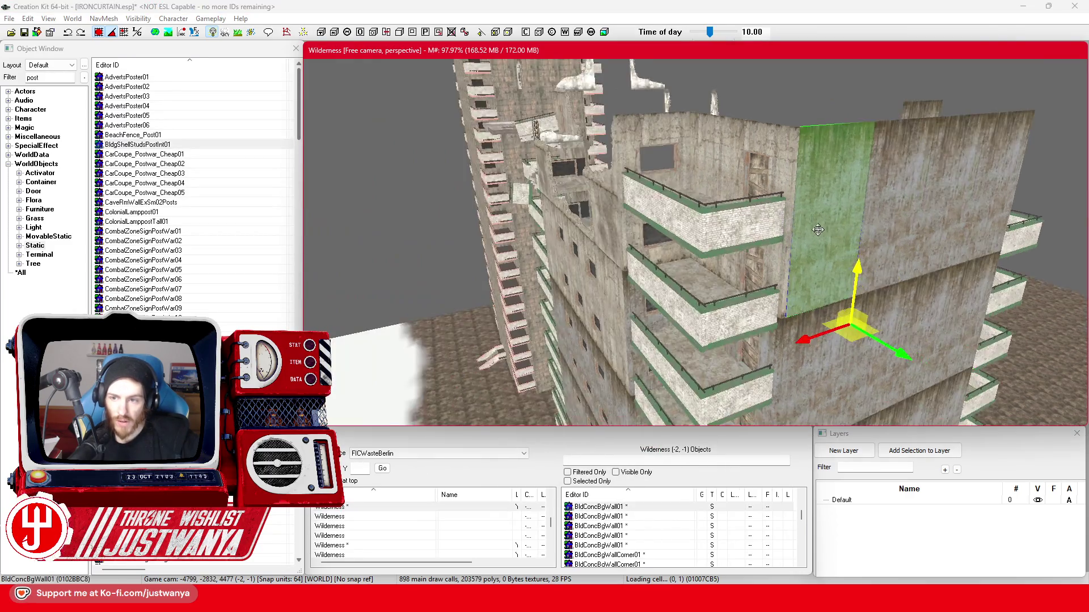
ctrl+click(771, 187)
ctrl+click(831, 187)
ctrl+click(910, 187)
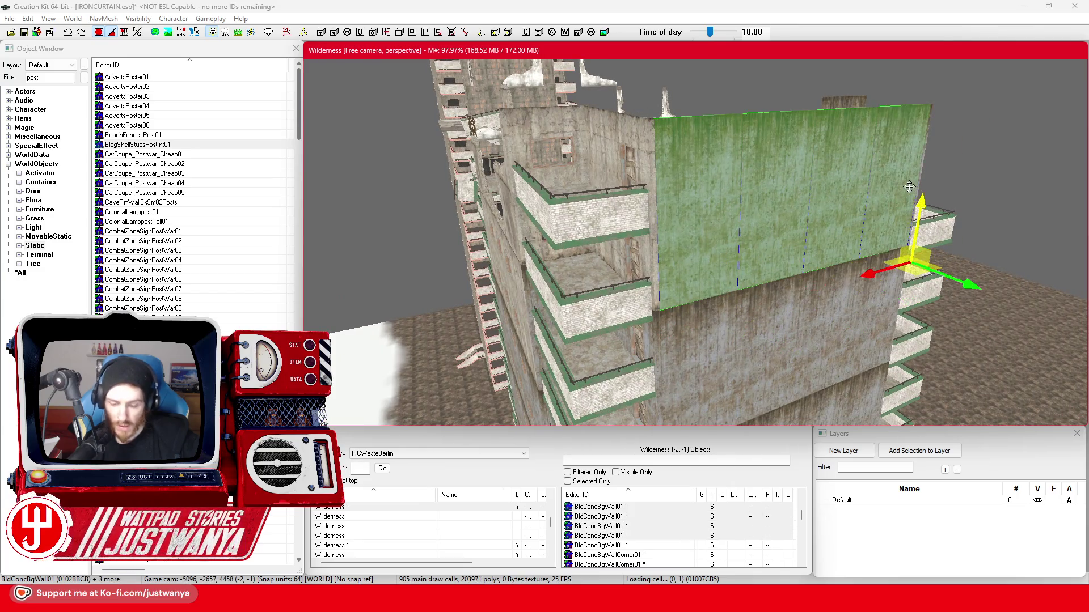
key(Delete)
Select the corner wall and the neighbouring rubble wall trims.
click(658, 165)
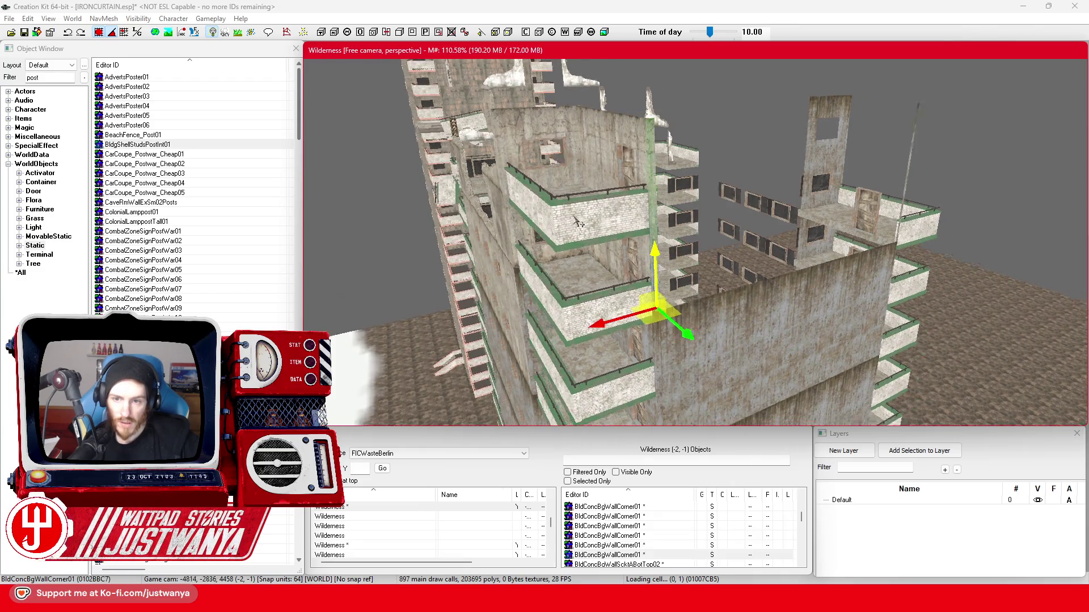
click(677, 226)
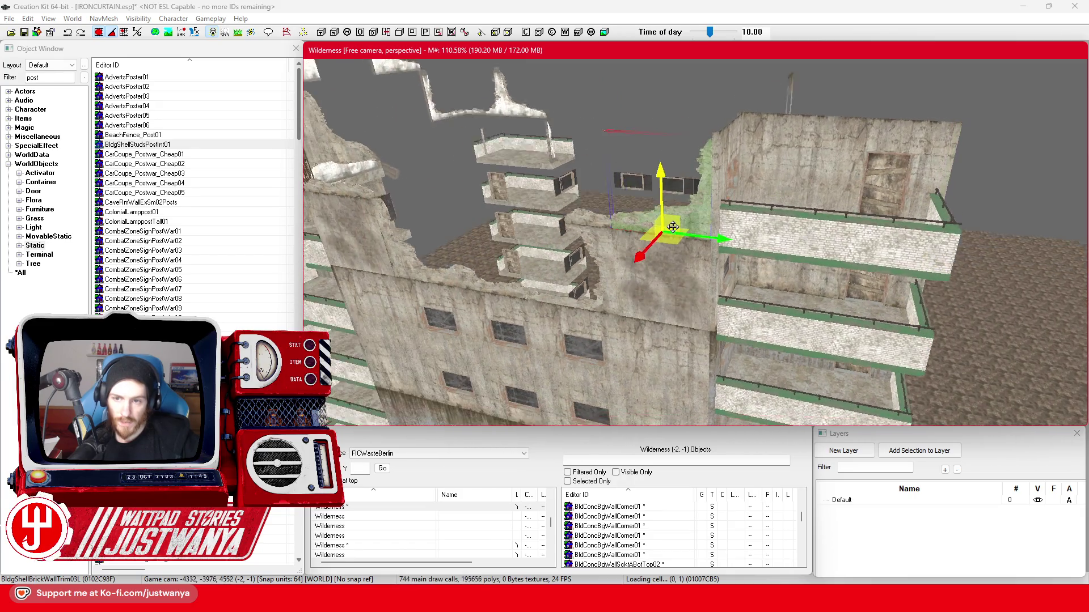
click(601, 230)
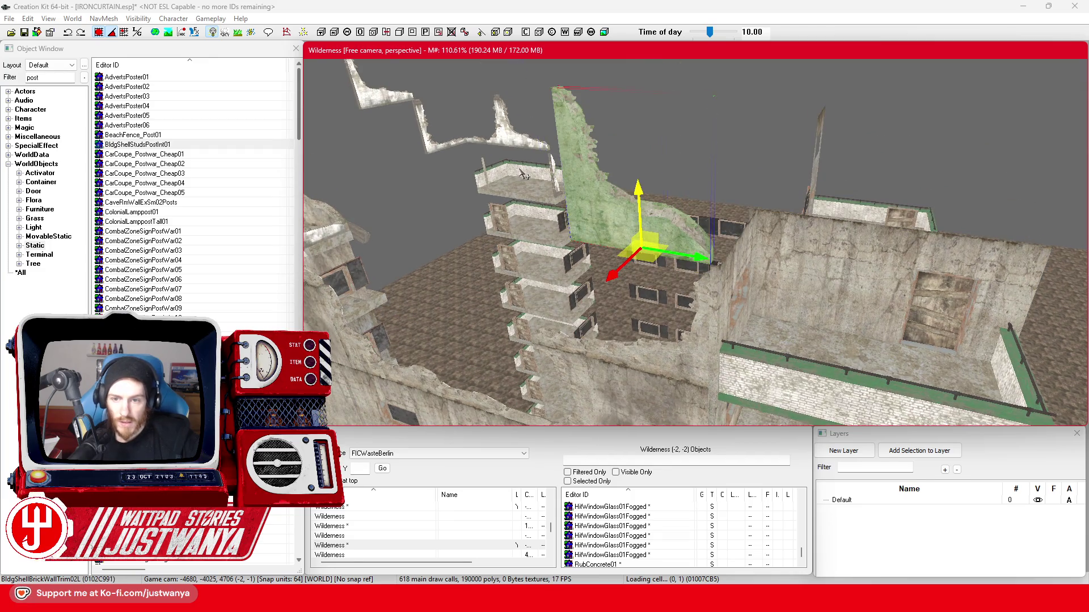
Swap to a narrower rubble trim, rotate it edge-on and raise it higher.
key(ctrl+z)
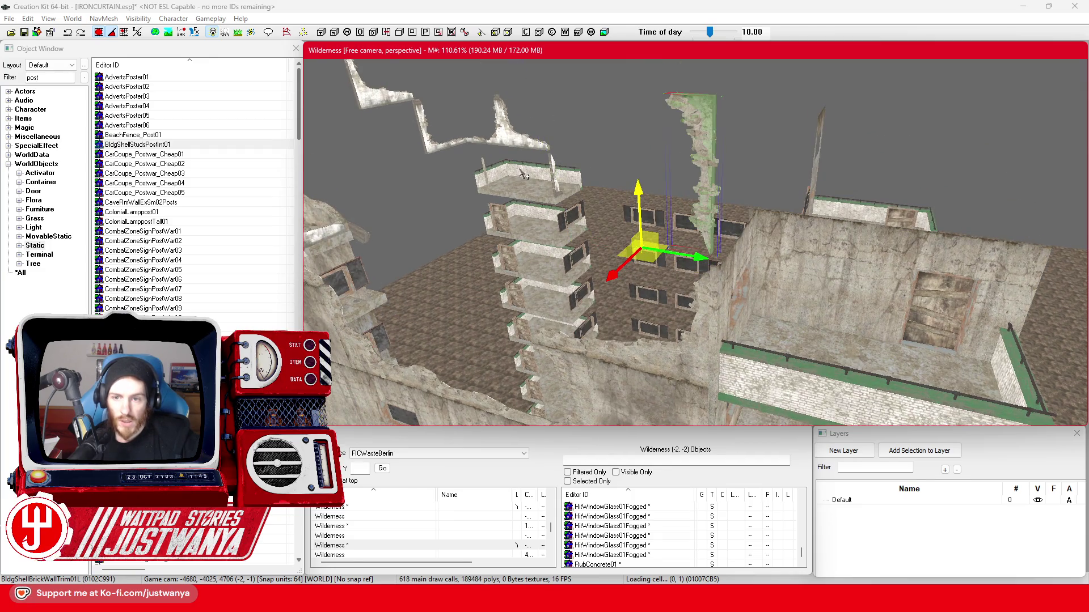
key(2)
mouse_move(641, 279)
mouse_down()
mouse_move(670, 278)
mouse_move(628, 258)
mouse_up()
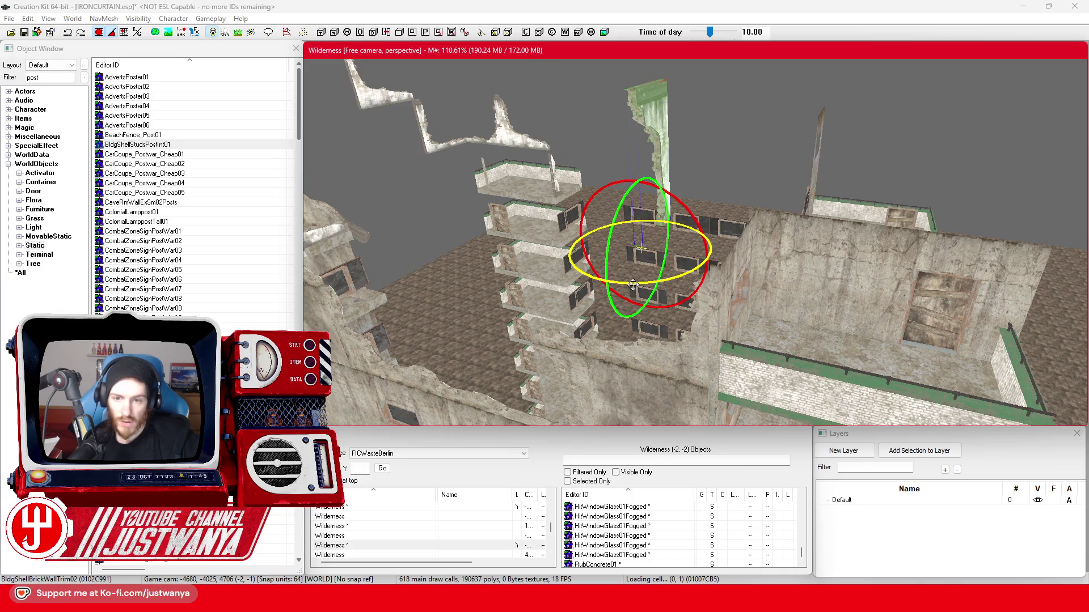
drag(560, 250, 610, 242)
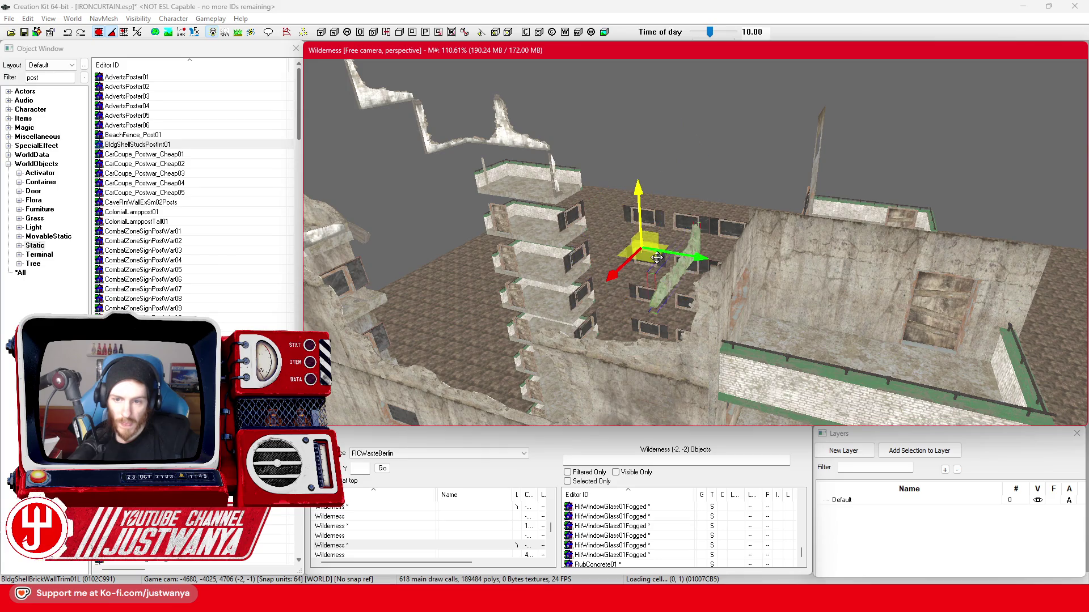
drag(697, 218, 716, 216)
mouse_move(643, 154)
mouse_down()
mouse_move(643, 108)
mouse_move(627, 110)
mouse_move(636, 150)
mouse_up()
Slide the mossy BldgShellBrickWallTrim01L sideways along the broken wall top.
scroll(635, 154, up, 1)
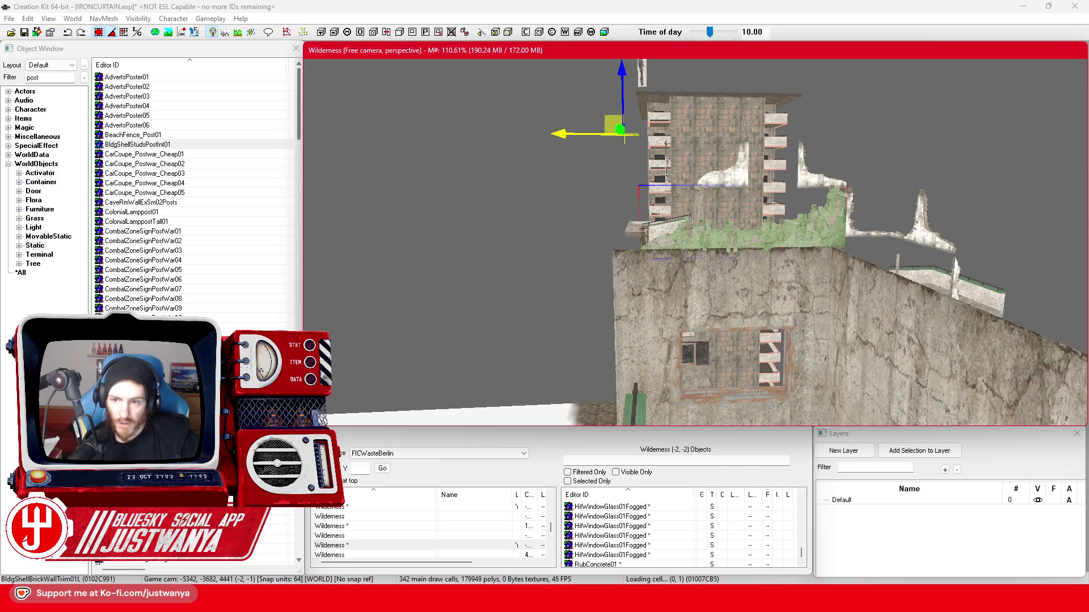
scroll(599, 175, up, 3)
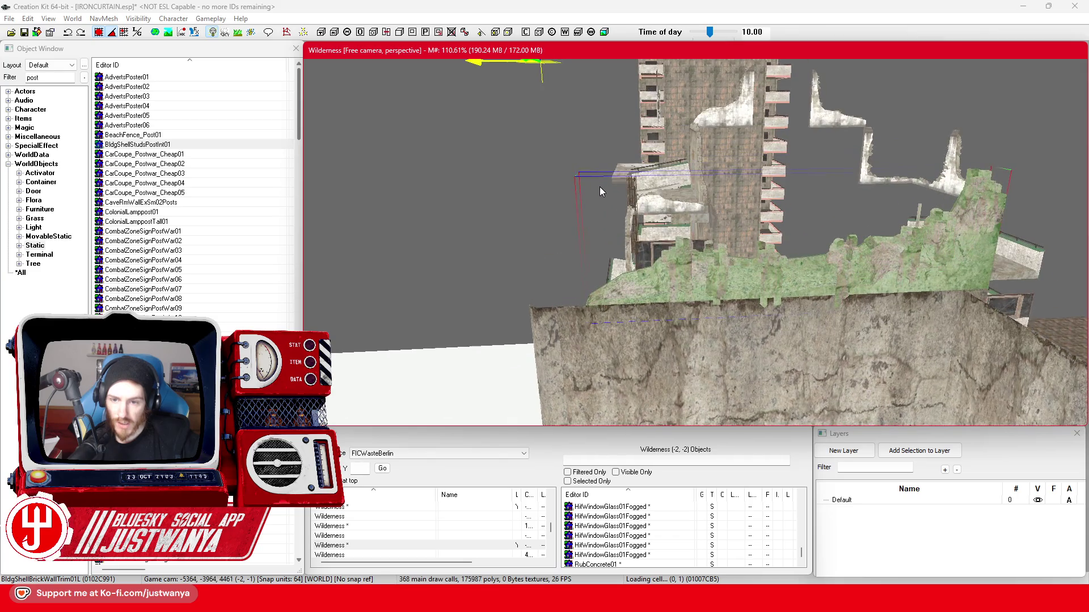
key(shift)
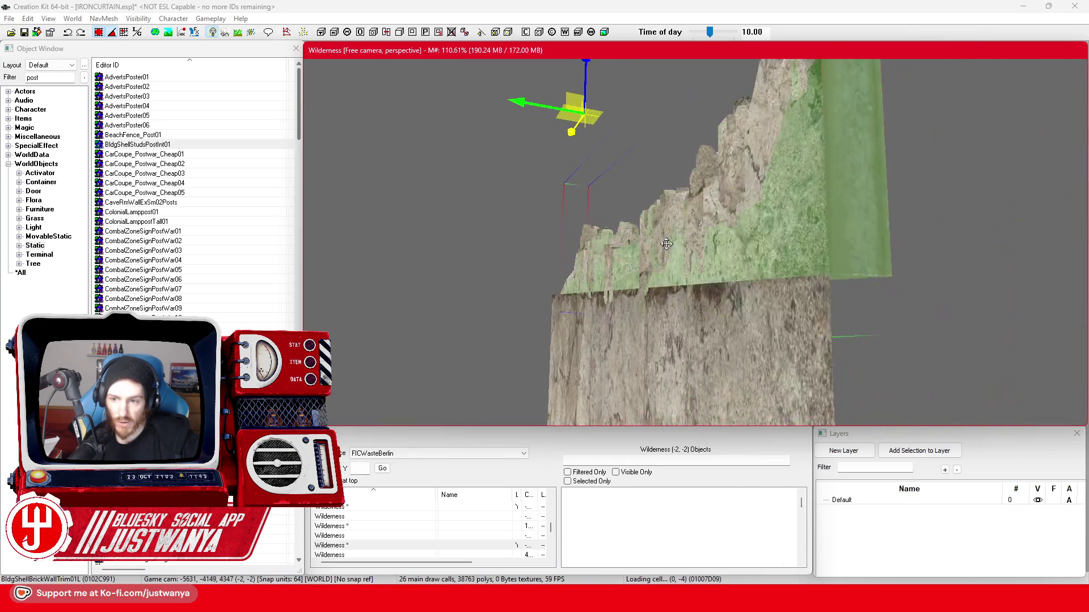
key(shift)
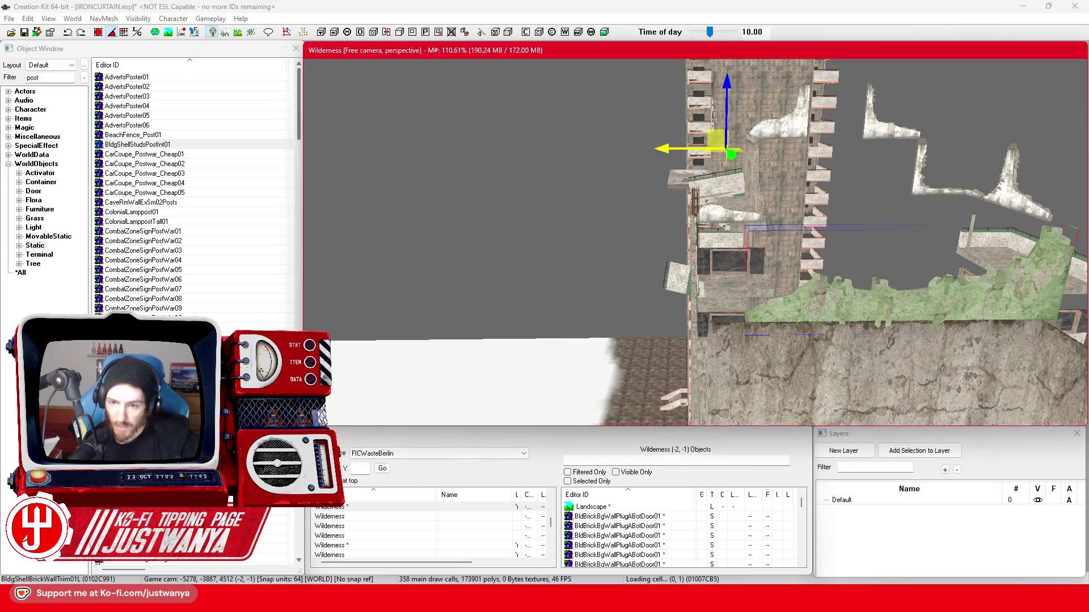
key(shift)
key(shift)
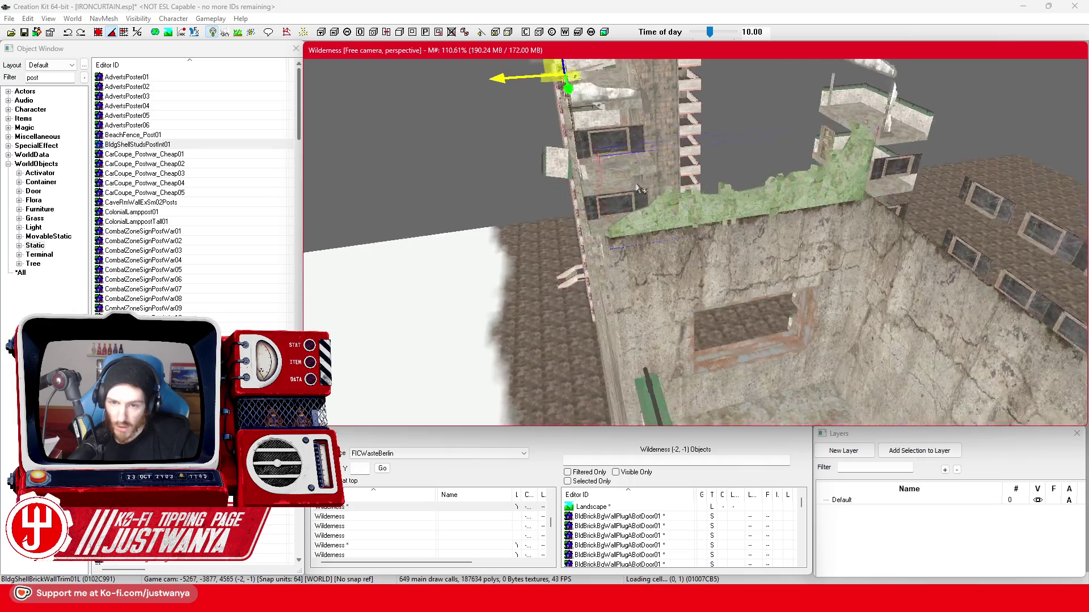
key(shift)
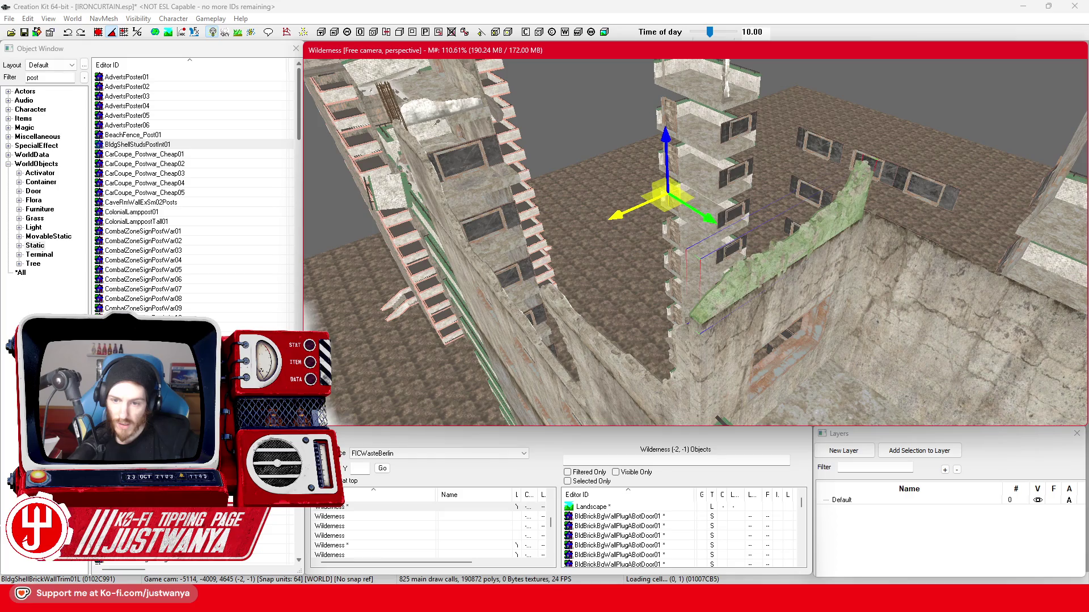
key(shift)
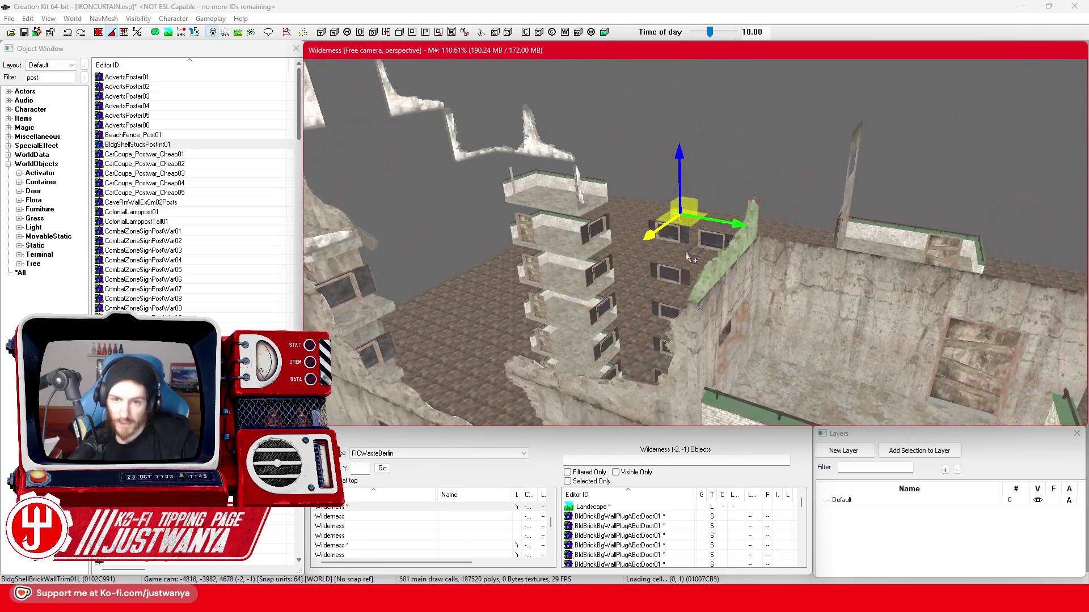
key(shift)
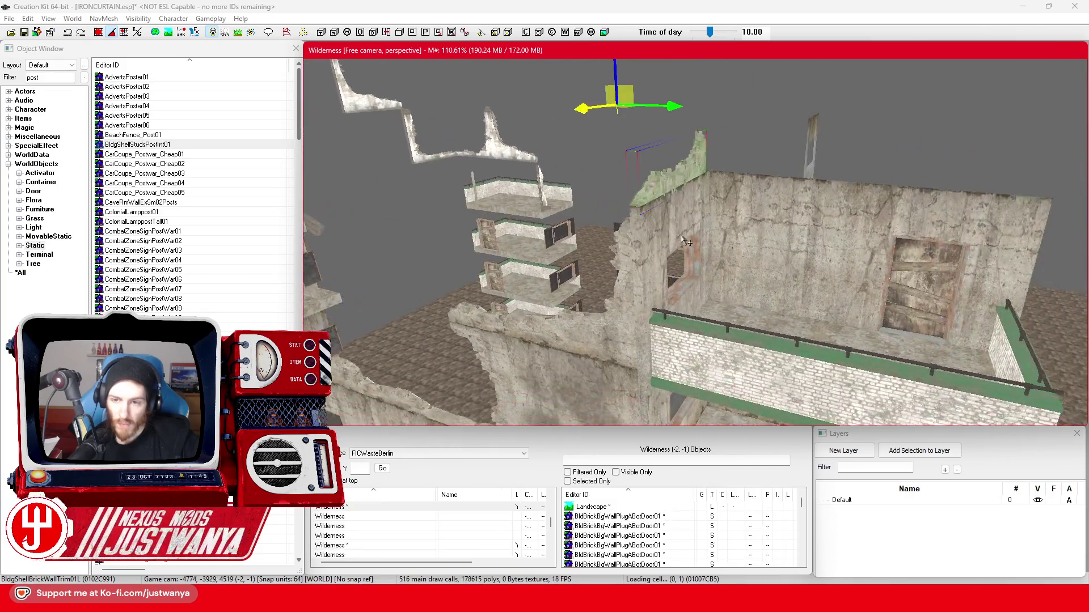
key(shift)
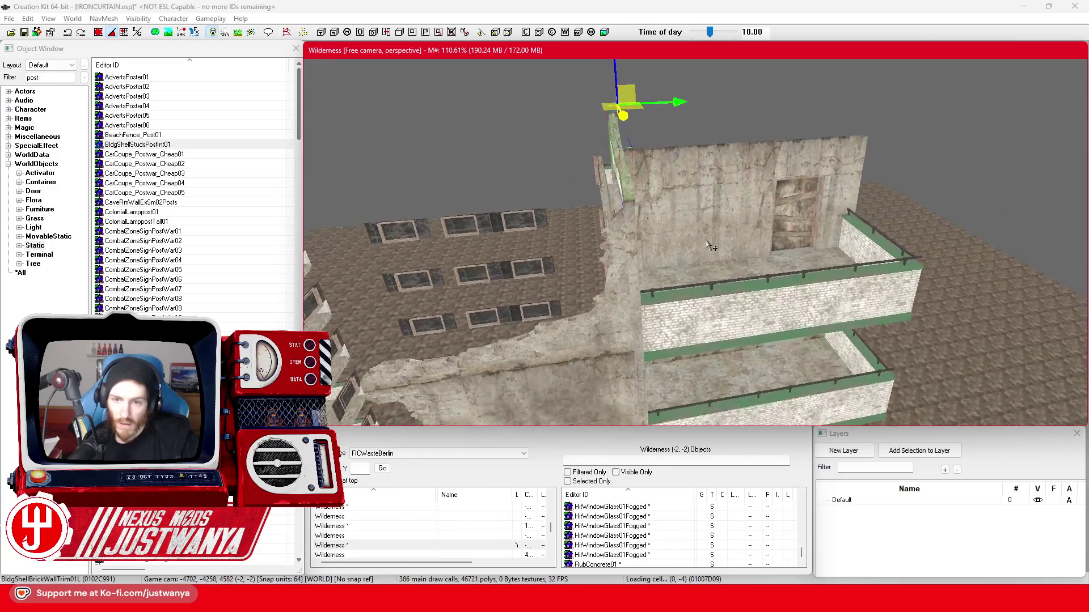
drag(910, 95, 888, 96)
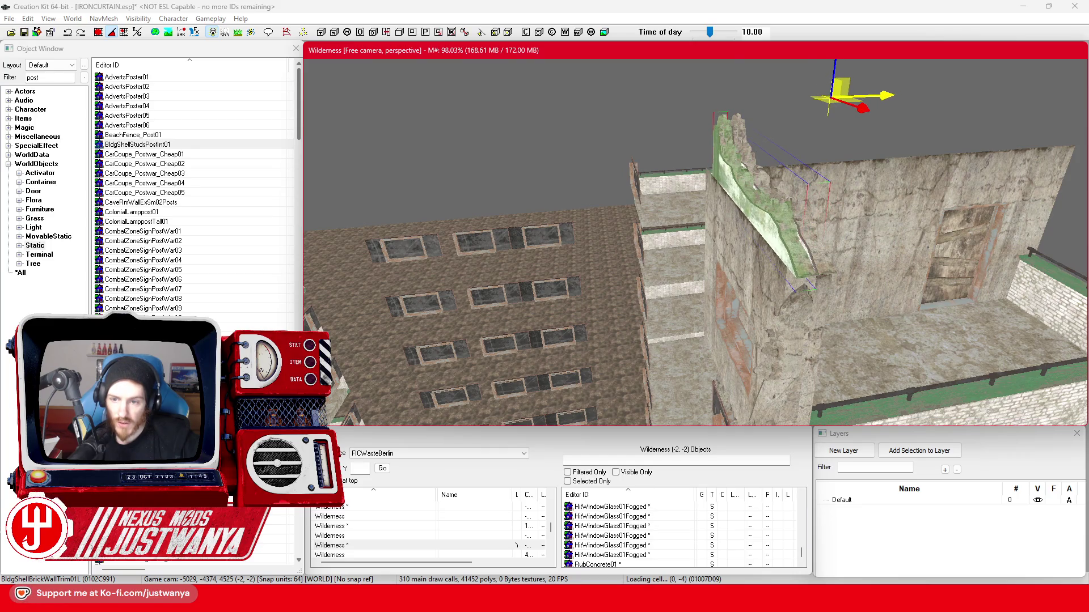
Check the trim placement from several angles and save the plugin.
key(shift)
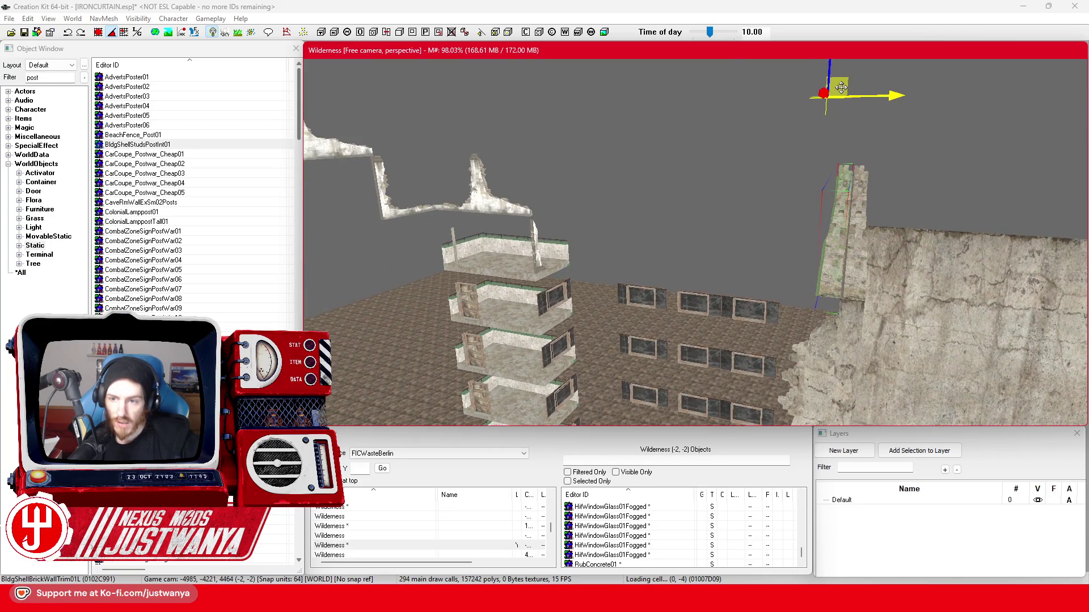
key(shift)
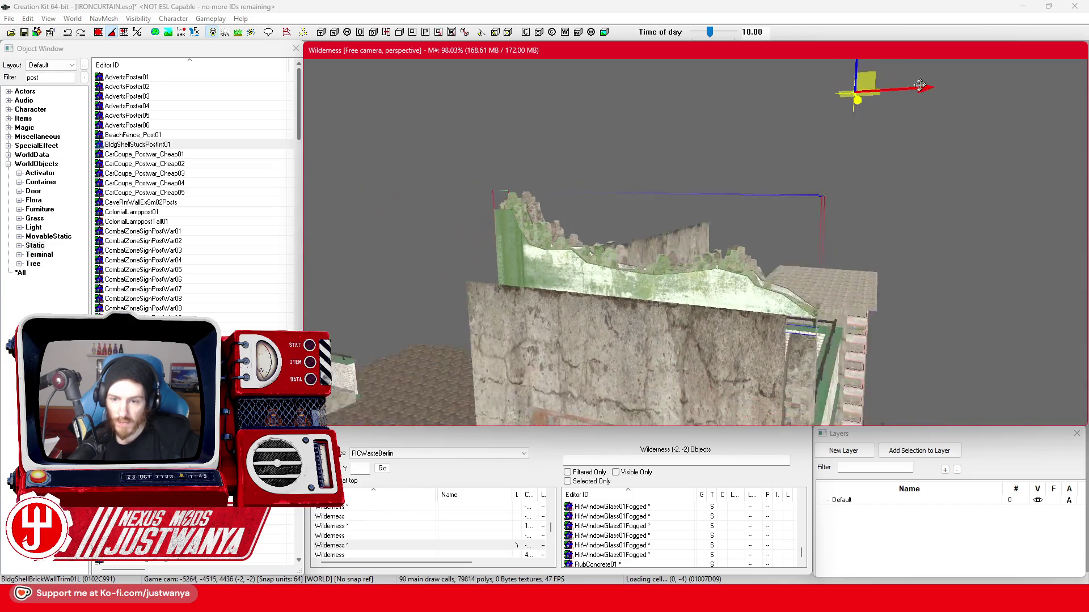
key(shift)
click(26, 32)
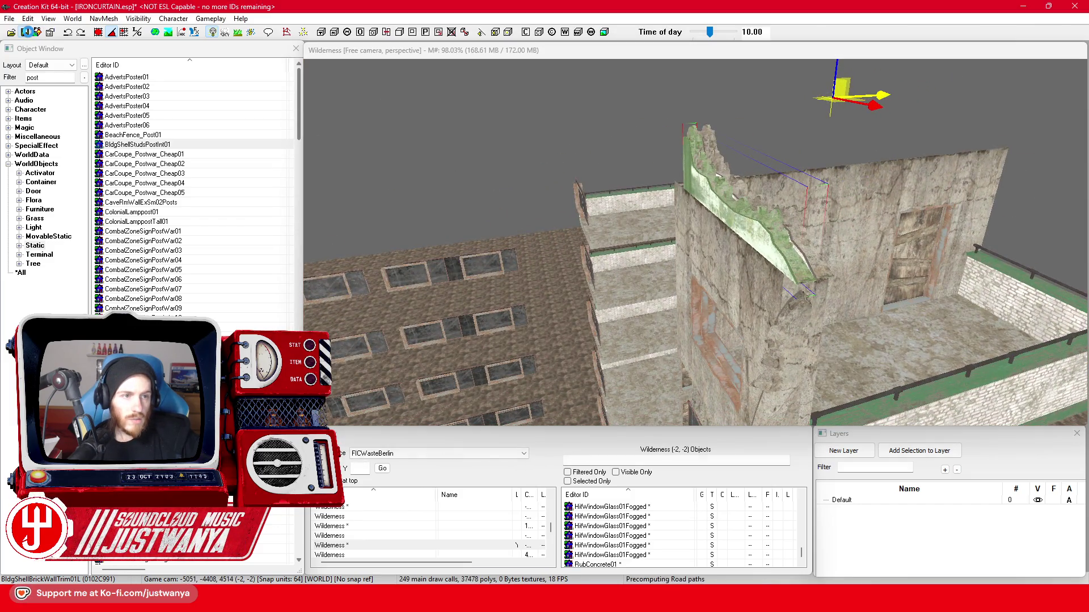
Open the FIC_MatSwap_Brick_to_ConcretePostWar record and the wall trim's Reference window.
click(793, 255)
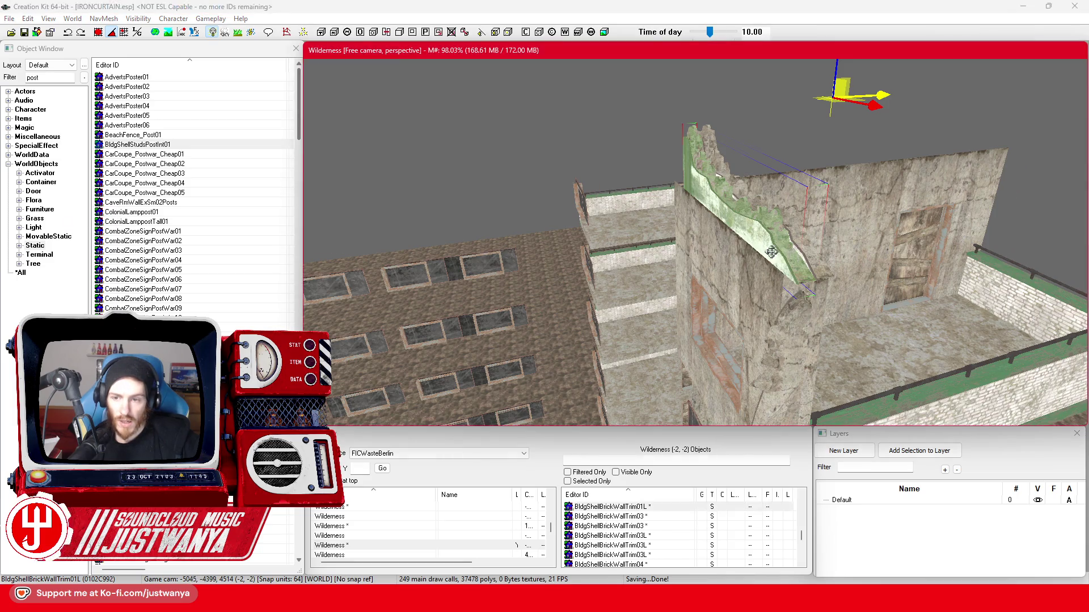
key(shift)
key(shift)
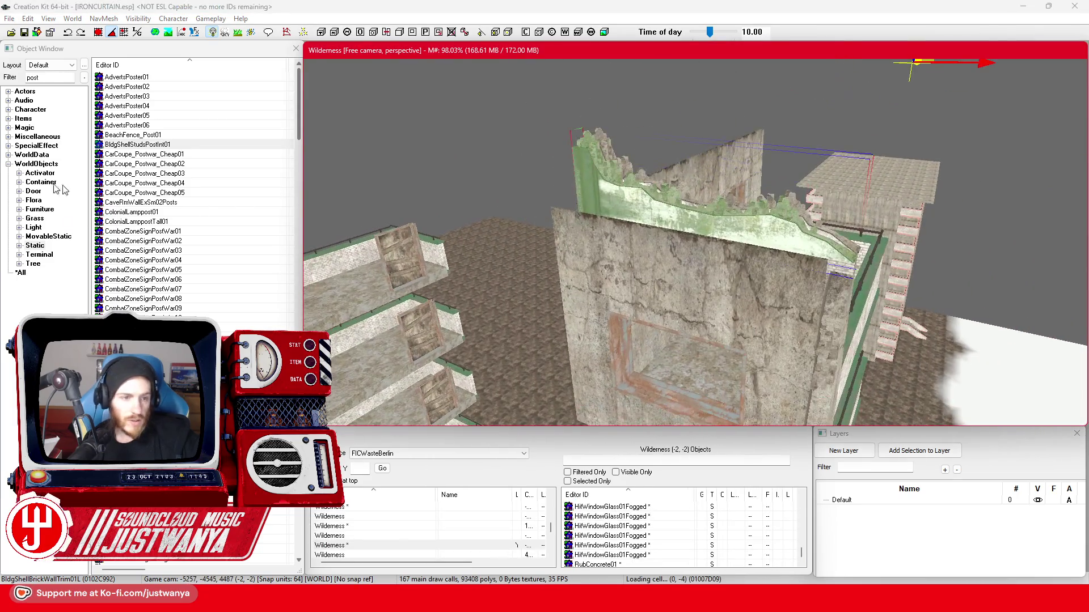
click(8, 137)
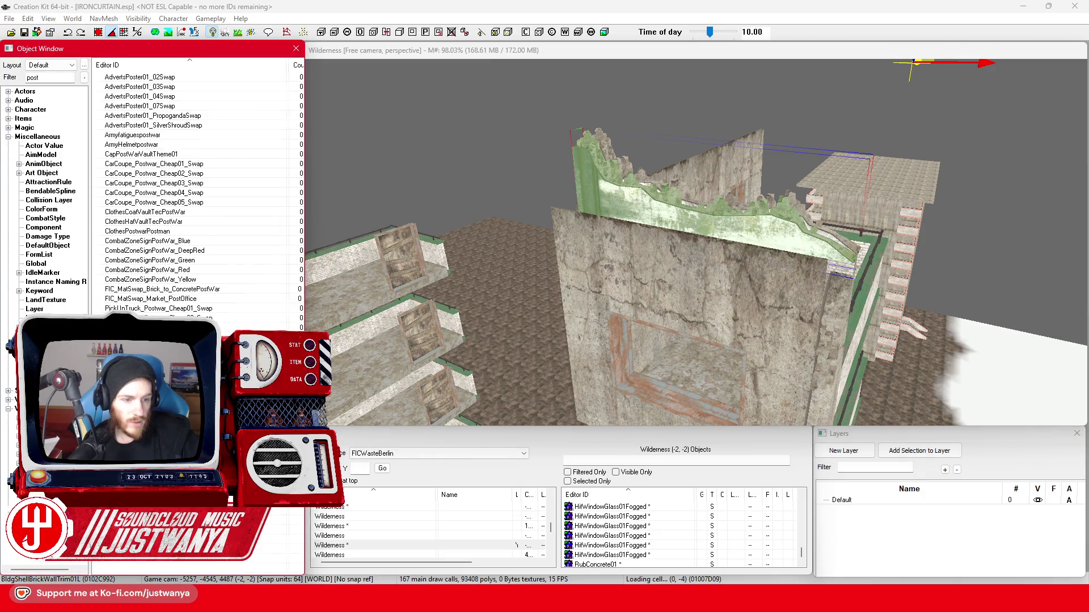
double_click(207, 290)
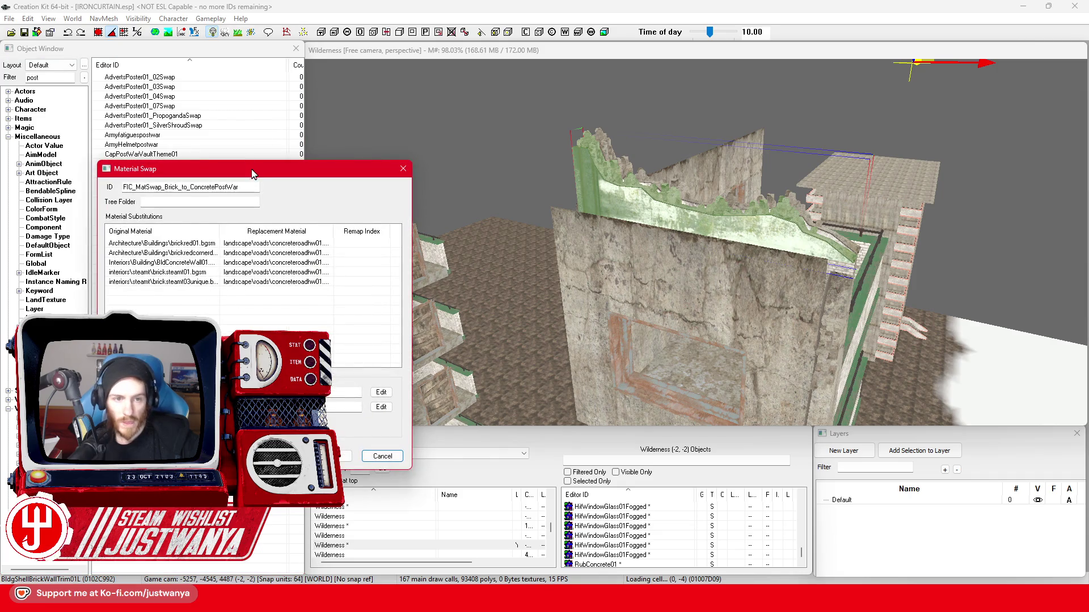
drag(250, 171, 227, 152)
double_click(729, 229)
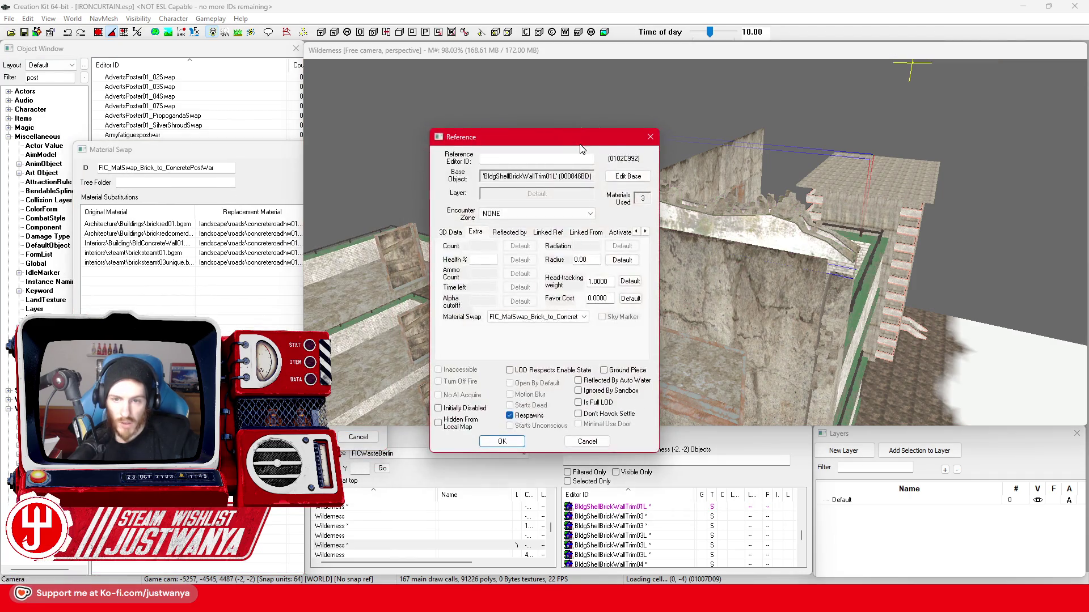
Open the trim's base object and view its model's material list.
drag(510, 99, 853, 105)
key(Return)
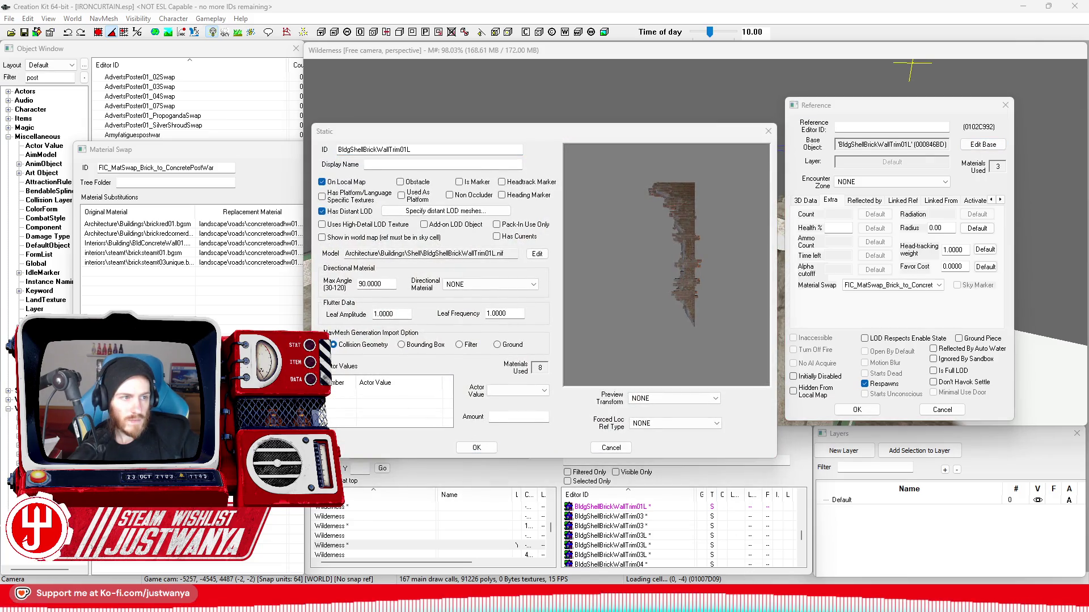
click(563, 128)
drag(563, 128, 765, 92)
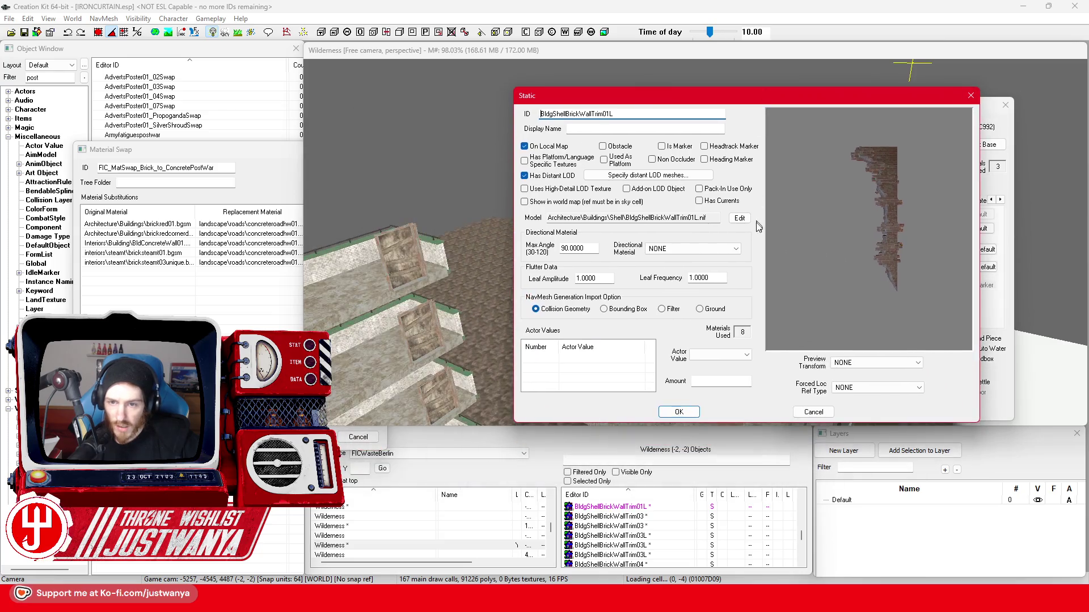
click(737, 220)
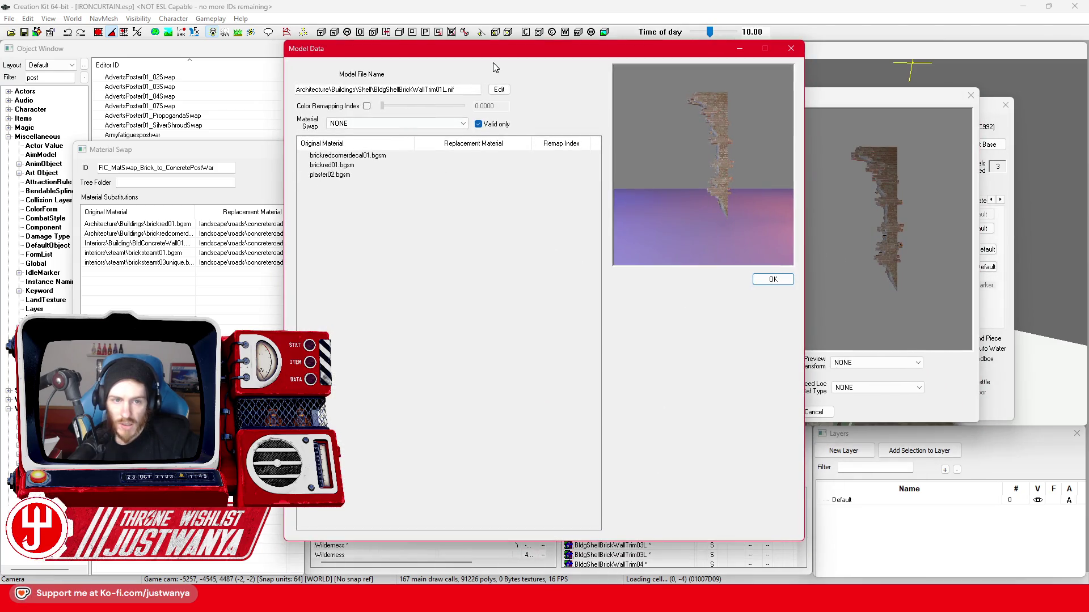
drag(502, 57, 661, 64)
Add a plaster02.bgsm to concreteroadhw01 substitution to FIC_MatSwap_Brick_to_ConcretePostWar.
click(142, 278)
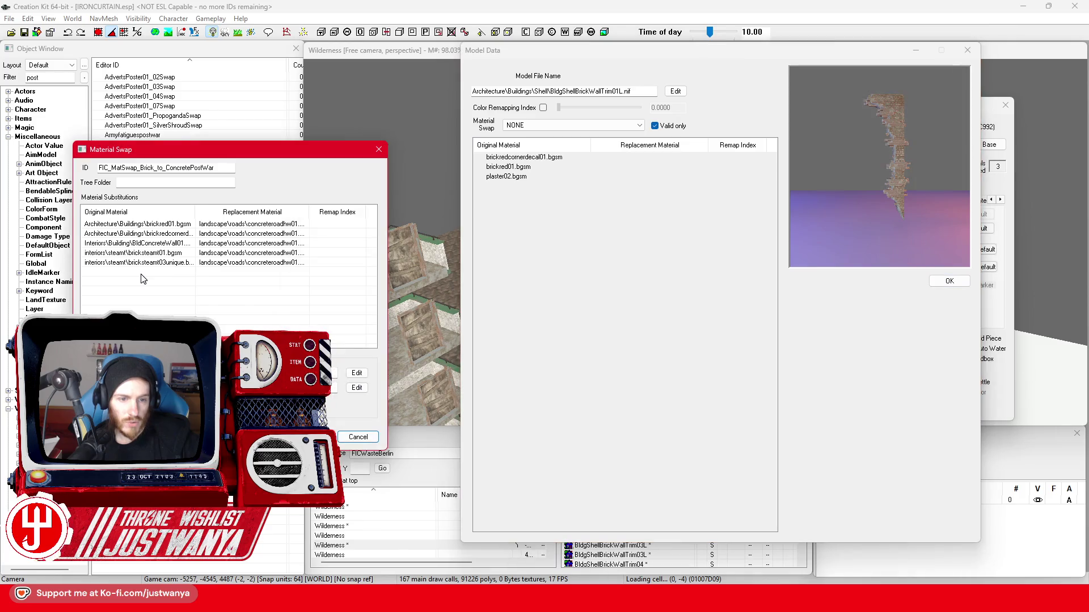
double_click(147, 278)
text(plaster02)
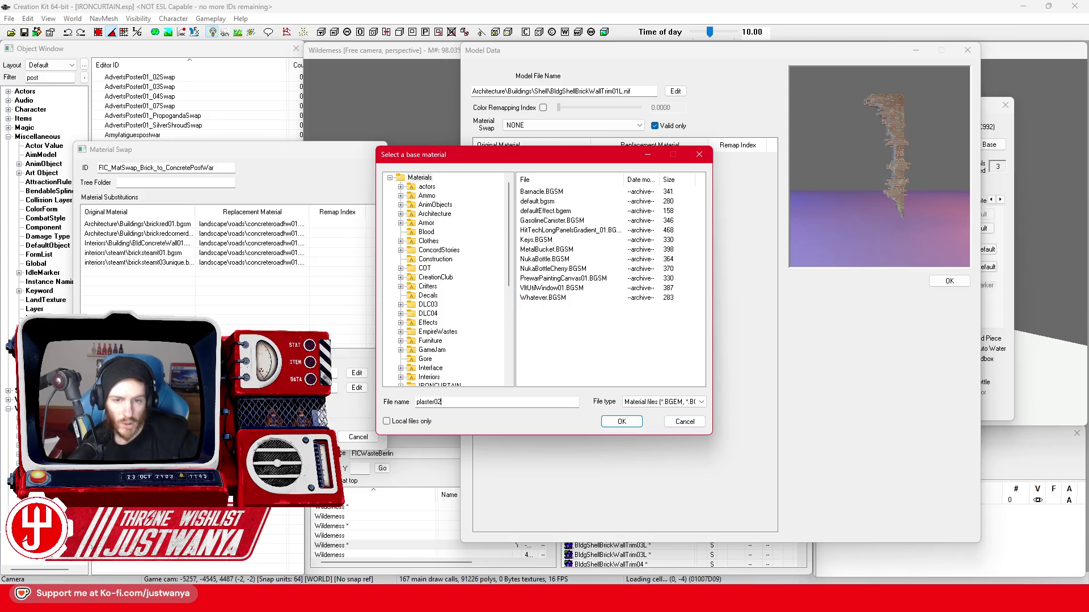
double_click(597, 193)
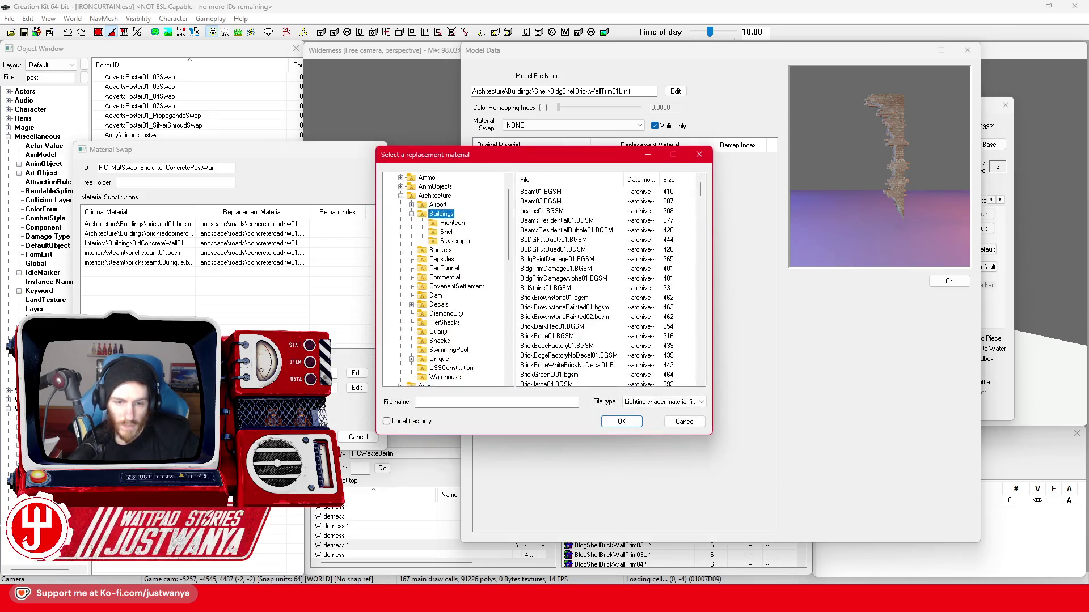
text(concrete)
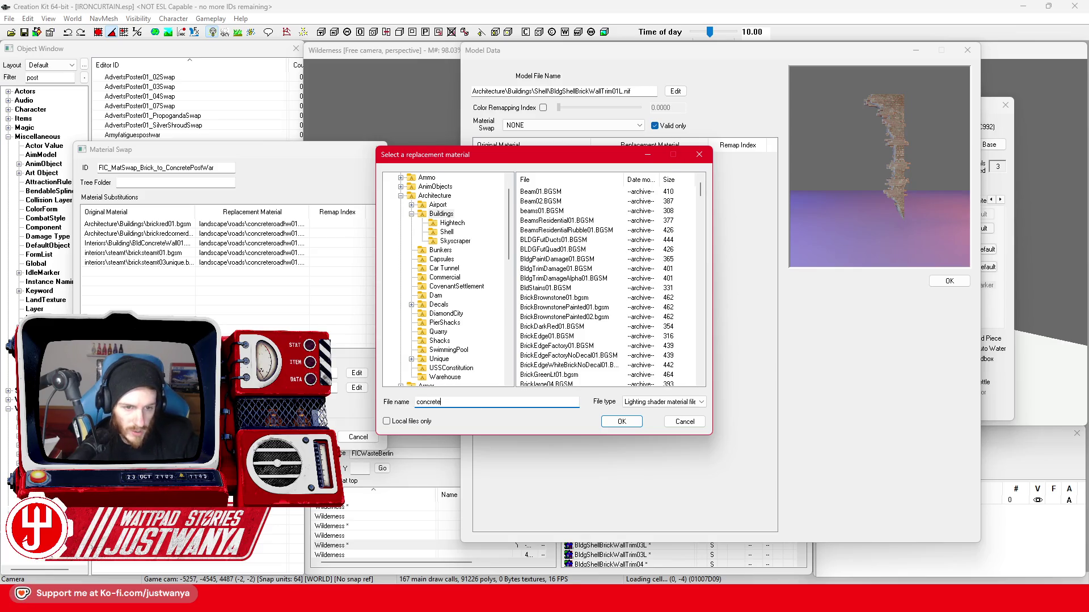
text(roadhw01)
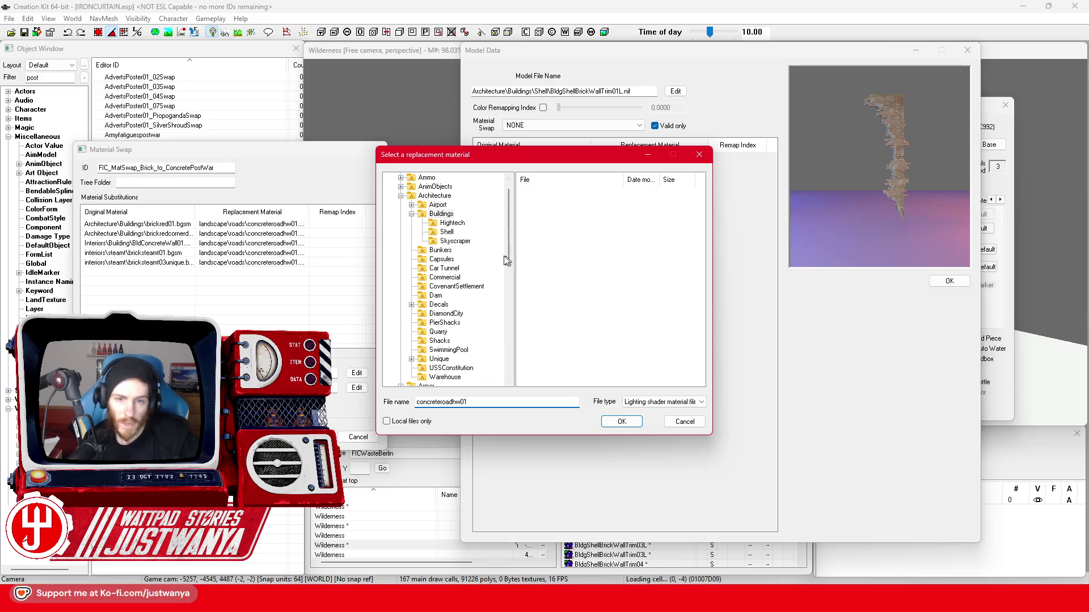
scroll(507, 260, up, 1)
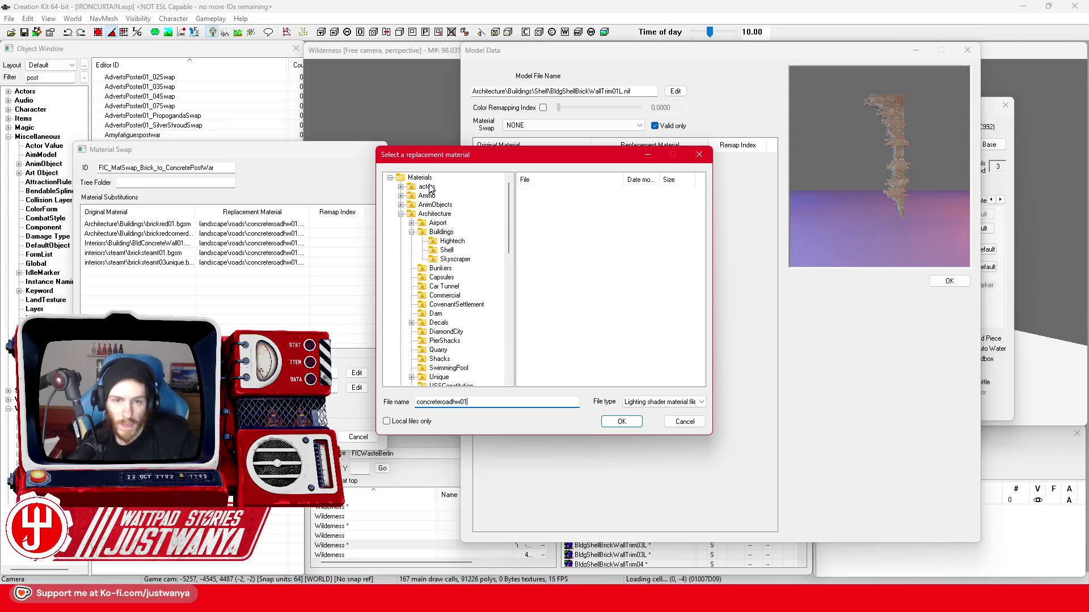
click(622, 421)
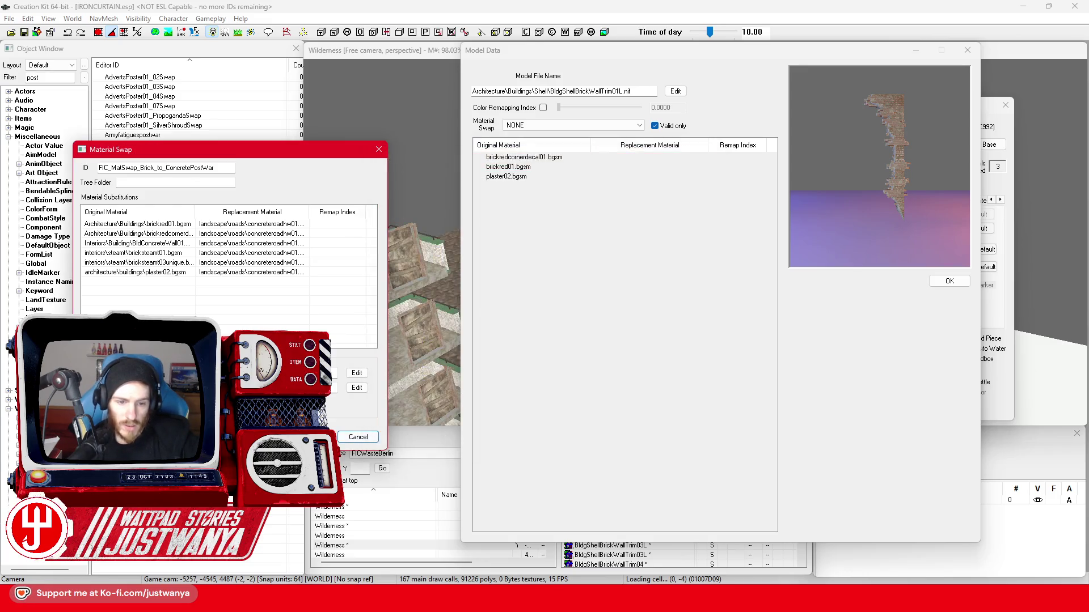
click(318, 437)
click(968, 50)
click(1004, 105)
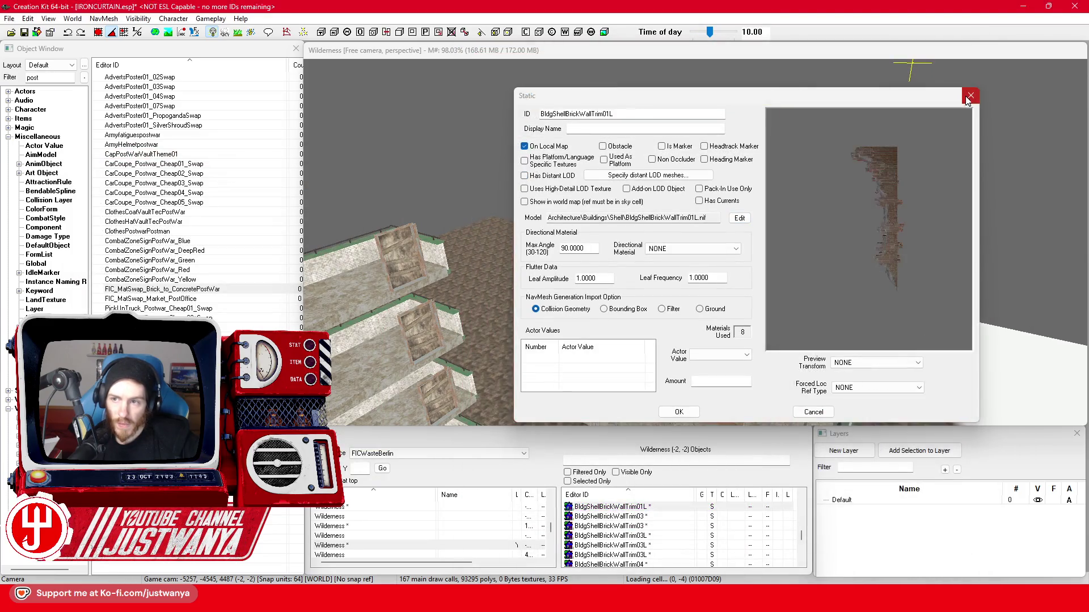
Apply FIC_MatSwap_Brick_to_ConcretePostWar to the rubble wall trim.
double_click(754, 234)
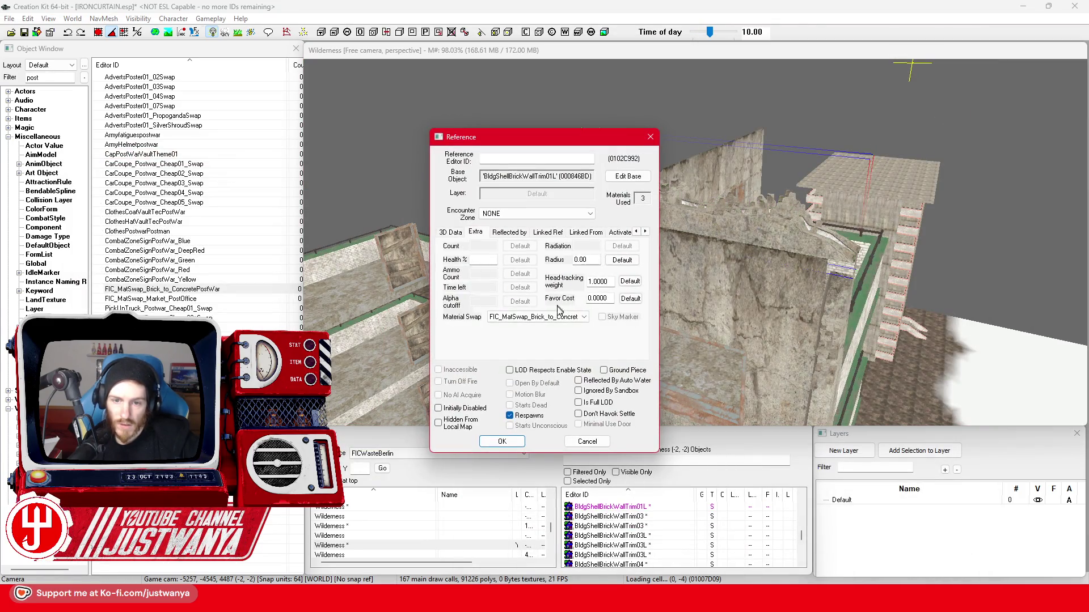
click(556, 316)
click(513, 401)
click(494, 445)
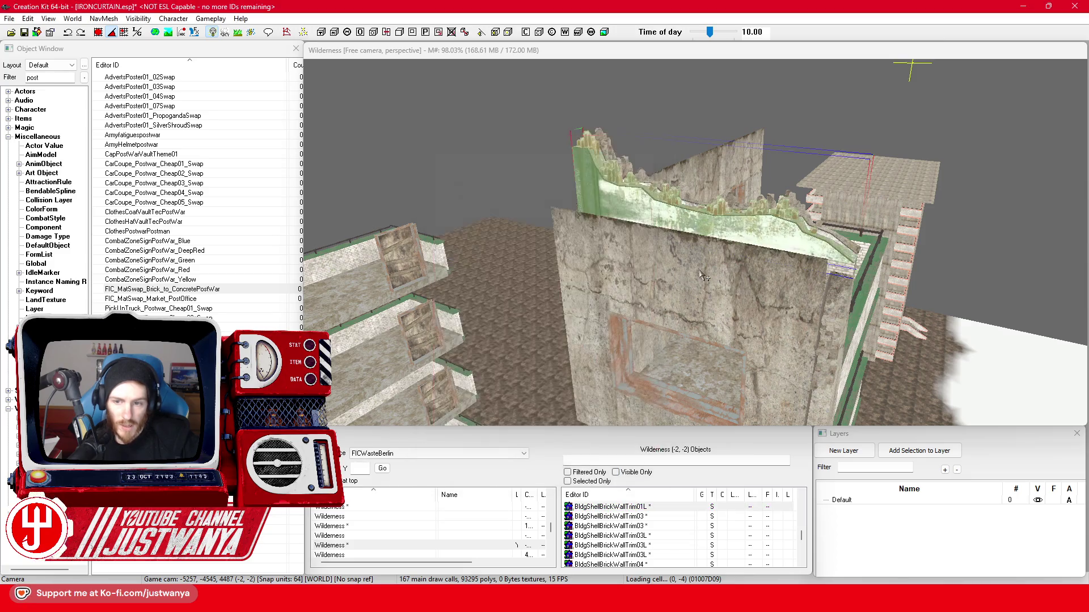
Reapply FIC_MatSwap_Brick_to_ConcretePostWar to the first BldgShellBrickWallTrim01L trim.
double_click(757, 238)
click(544, 318)
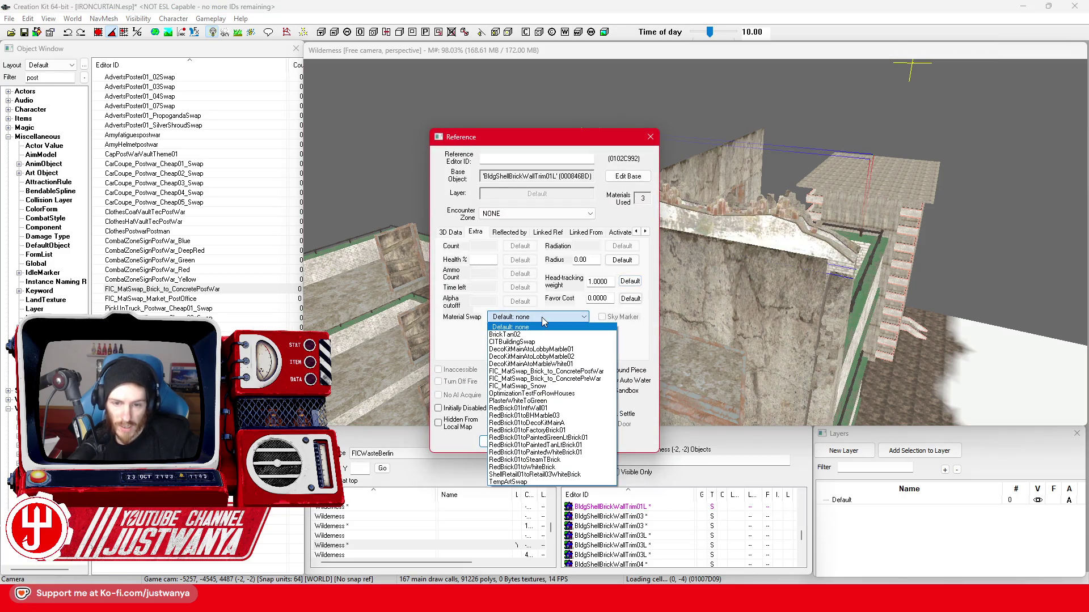
click(546, 372)
click(493, 444)
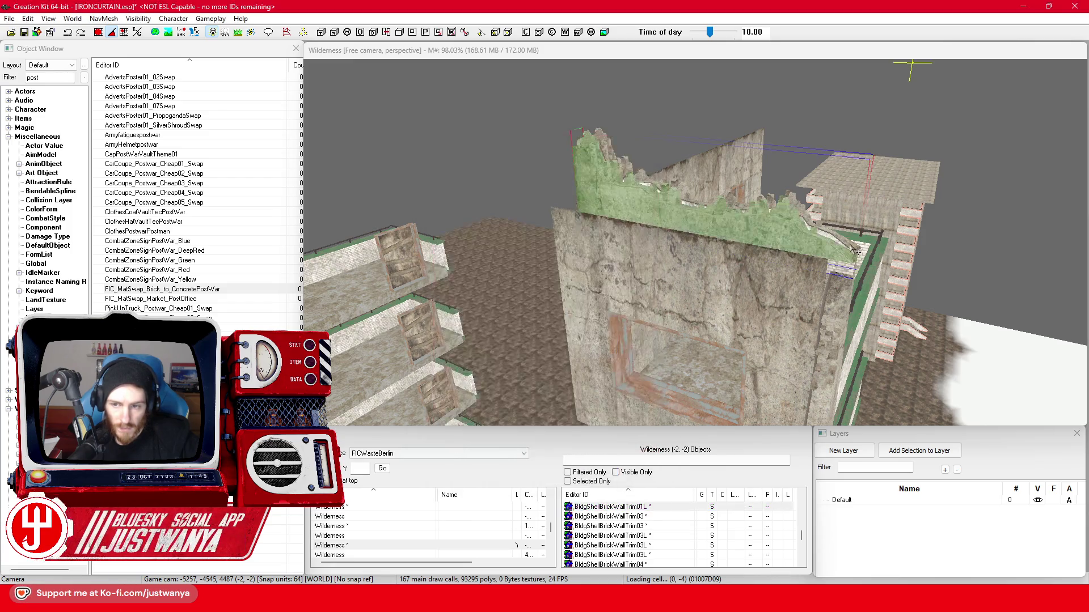
scroll(897, 264, up, 3)
key(shift)
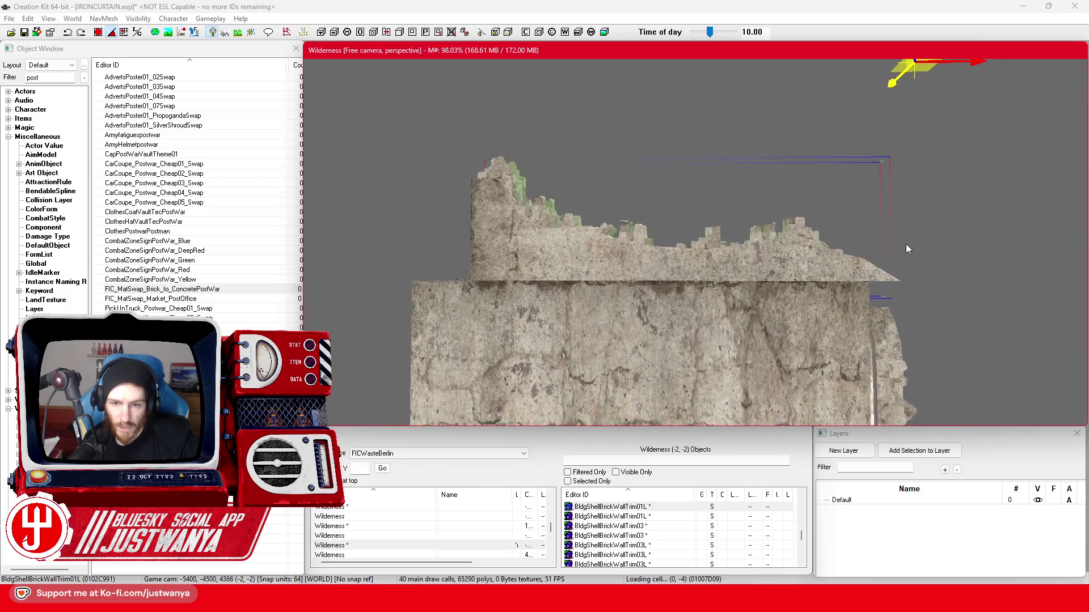
Set the second trim to FIC_MatSwap_Brick_to_ConcretePostWar after trying DecoKitMainAtoMarbleWhite01.
double_click(859, 247)
click(572, 318)
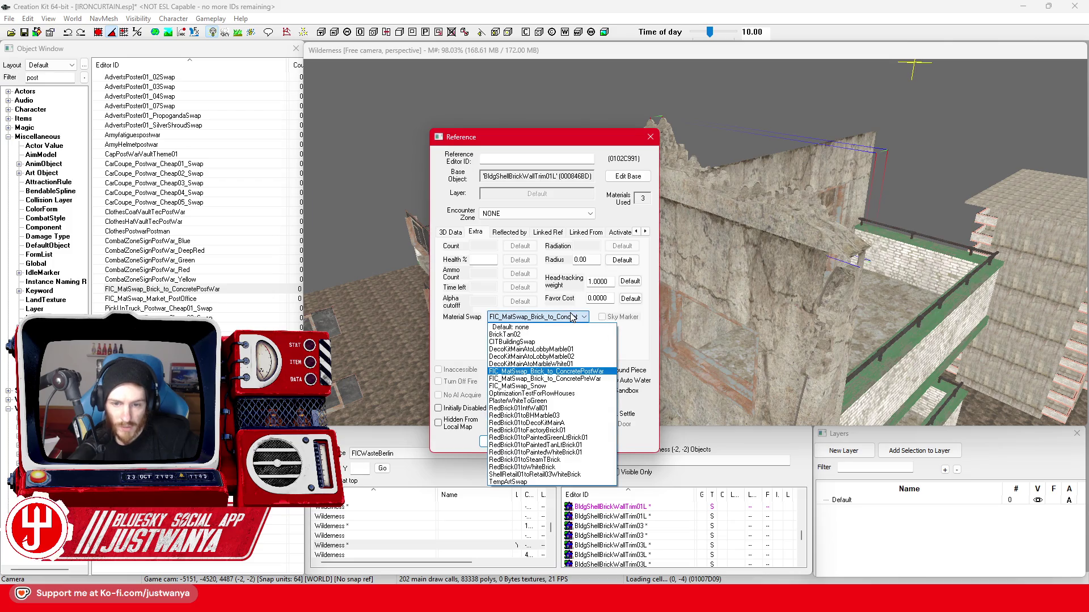
click(551, 363)
click(502, 441)
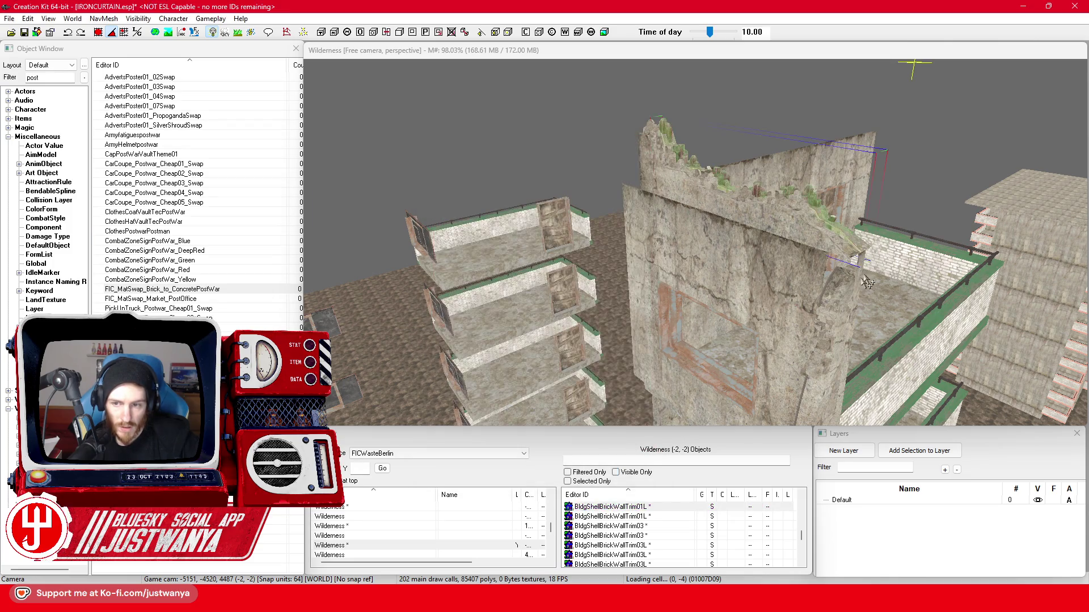
double_click(855, 241)
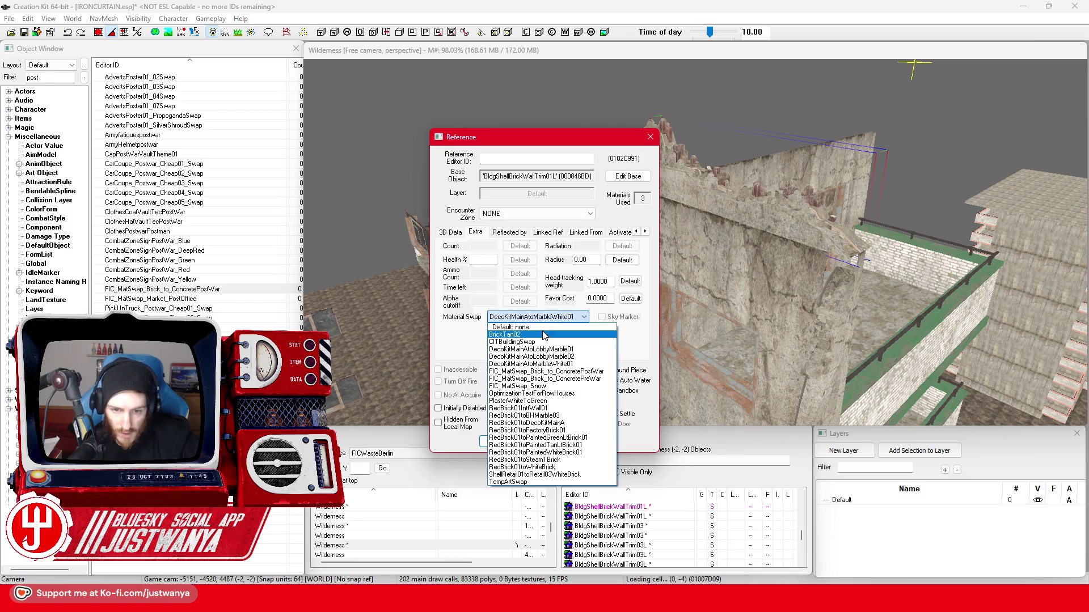
click(543, 372)
click(501, 441)
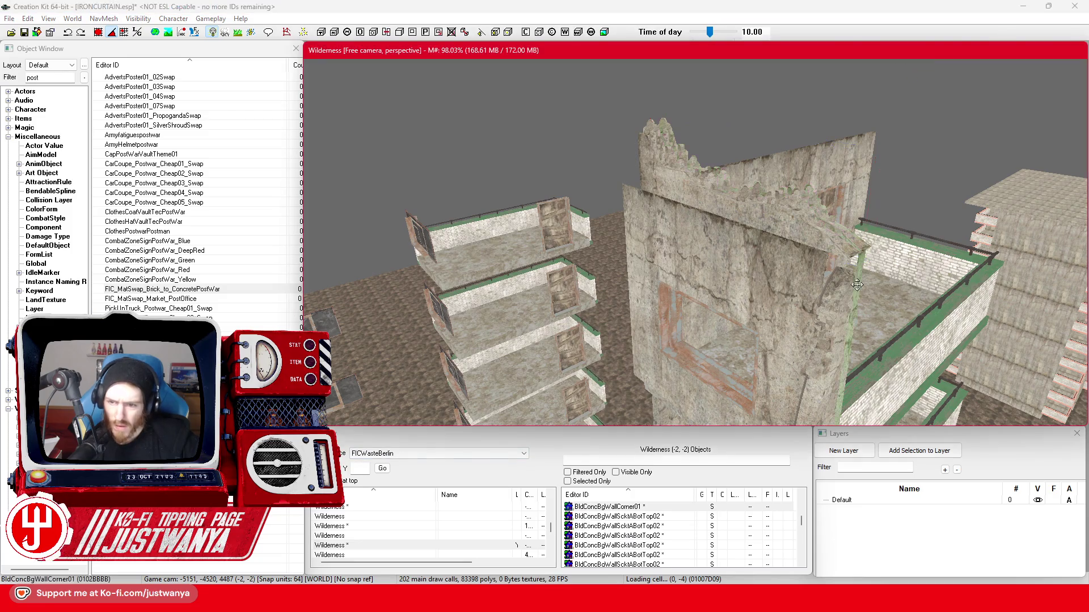
Select a piece on the building and orbit around the ruined wall.
click(857, 293)
scroll(811, 296, up, 5)
scroll(767, 301, down, 5)
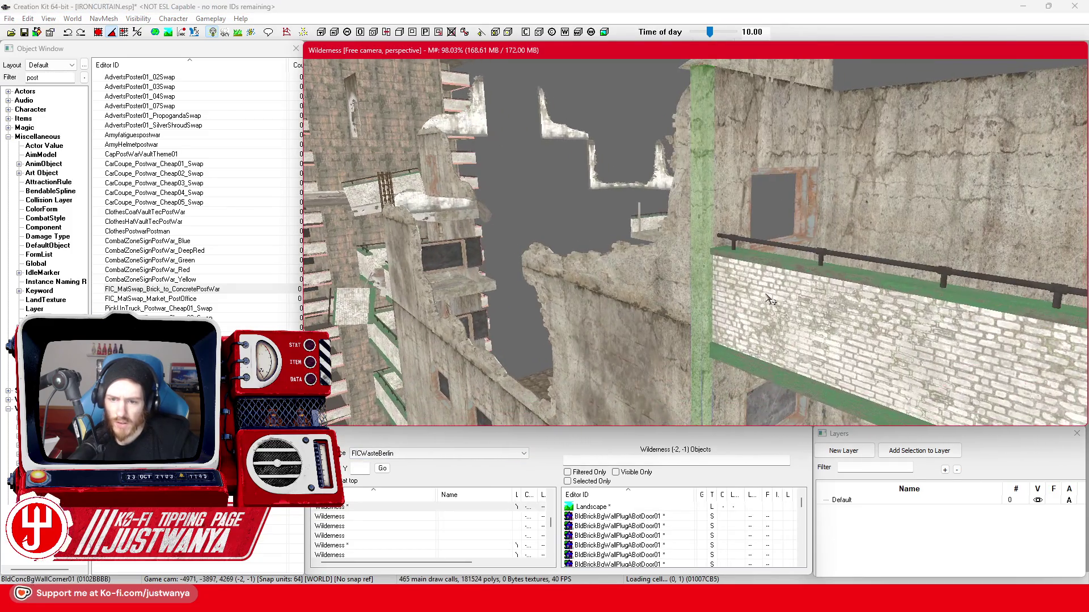
scroll(658, 297, down, 3)
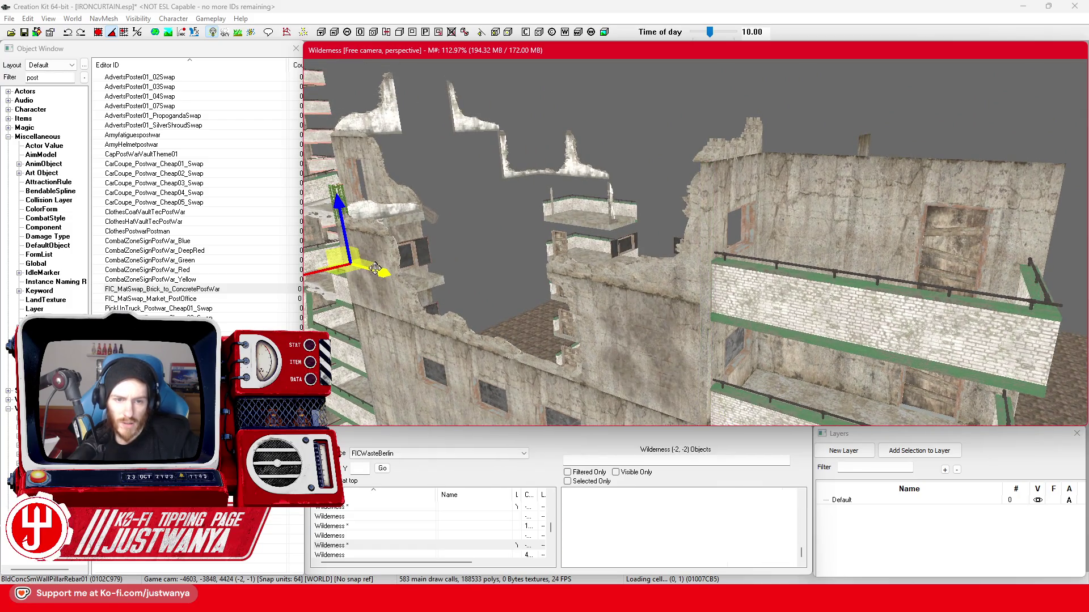
click(704, 340)
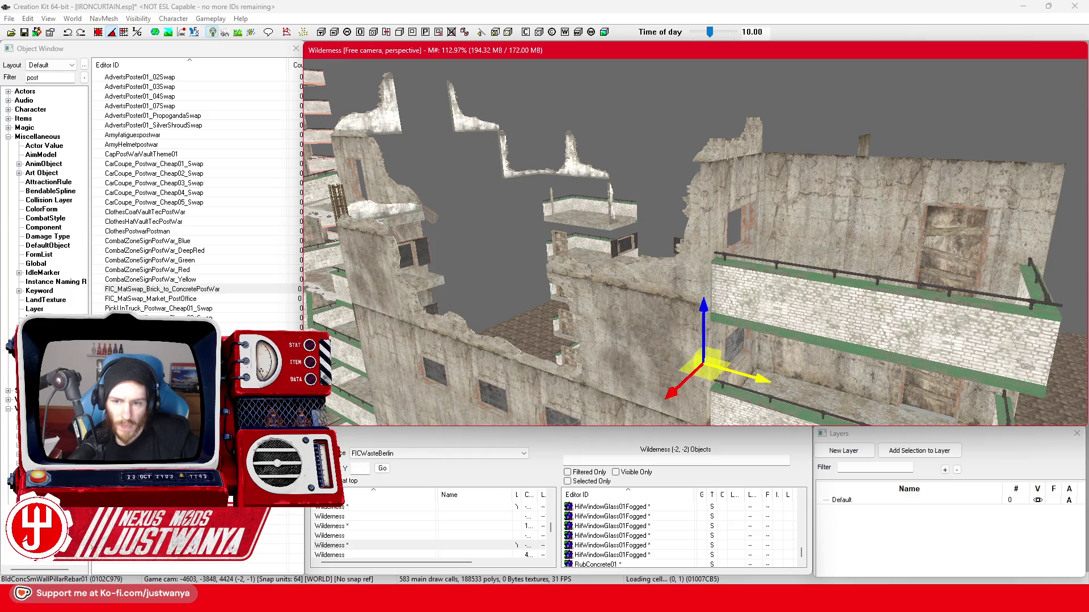
key(shift)
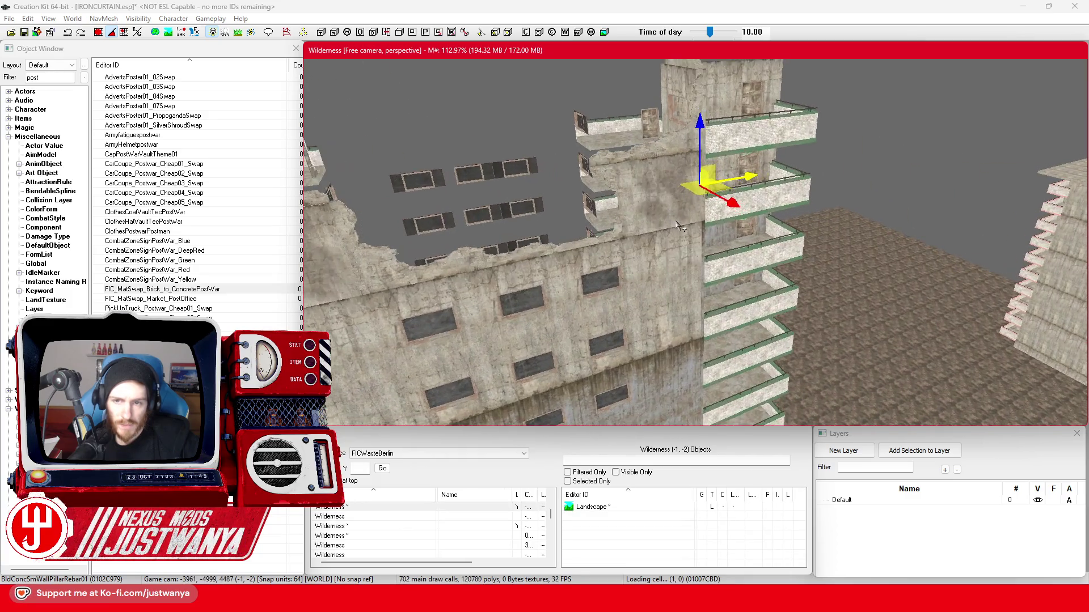
key(shift)
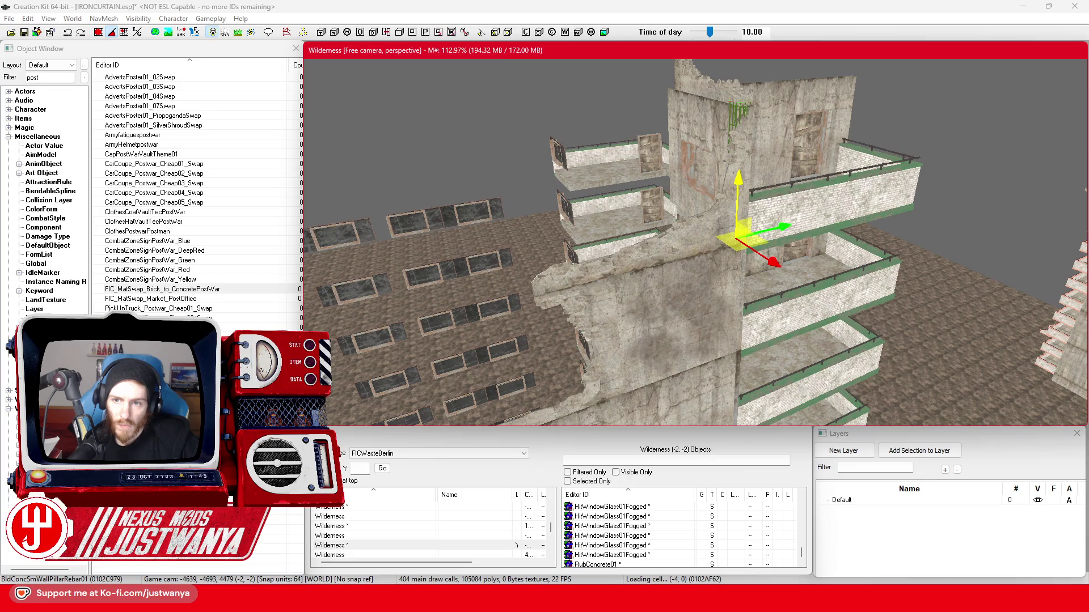
scroll(743, 176, up, 5)
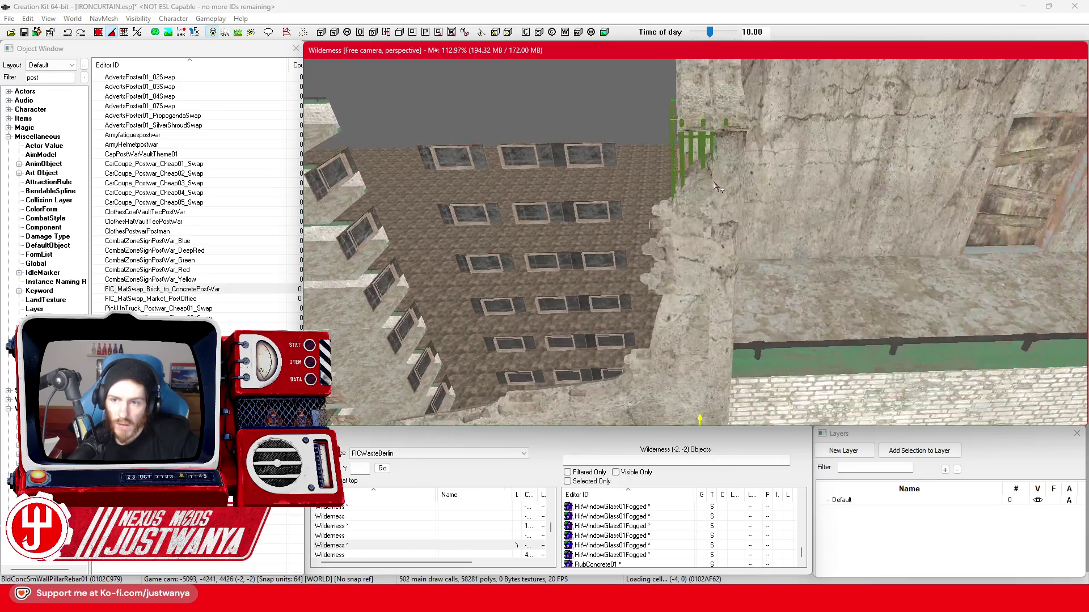
Select the rebar pillar on the wall and orbit closely around it to inspect it.
click(675, 151)
key(shift)
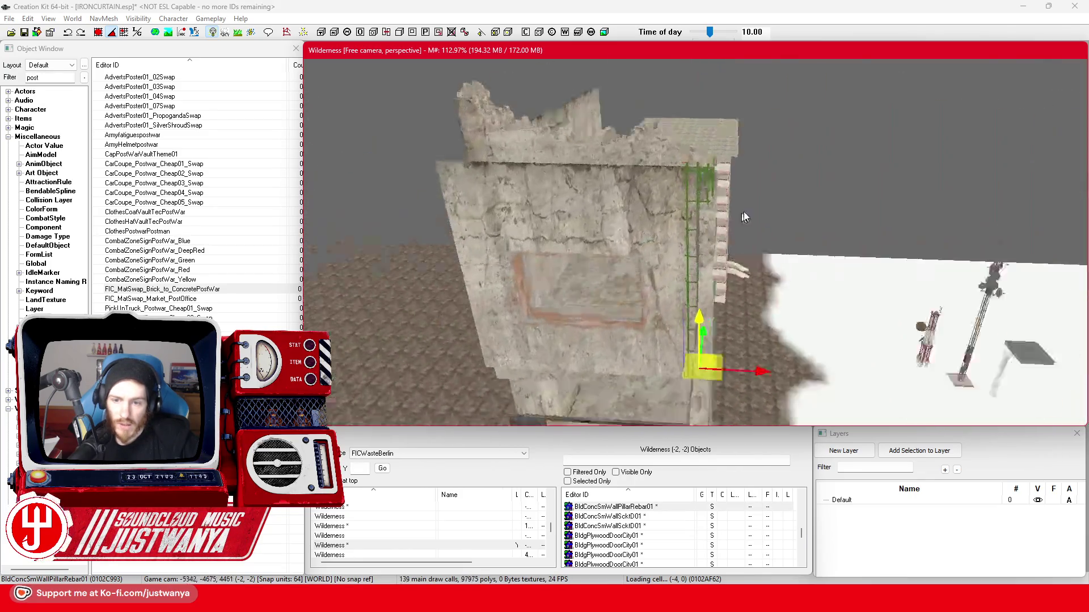
scroll(743, 201, up, 5)
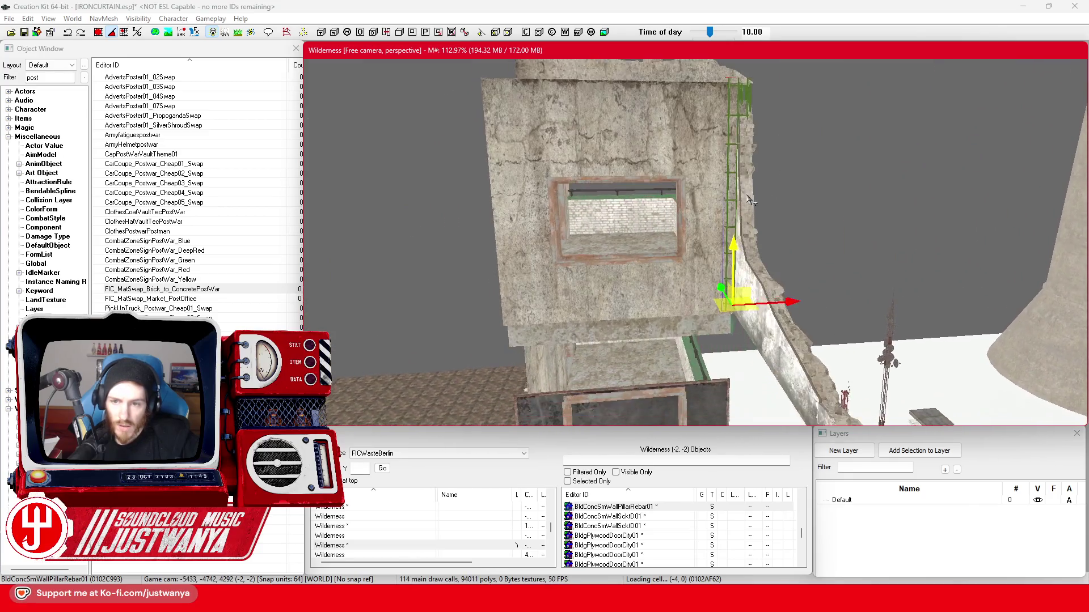
key(shift)
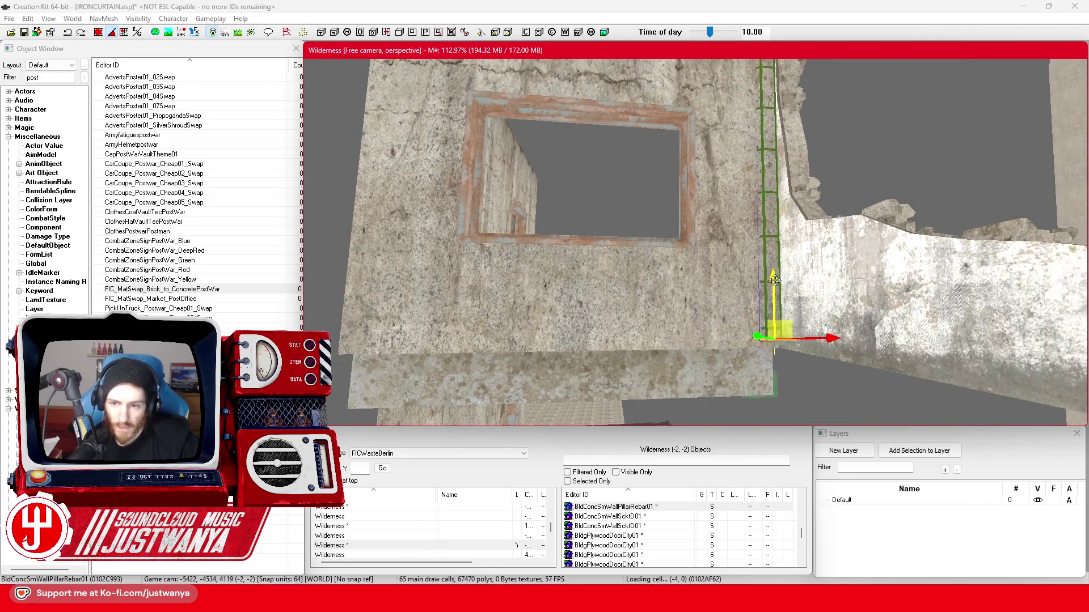
scroll(818, 262, down, 5)
key(shift)
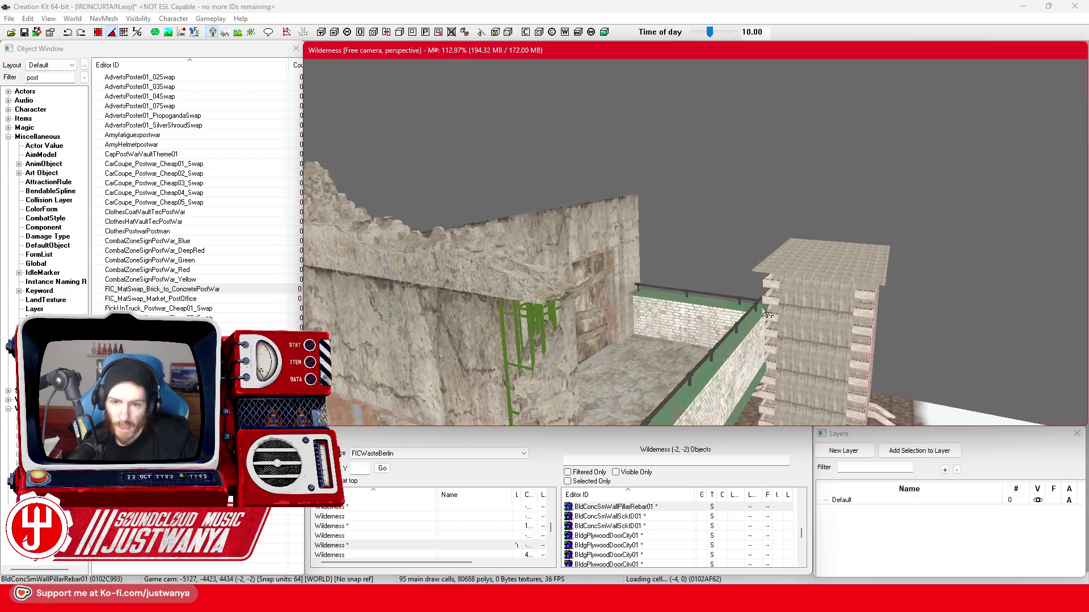
scroll(679, 316, up, 3)
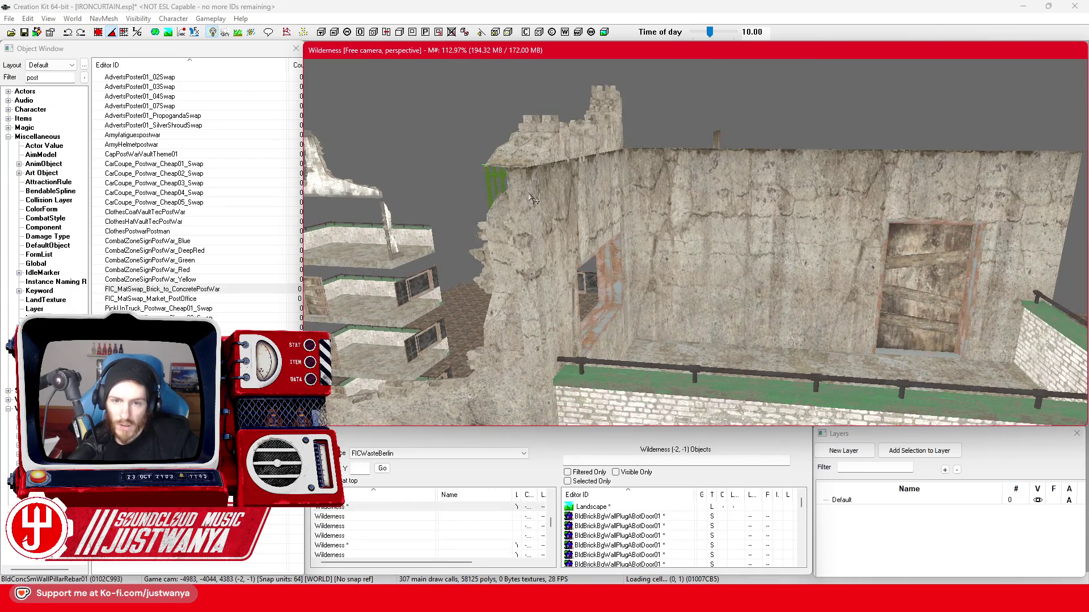
scroll(590, 226, down, 5)
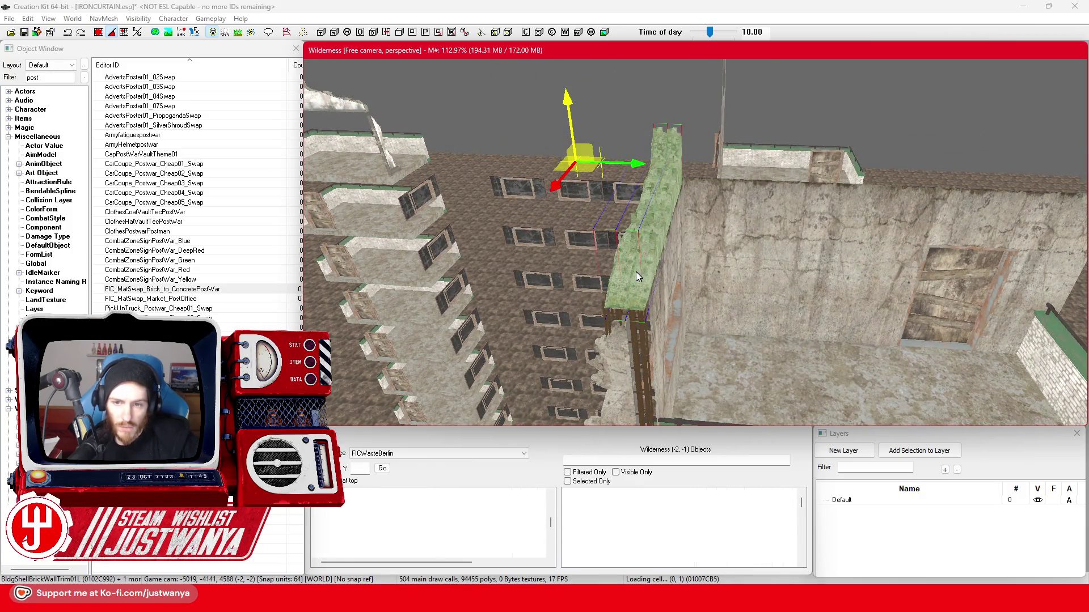
Shift the two rubble wall trims slightly along the wall top, then orbit to check them.
key(shift)
drag(521, 181, 545, 169)
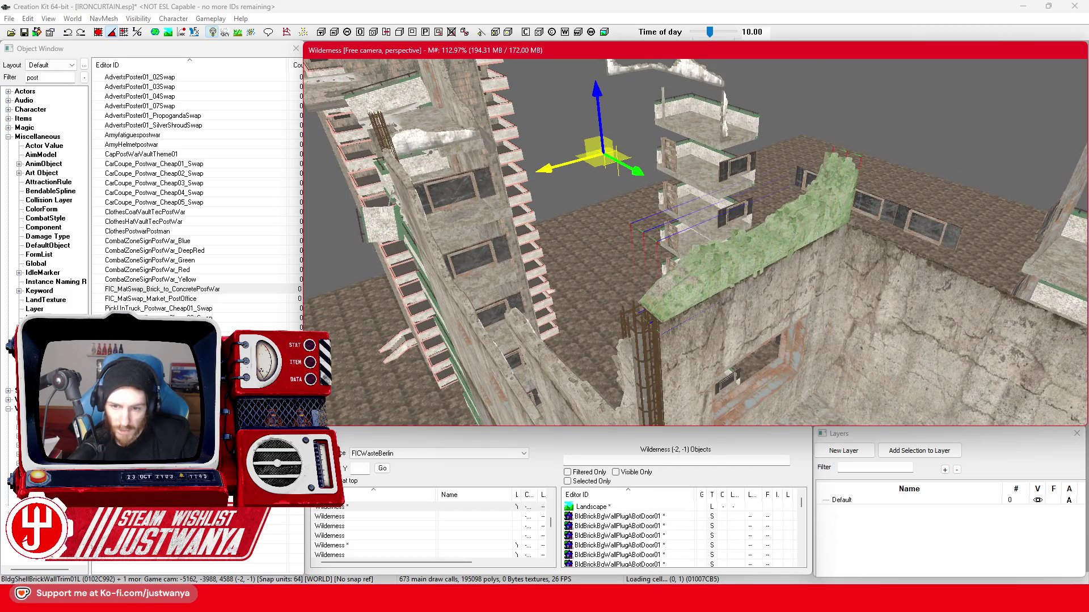
key(shift)
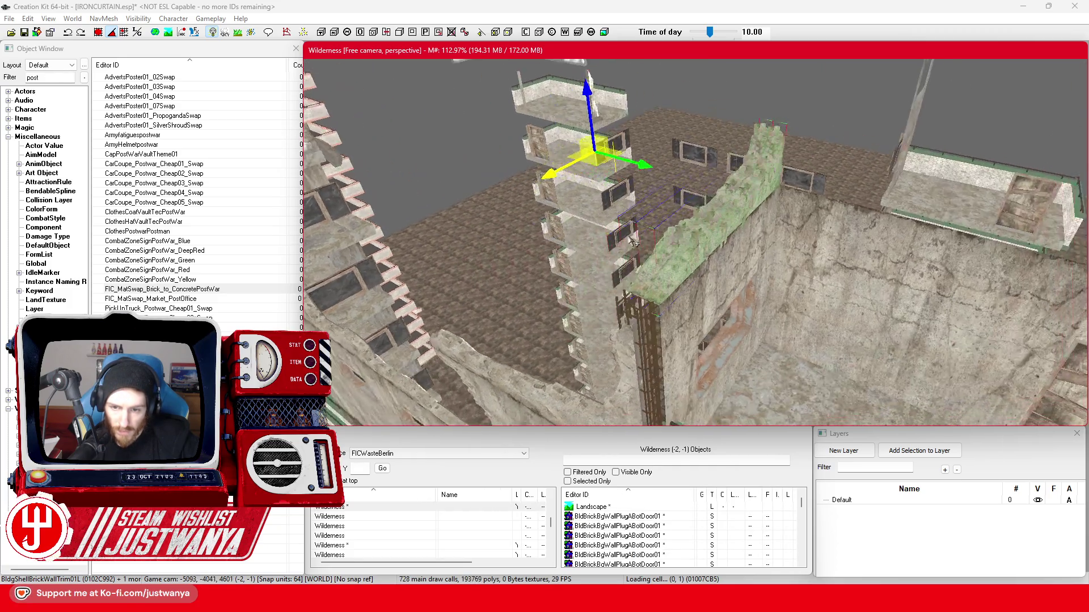
key(shift)
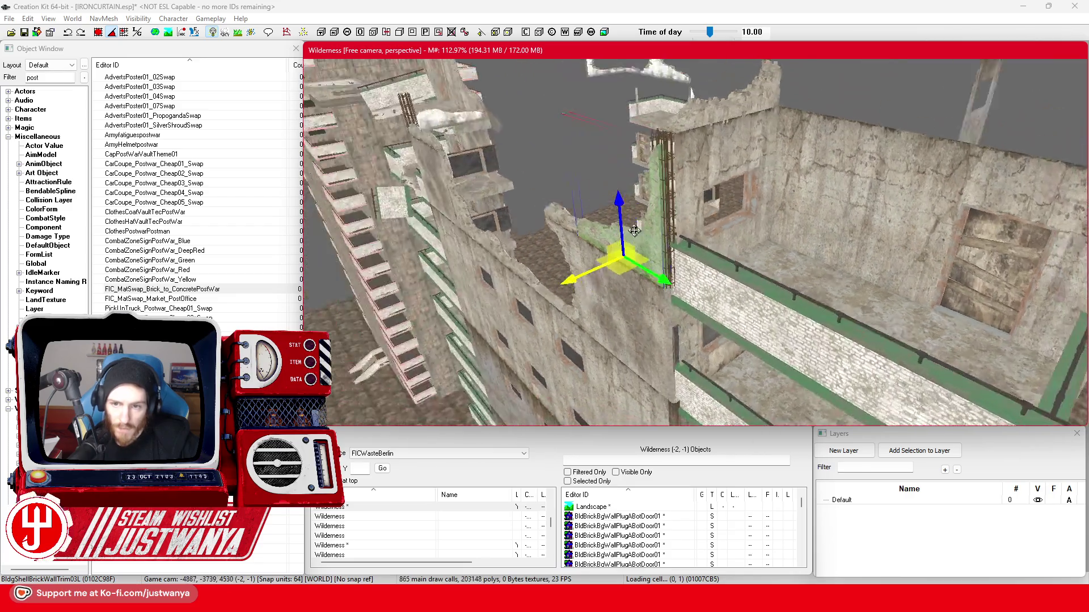
key(shift)
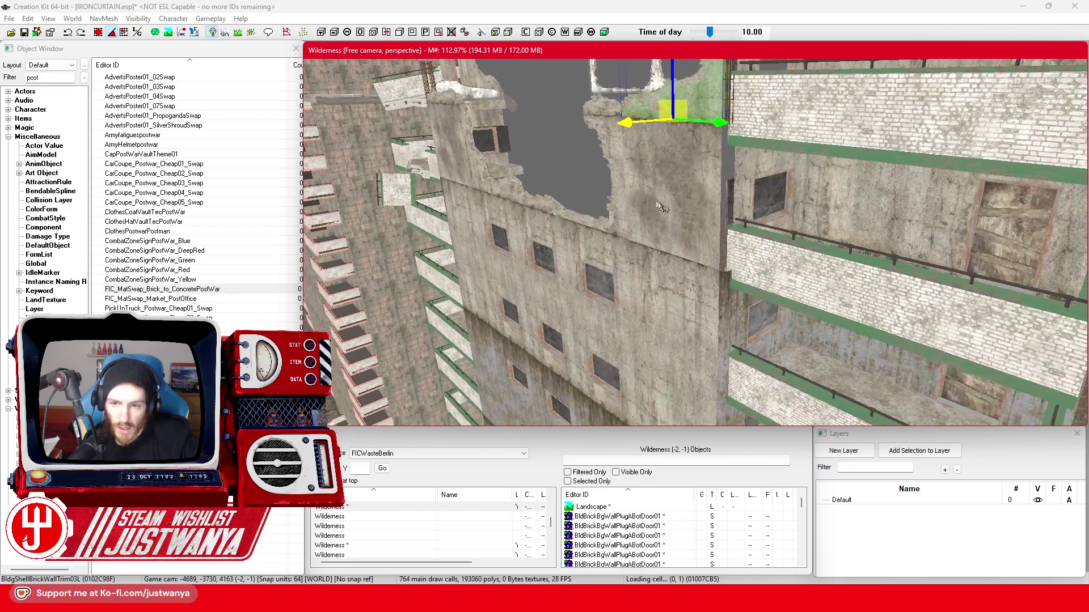
key(shift)
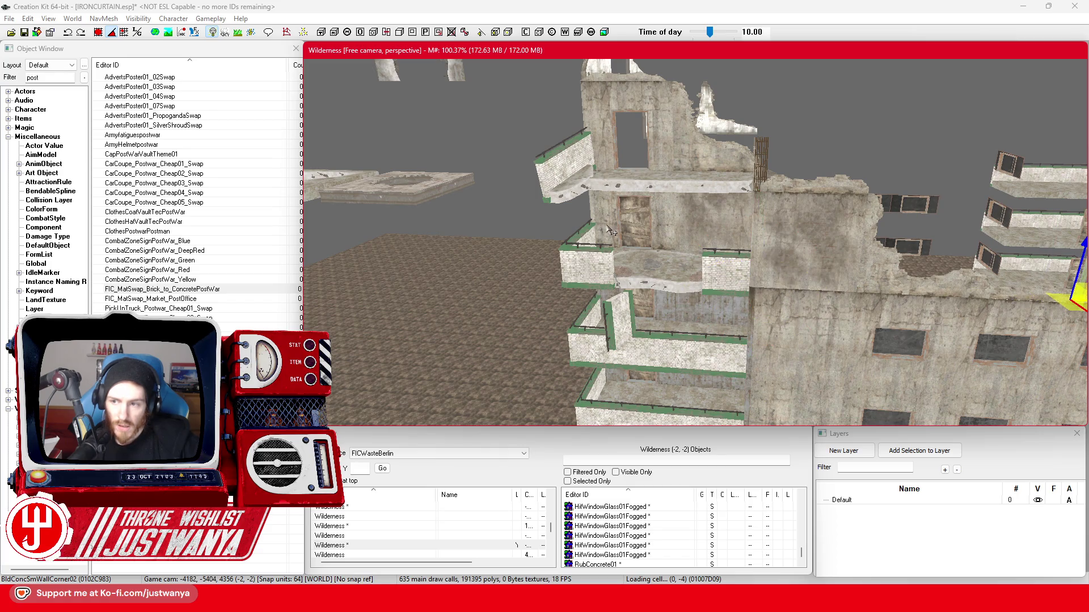
Slide the selected wall corner piece slightly right and swing the view to a new angle.
key(shift)
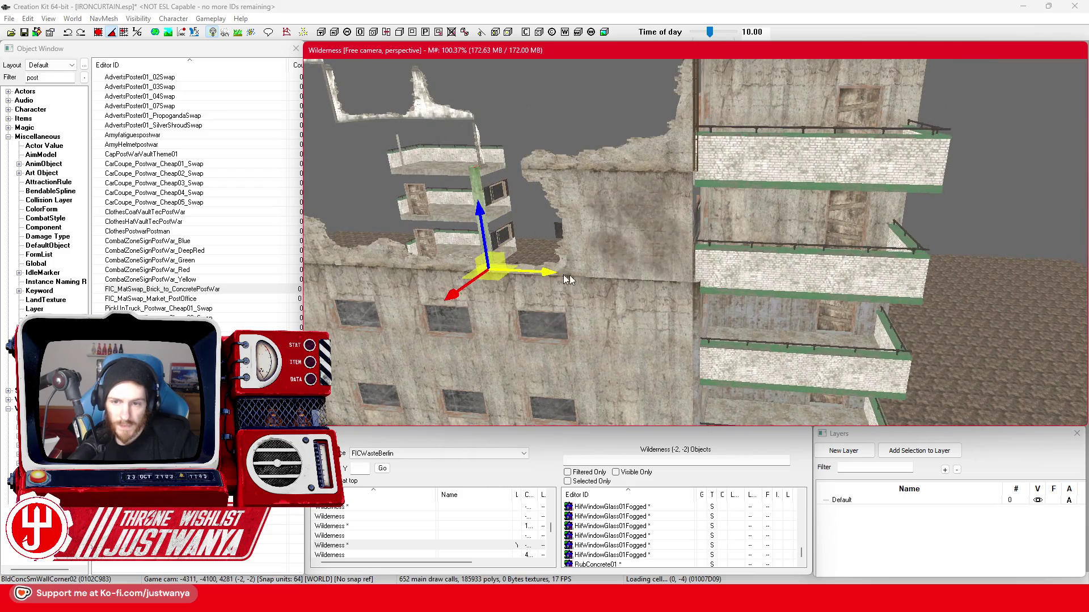
drag(683, 279, 693, 282)
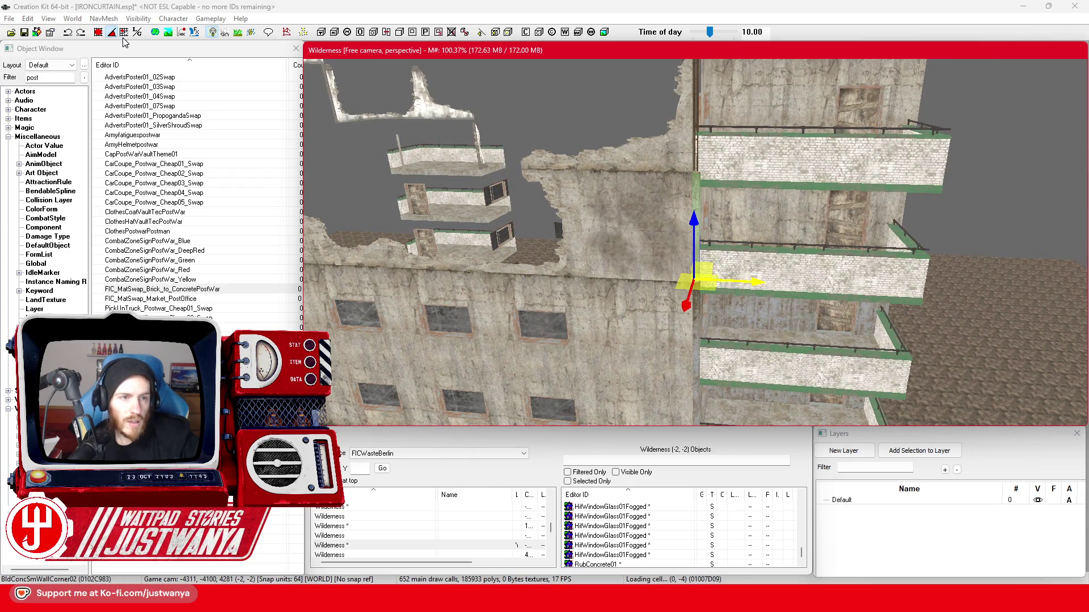
click(100, 35)
click(760, 288)
scroll(708, 237, up, 5)
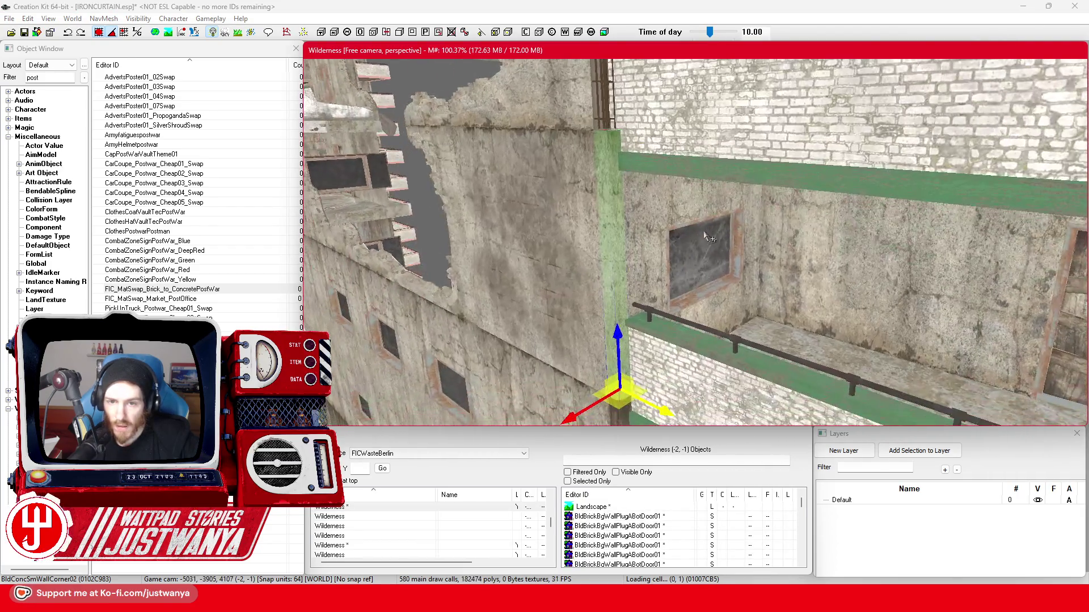
mouse_move(614, 175)
mouse_down()
mouse_move(666, 253)
mouse_move(577, 247)
mouse_up()
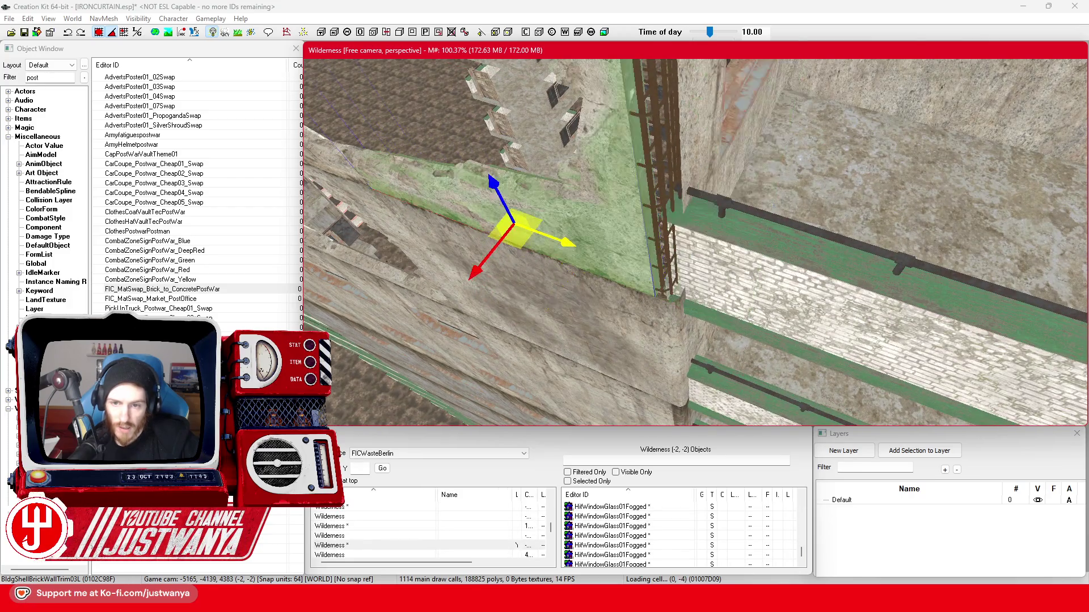
Select the rebar pillar and the brick wall trims, orbiting down onto the building to inspect them.
click(667, 133)
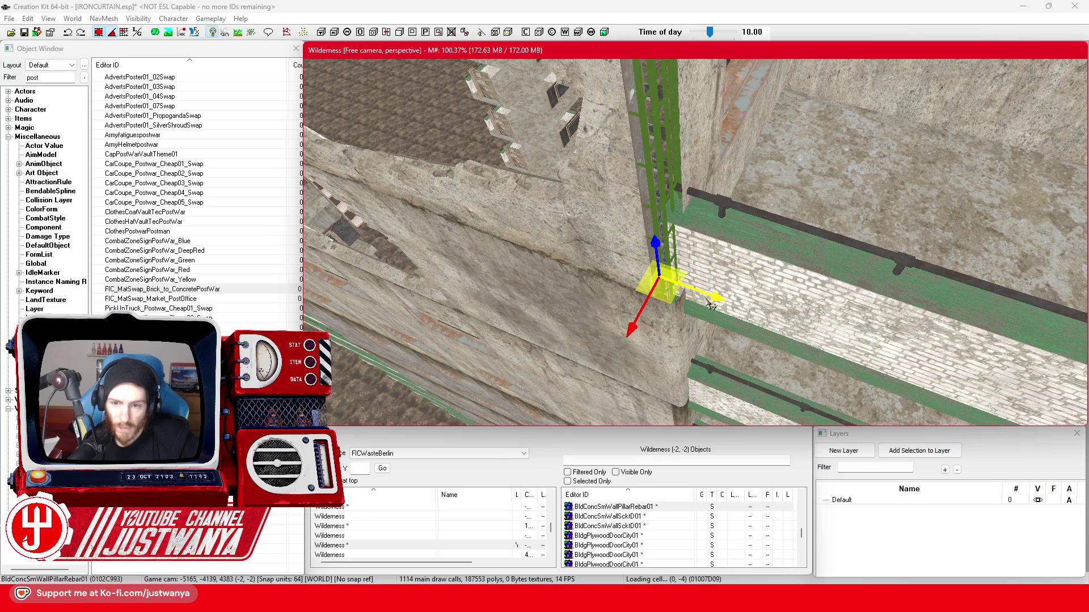
click(609, 197)
mouse_move(694, 222)
mouse_down()
mouse_move(667, 242)
mouse_move(708, 249)
mouse_up()
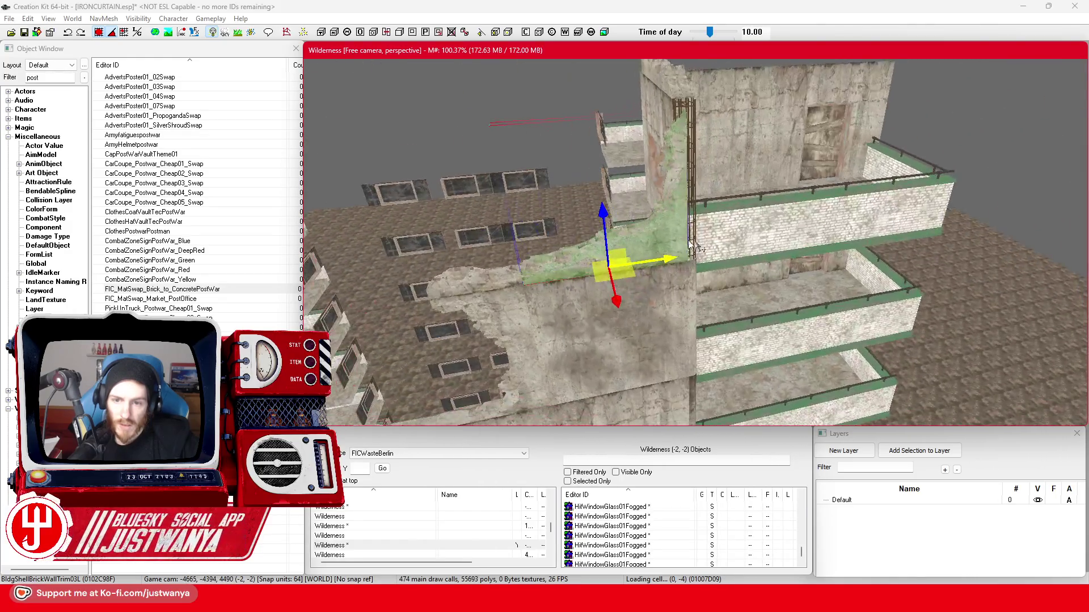
click(605, 284)
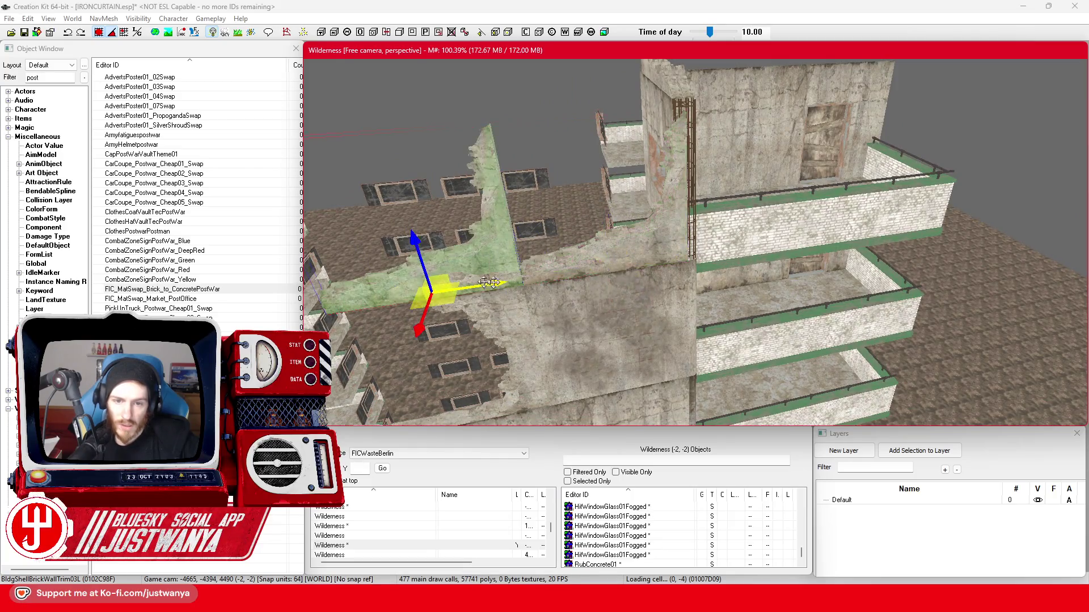
mouse_move(561, 282)
mouse_down()
mouse_move(613, 305)
mouse_move(865, 245)
mouse_move(878, 220)
mouse_move(904, 210)
mouse_move(870, 226)
mouse_move(1032, 221)
mouse_move(988, 233)
mouse_move(906, 225)
mouse_up()
key(2)
Select BldgShellBrickWallTrim03L, pull back to view the whole ruin, and save IRONCURTAIN.esp.
click(759, 269)
drag(759, 269, 744, 241)
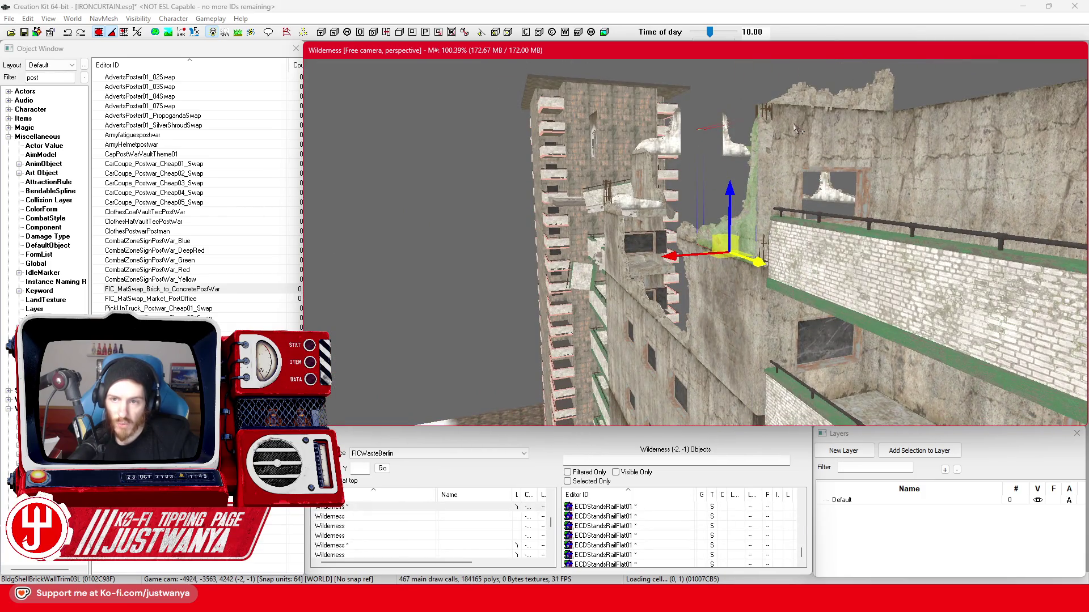
mouse_move(767, 162)
mouse_down()
mouse_move(789, 262)
mouse_move(747, 253)
mouse_move(760, 270)
mouse_move(791, 262)
mouse_move(692, 245)
mouse_move(849, 241)
mouse_move(703, 230)
mouse_up()
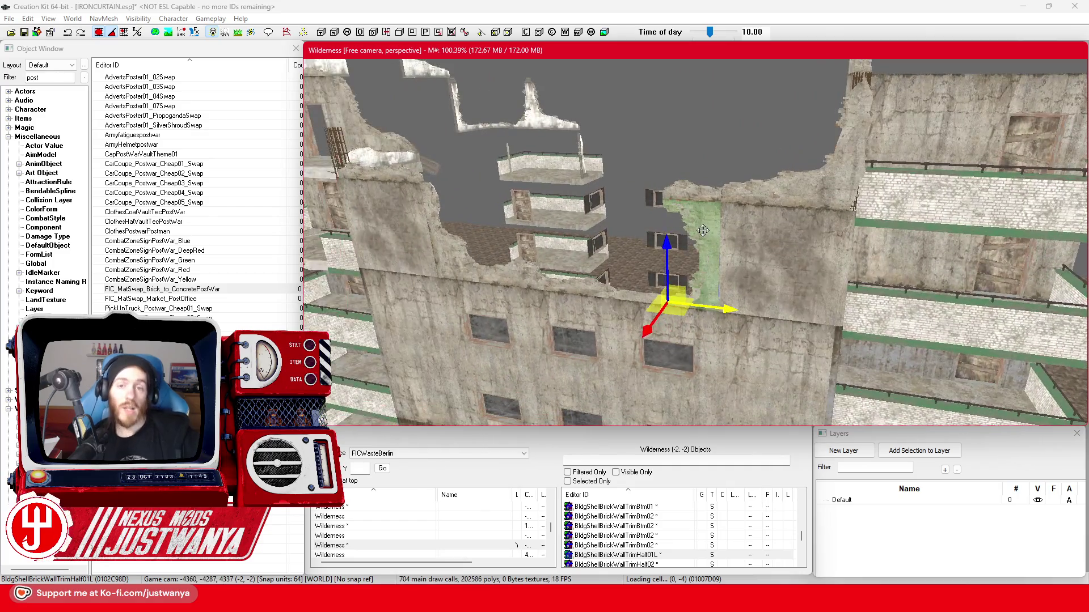
click(25, 35)
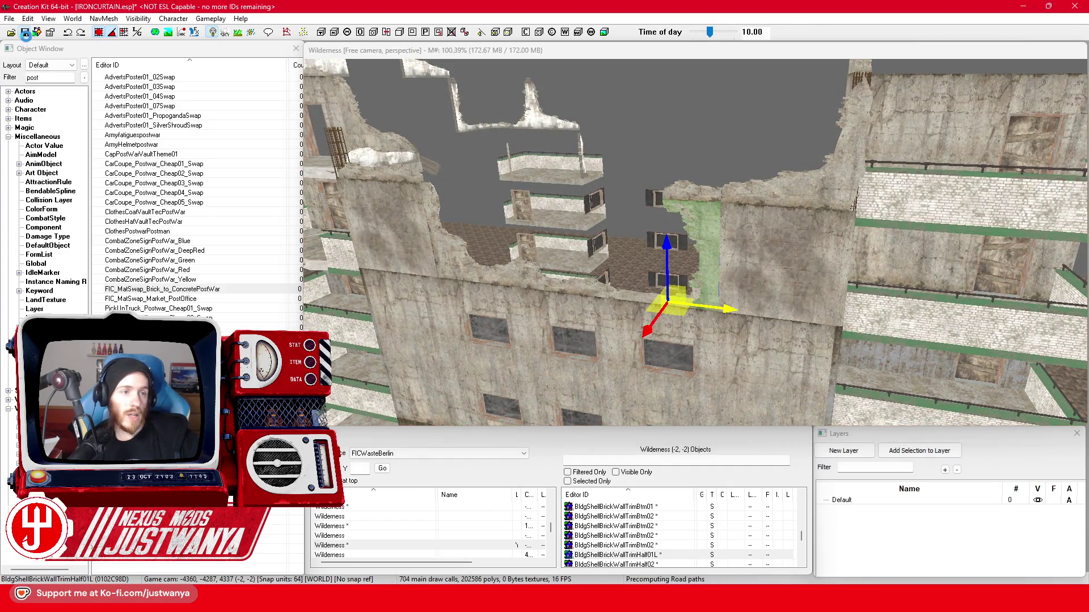
Select the BldgShellBrickWallTrim03L and then the BldgShellBrickWallTrim01L trims from above the rooftop.
drag(772, 240, 745, 219)
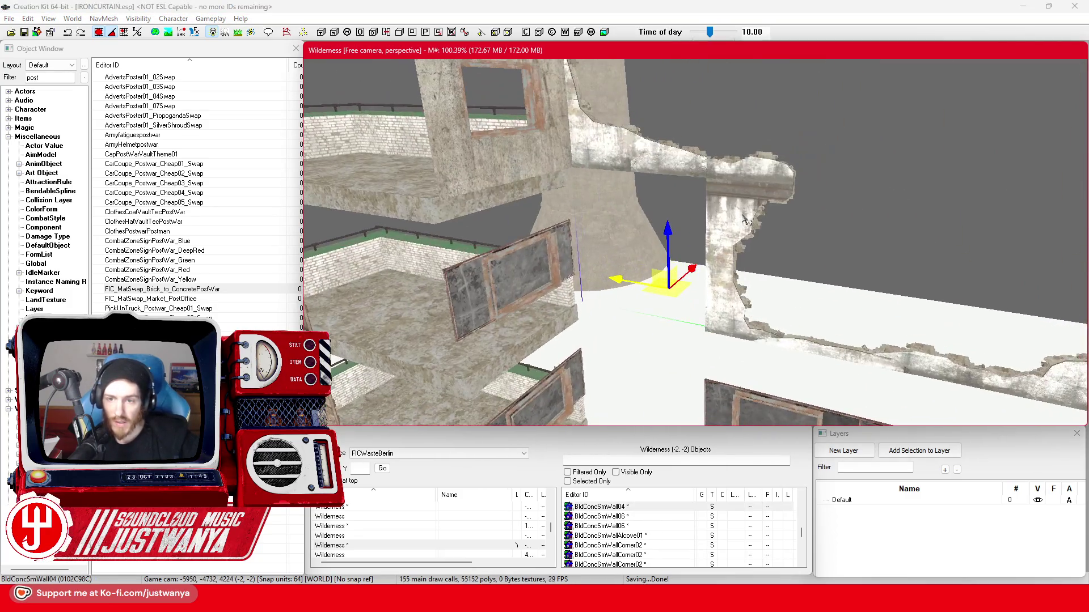
click(665, 166)
mouse_move(665, 166)
mouse_down()
mouse_move(674, 188)
mouse_move(569, 189)
mouse_move(739, 276)
mouse_move(650, 273)
mouse_up()
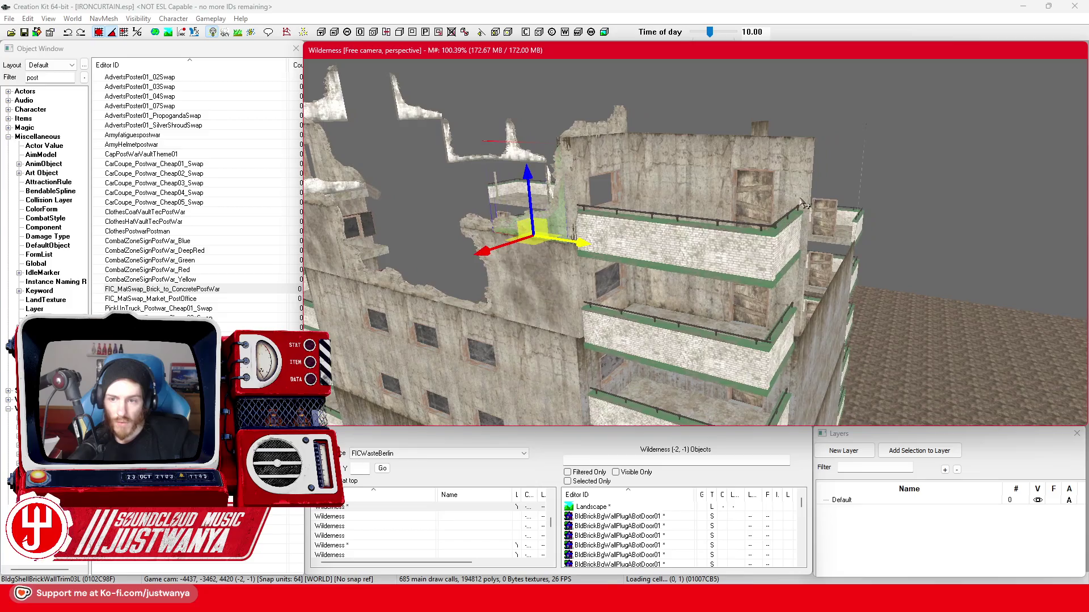
mouse_move(831, 262)
mouse_down()
mouse_move(510, 218)
mouse_move(675, 216)
mouse_up()
click(511, 215)
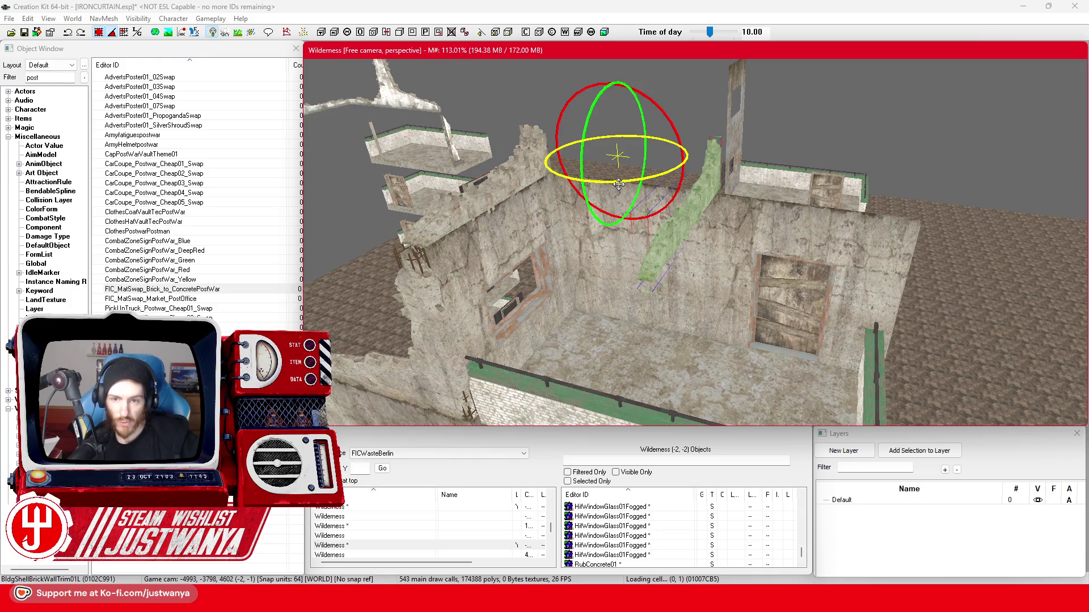
Turn and raise the BldgShellBrickWallTrim01L trim, then undo back to an earlier position.
drag(620, 180, 619, 180)
drag(683, 222, 684, 224)
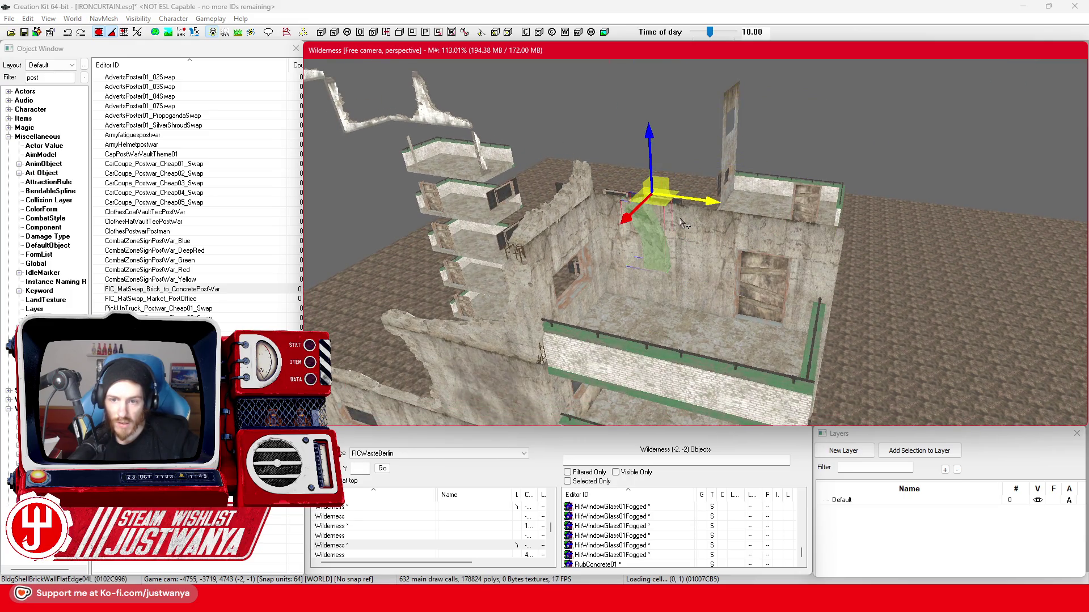
key(ctrl+z)
key(ctrl+y)
key(ctrl+z)
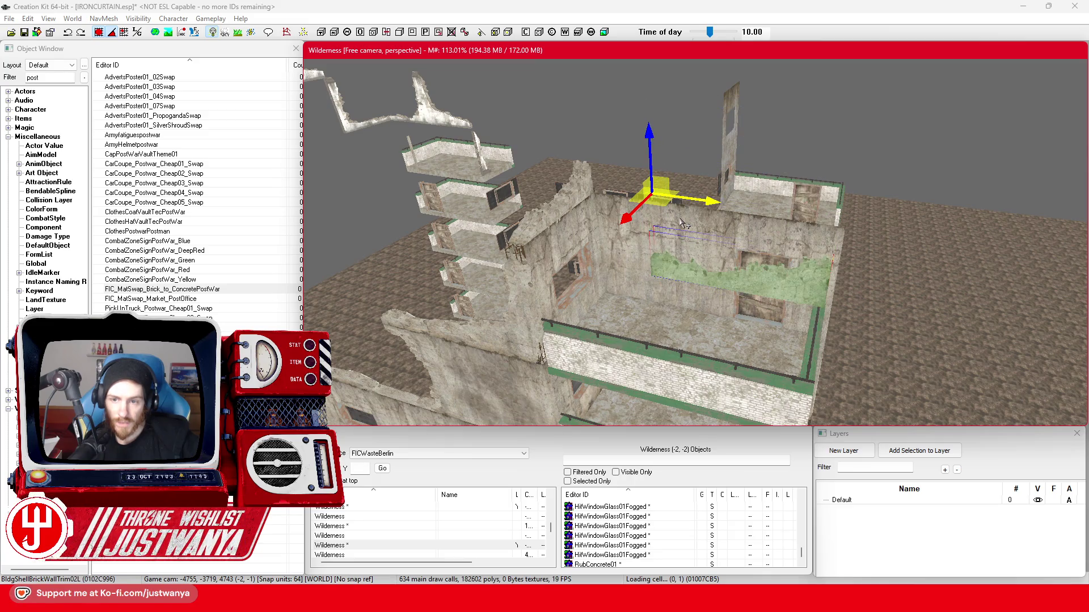
key(ctrl+y)
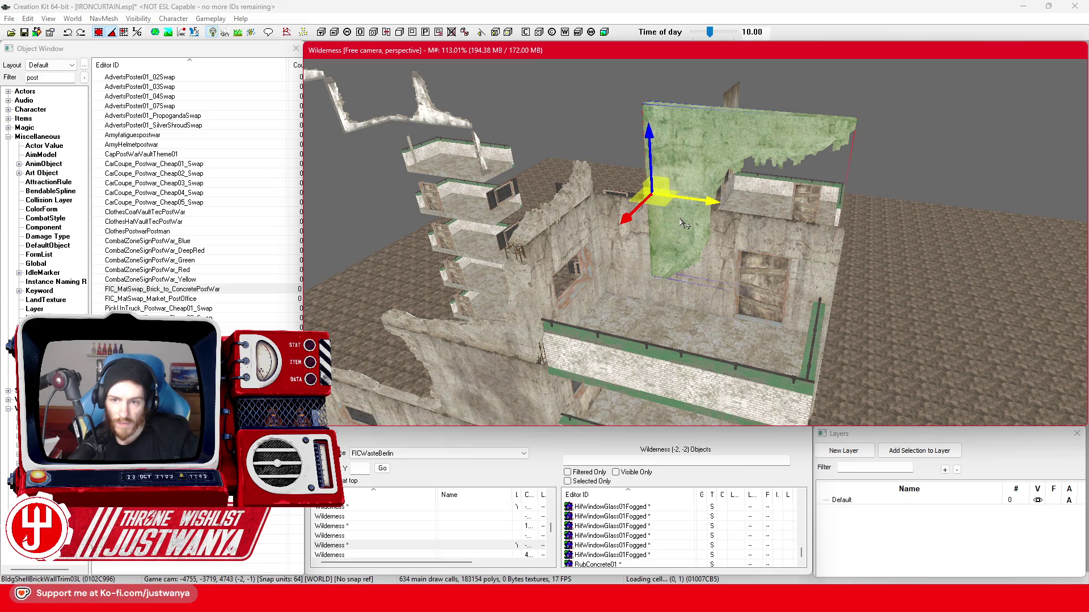
key(ctrl+z)
key(ctrl+z)
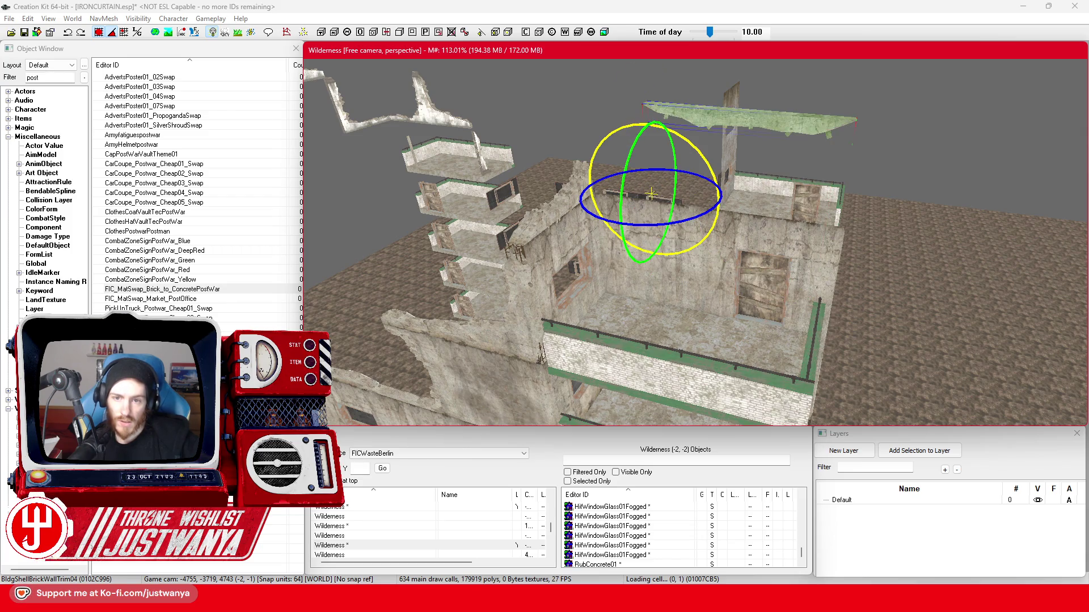
key(ctrl+z)
key(ctrl+z)
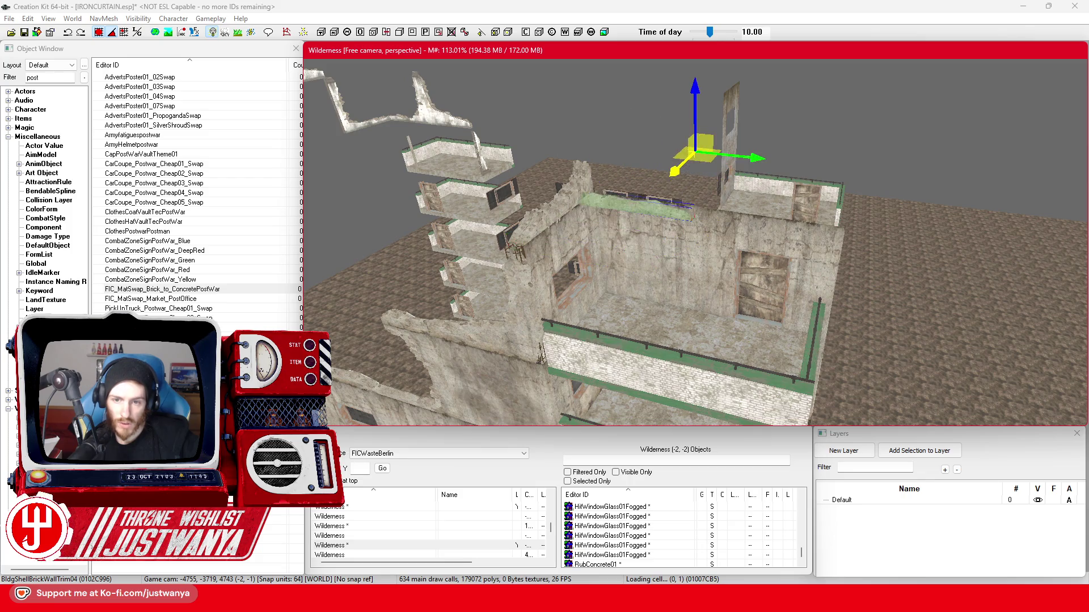
Move the trim slab onto the right wall, lower it, and cycle through wall-trim variants.
drag(772, 153, 895, 197)
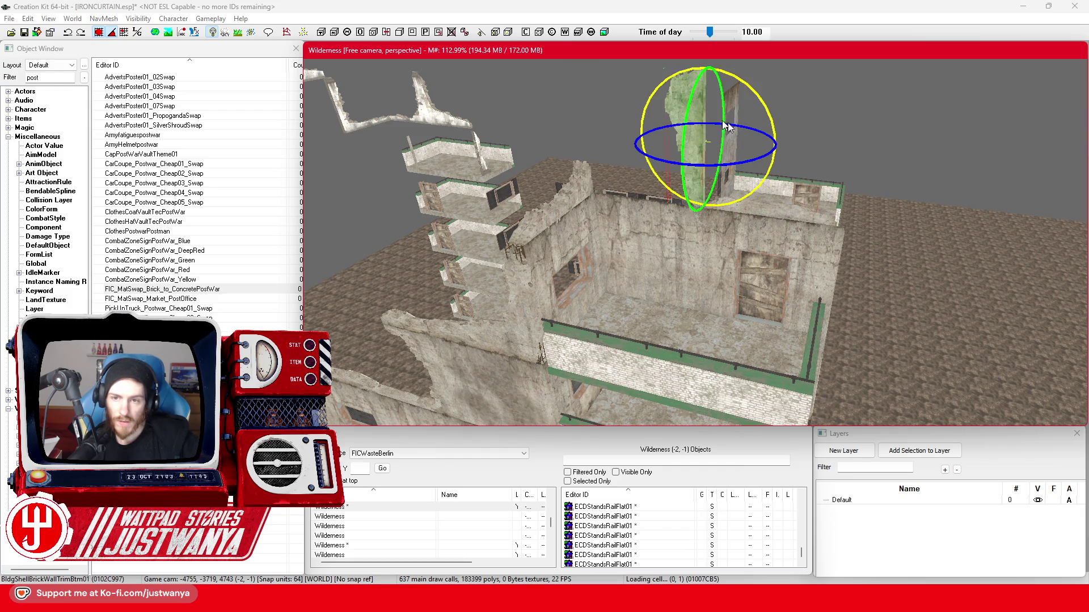
key(ctrl+z)
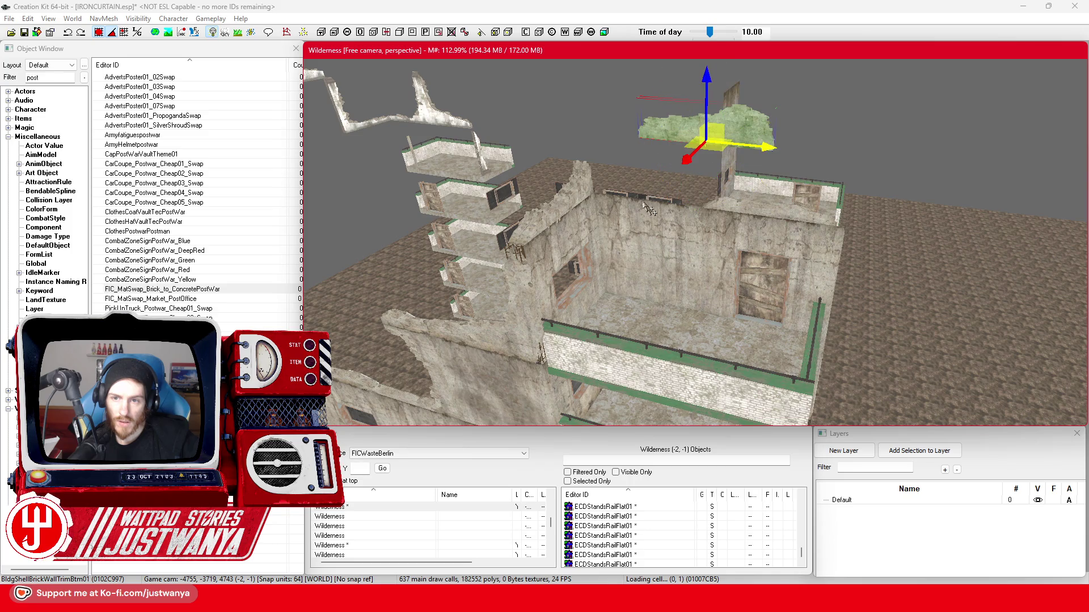
drag(706, 76, 706, 171)
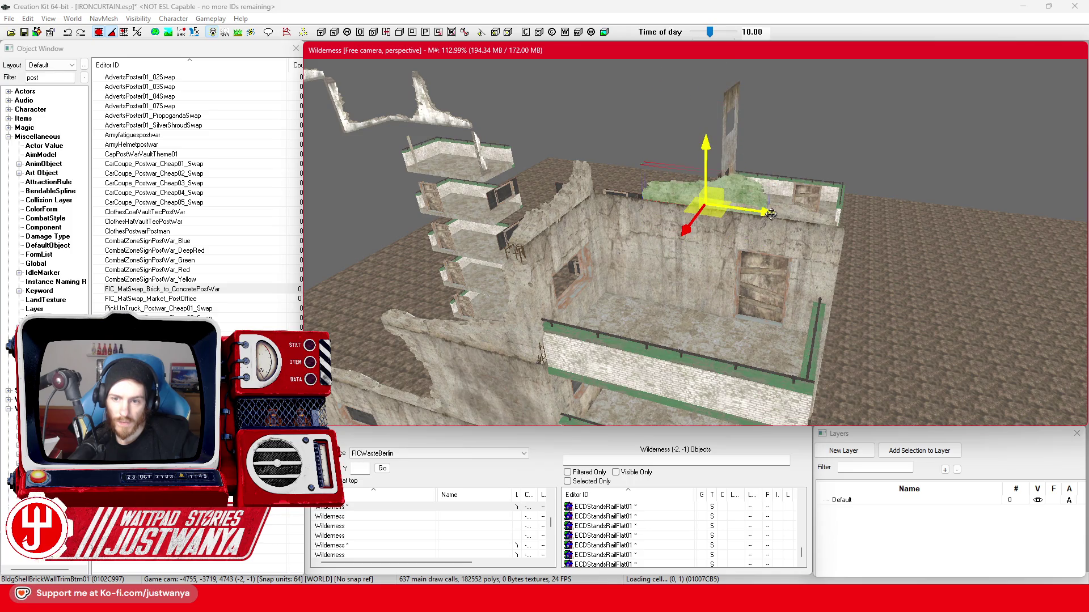
scroll(658, 294, up, 5)
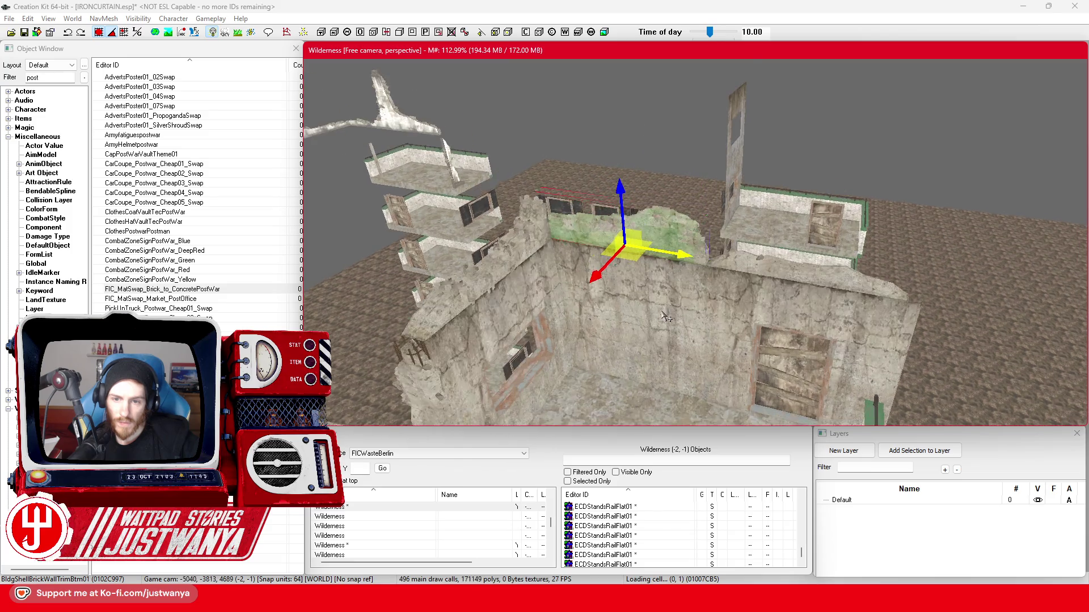
key(ctrl+z)
key(q)
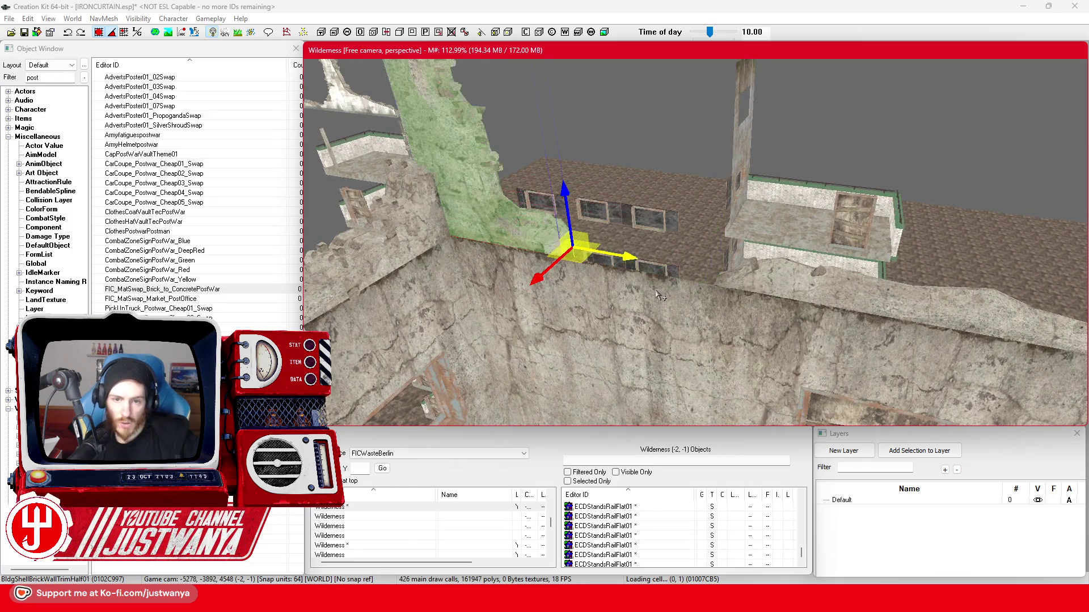
scroll(660, 295, down, 2)
key(q)
key(q)
key(q)
key(q)
key(q)
key(q)
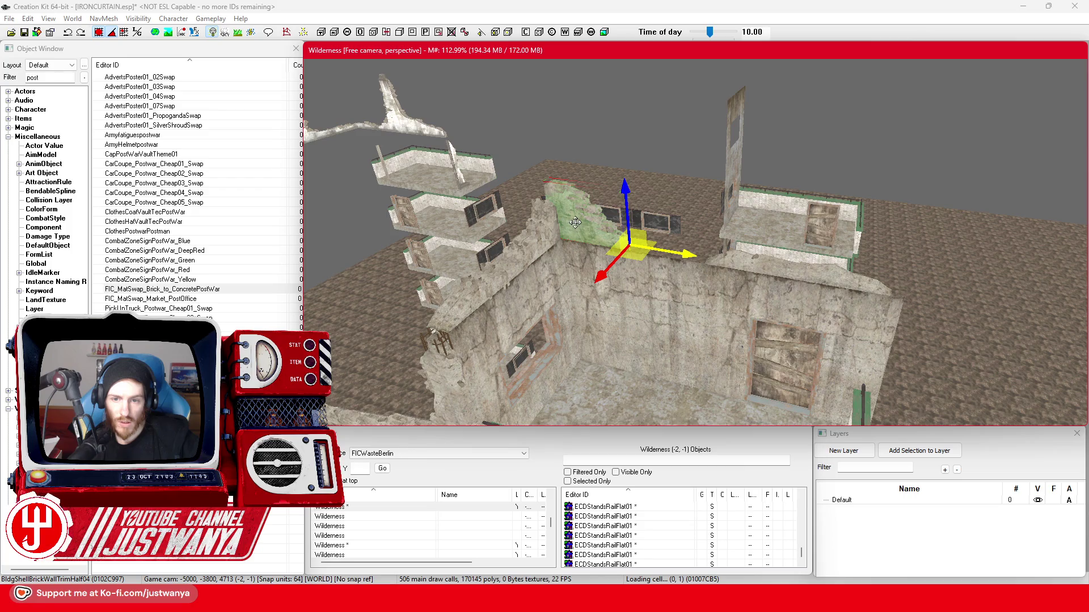
Orbit around the building to inspect the green wall trim, brick roof, windows and doorway.
key(shift)
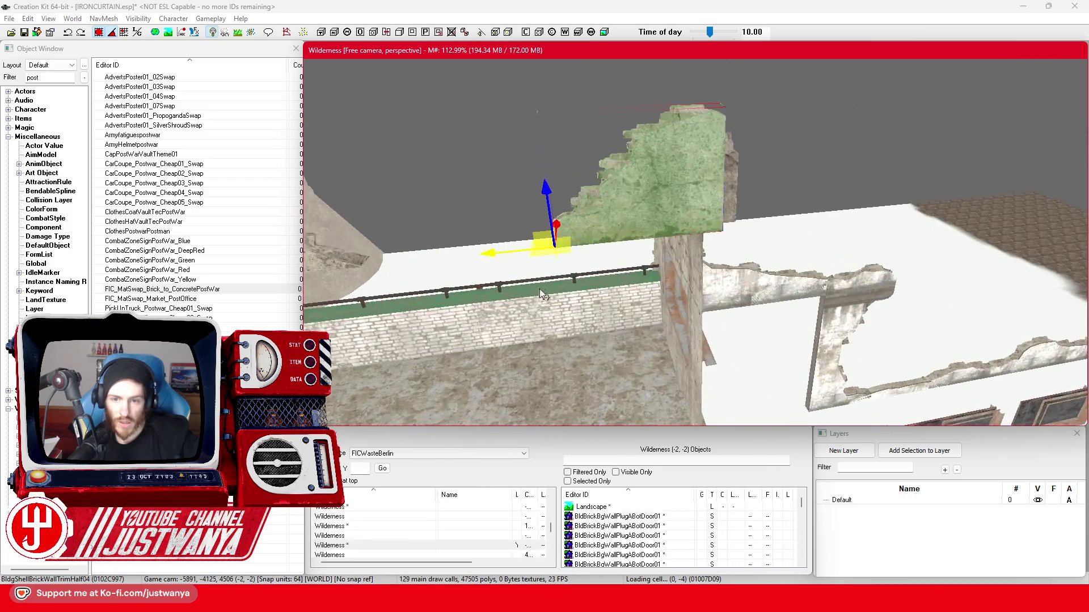
key(shift)
key(shift)
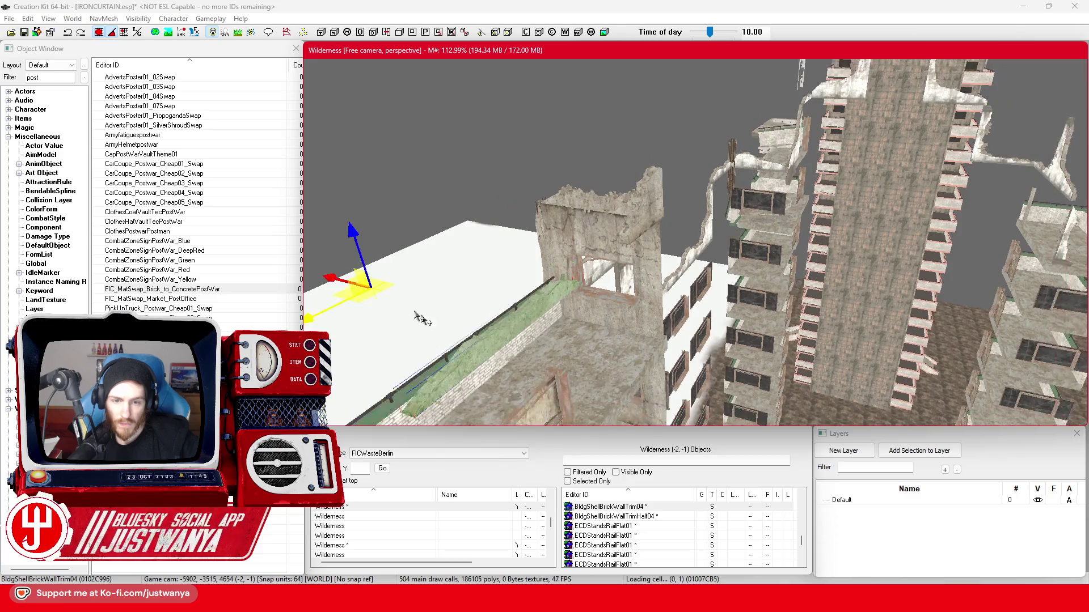
key(shift)
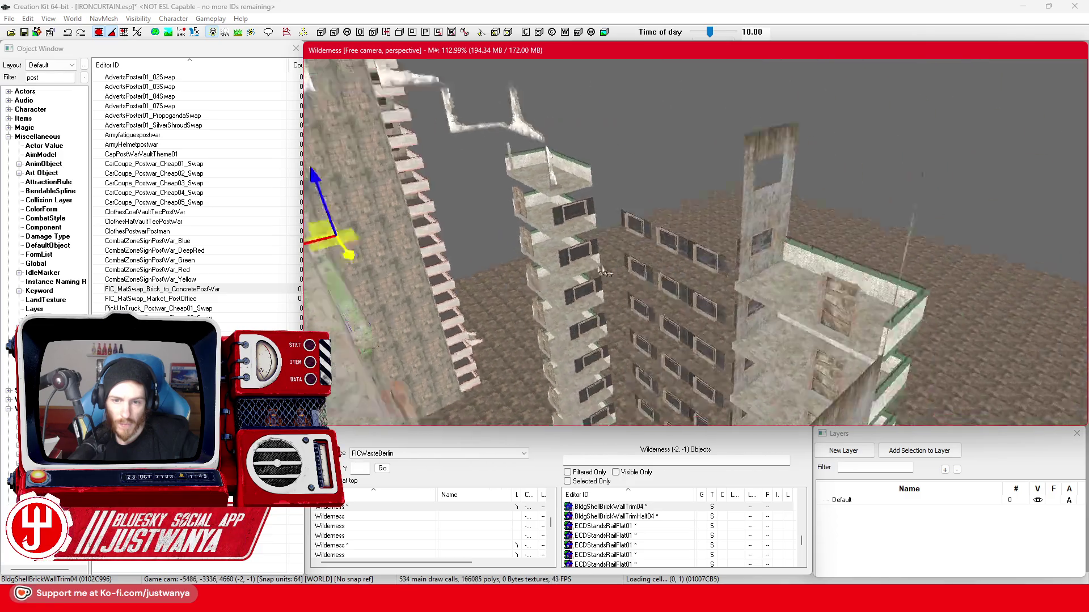
key(shift)
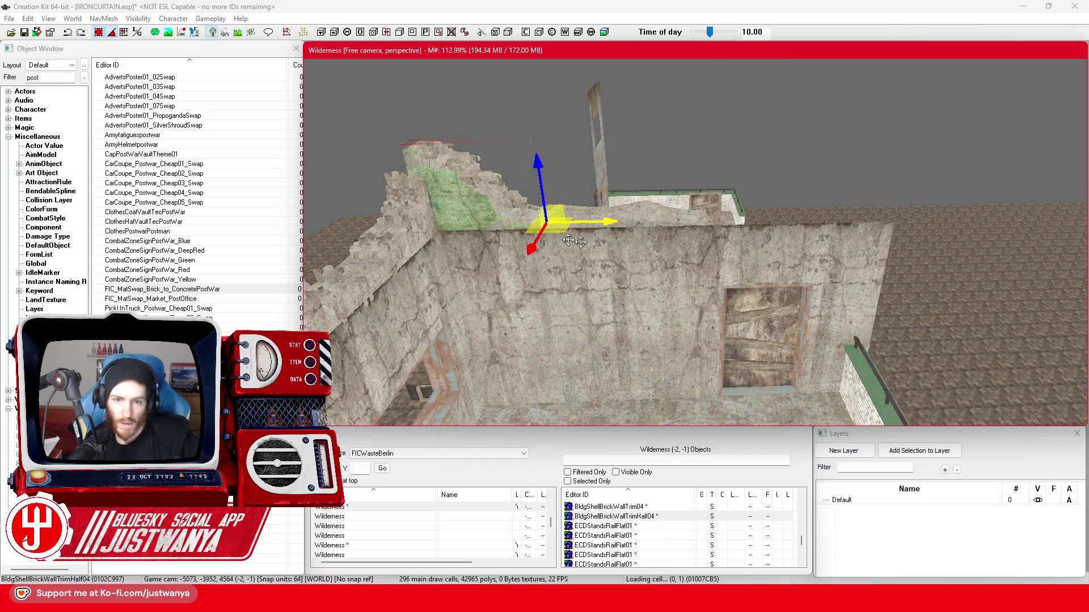
key(shift)
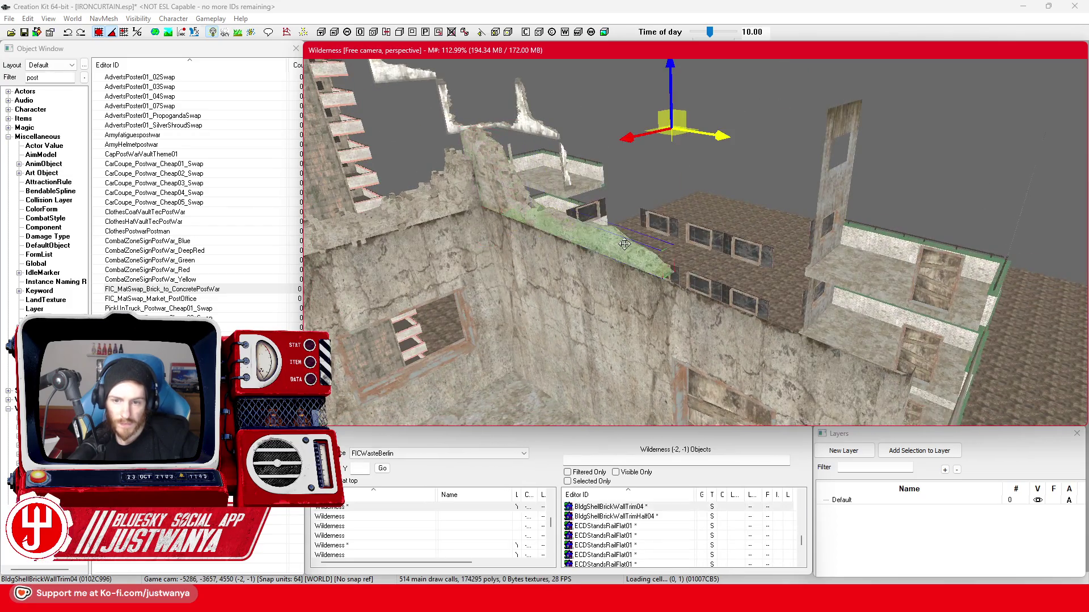
key(shift)
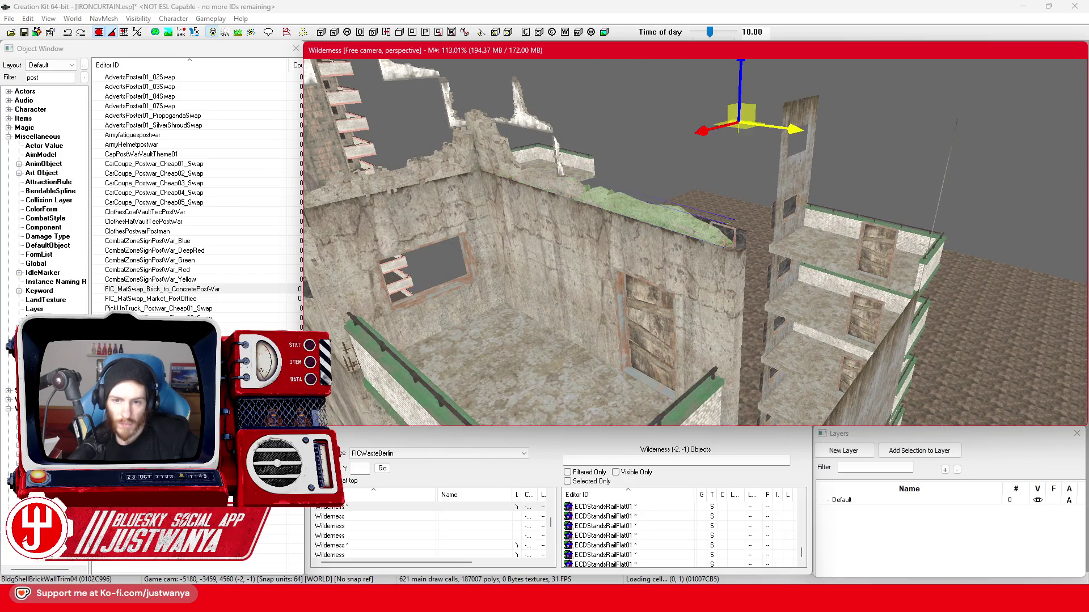
key(shift)
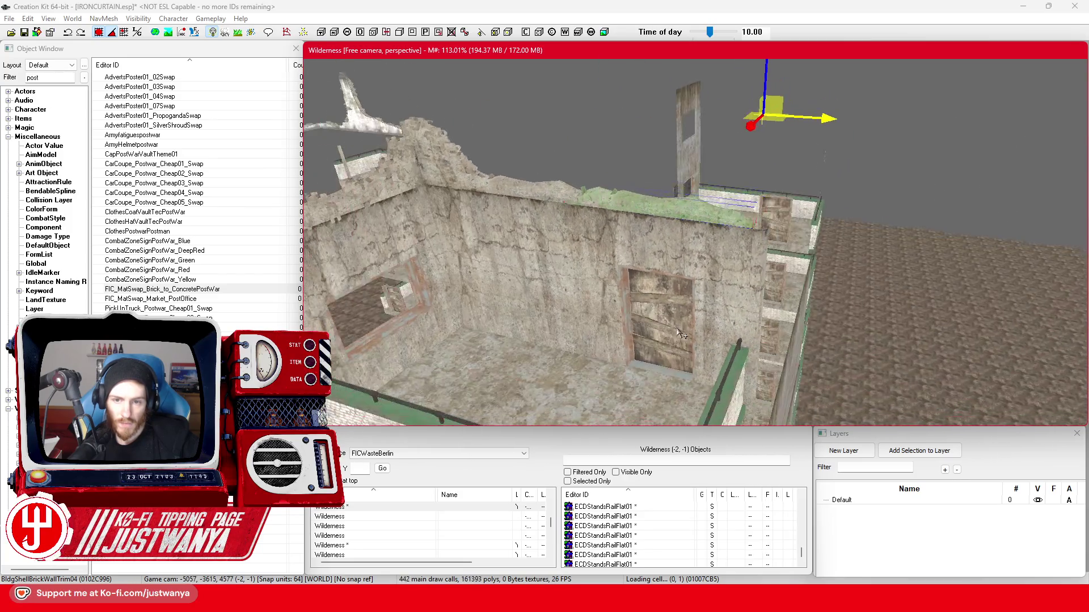
key(shift)
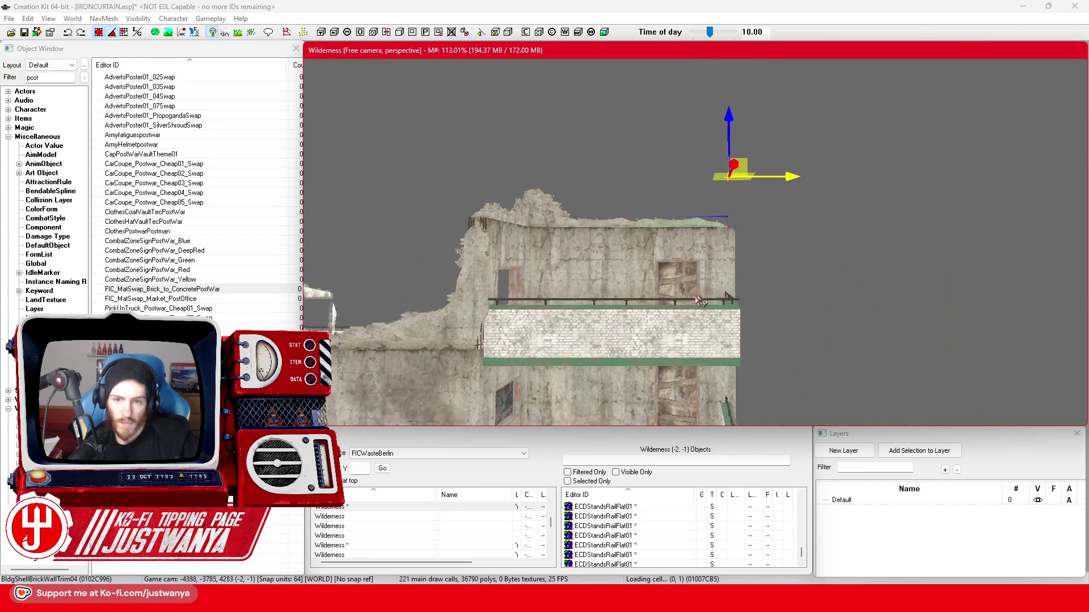
scroll(673, 315, up, 3)
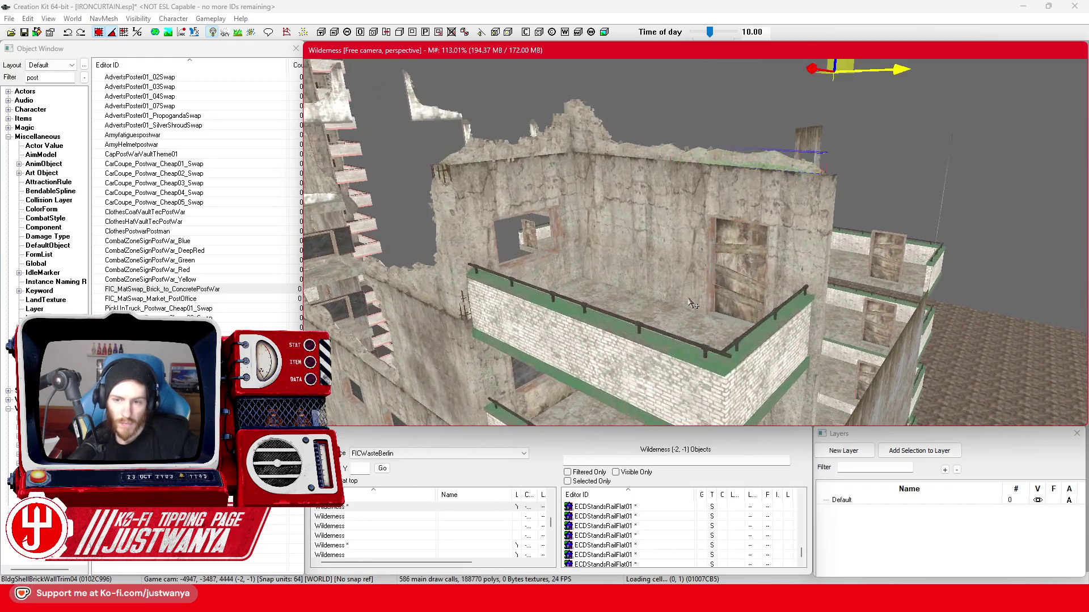
key(shift)
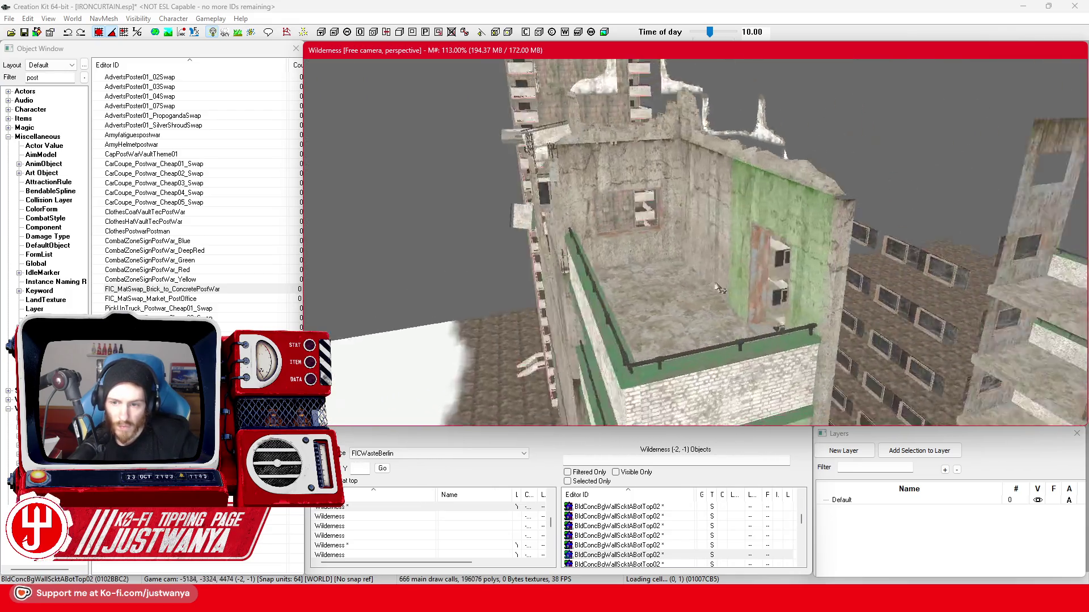
key(shift)
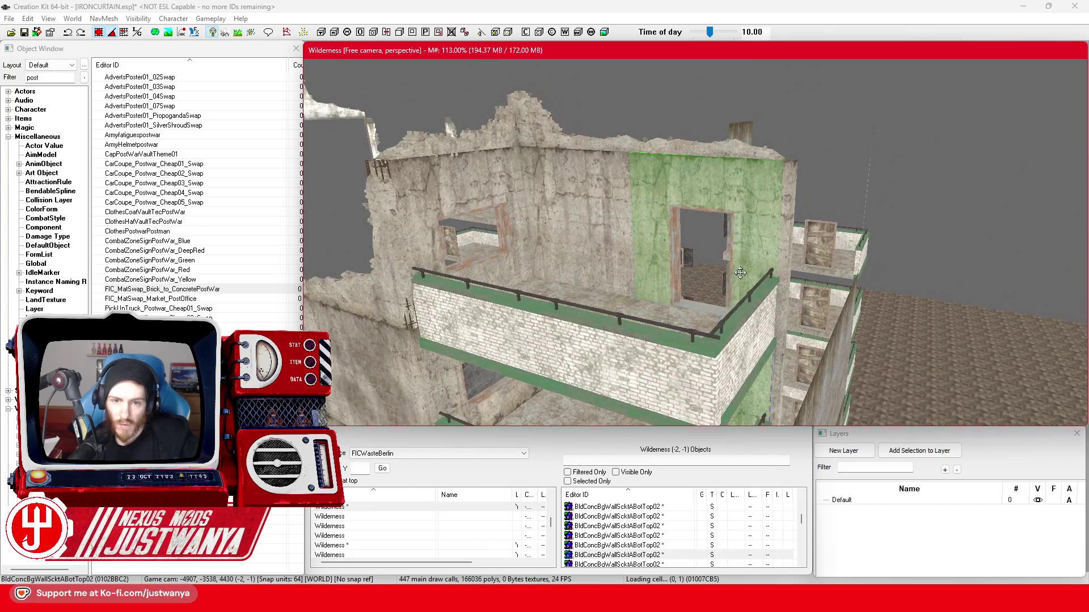
key(shift)
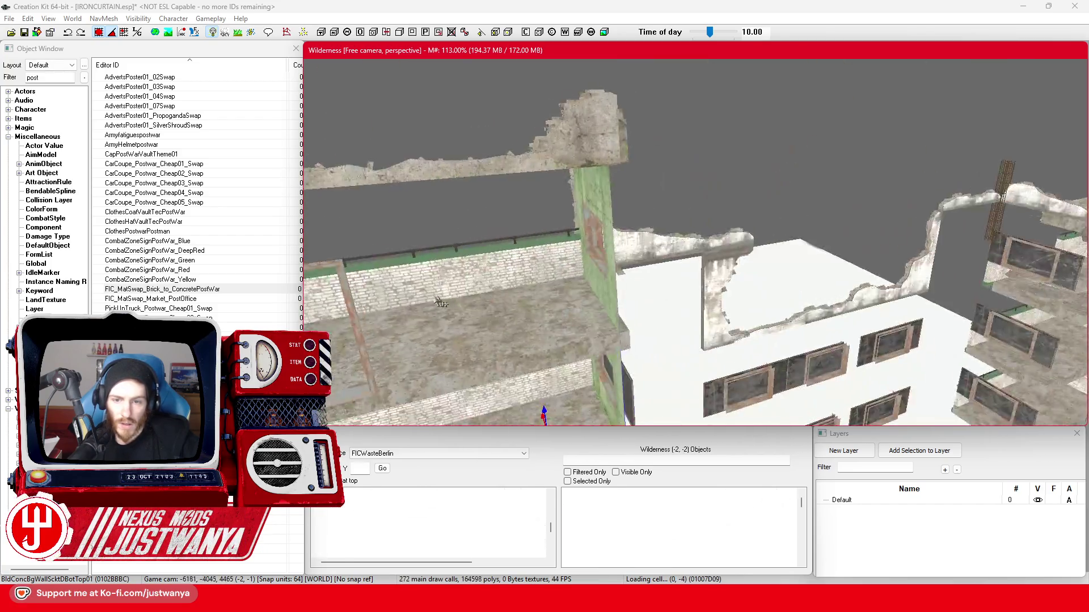
Swap the wall to the SmWallScktA02 doorway variant, quarter-turn it, move it to the left front, and save.
key(shift)
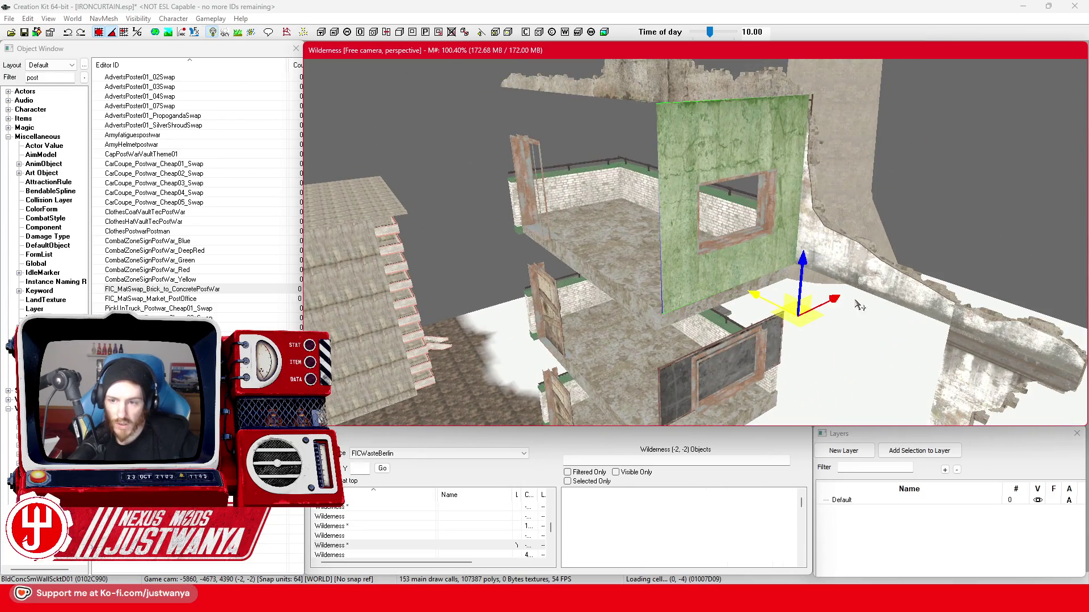
key(Page_Down)
key(Page_Down)
key(Page_Down)
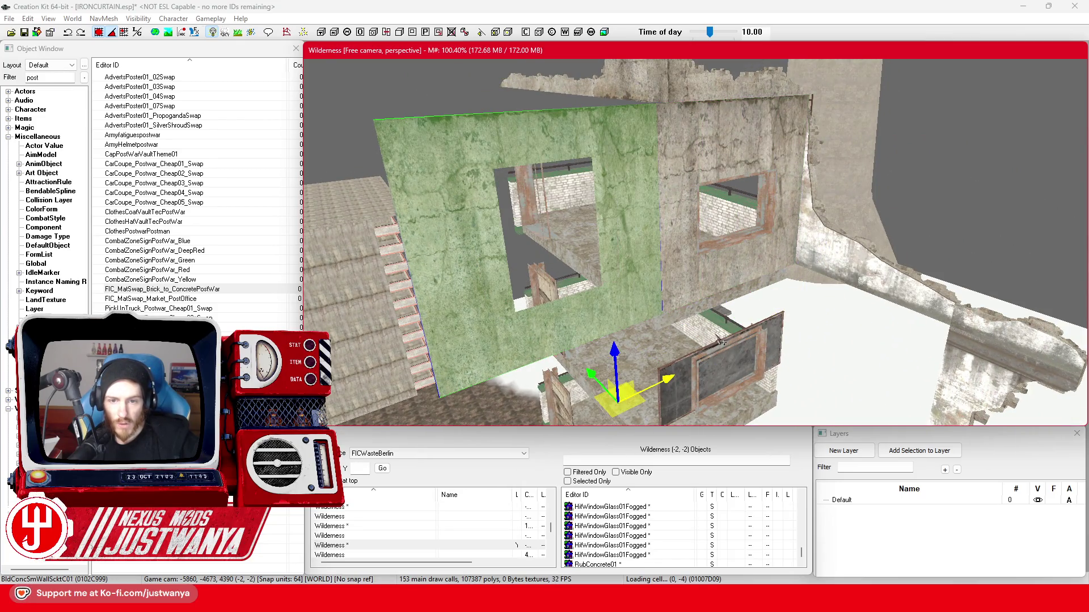
scroll(605, 379, down, 2)
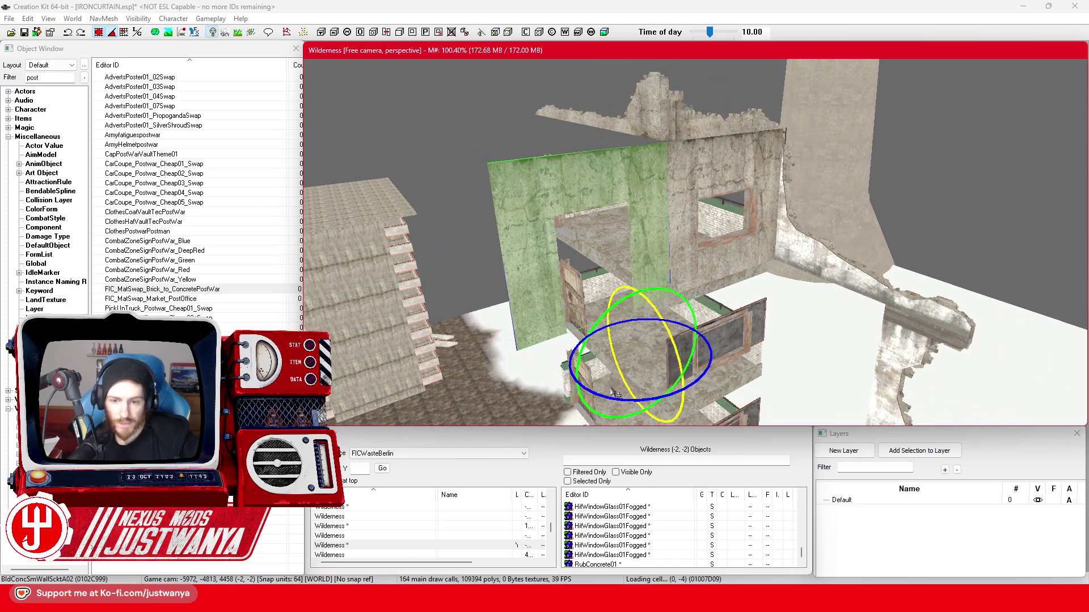
drag(606, 379, 607, 395)
drag(627, 351, 539, 306)
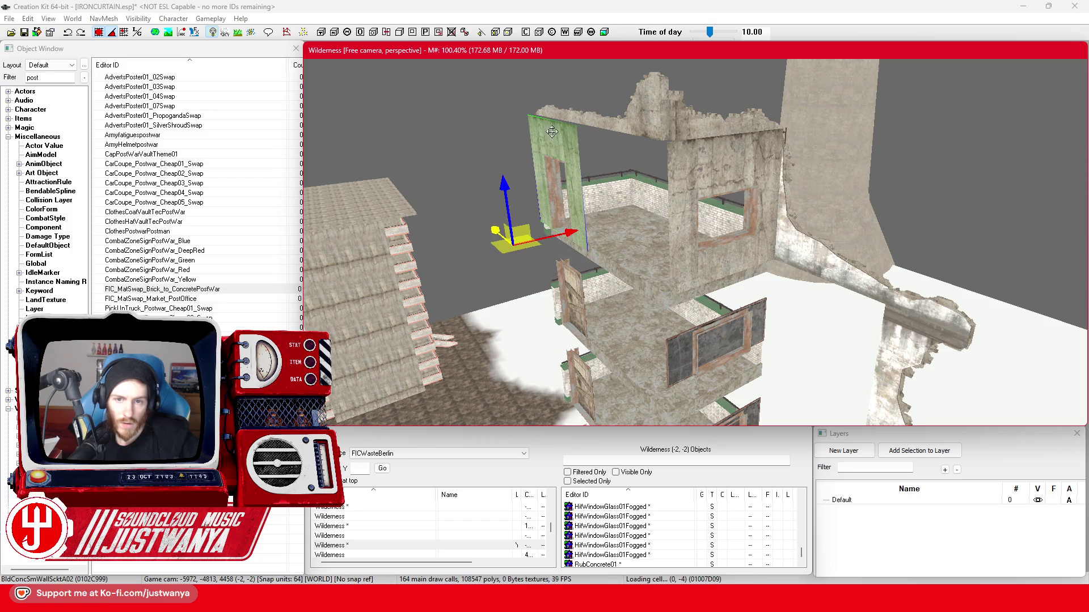
scroll(669, 246, up, 5)
mouse_move(591, 243)
mouse_down()
mouse_move(699, 330)
mouse_move(687, 345)
mouse_move(648, 388)
mouse_move(553, 287)
mouse_up()
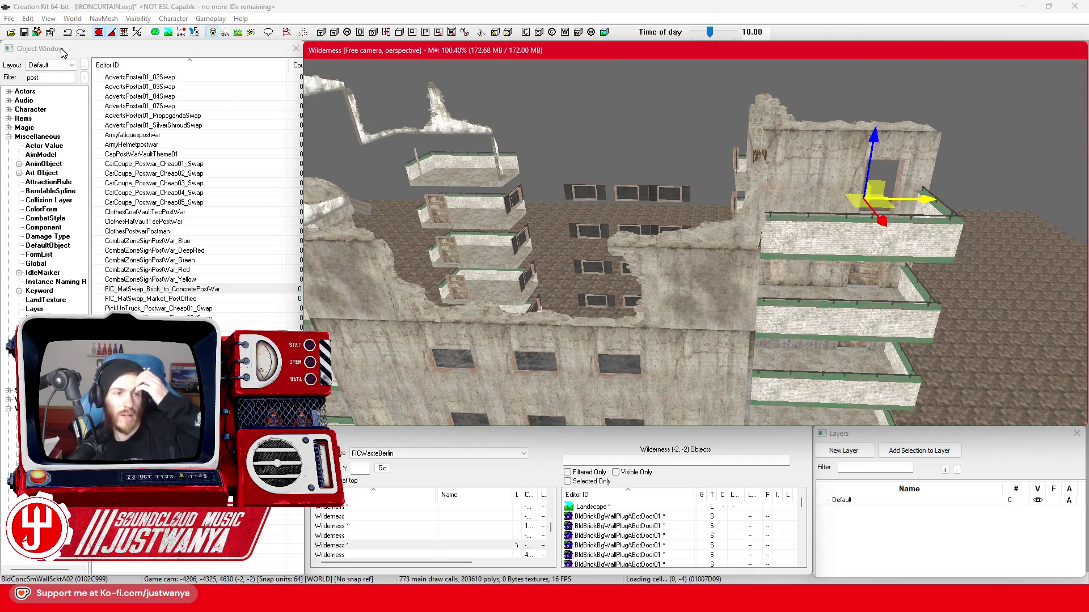
click(25, 35)
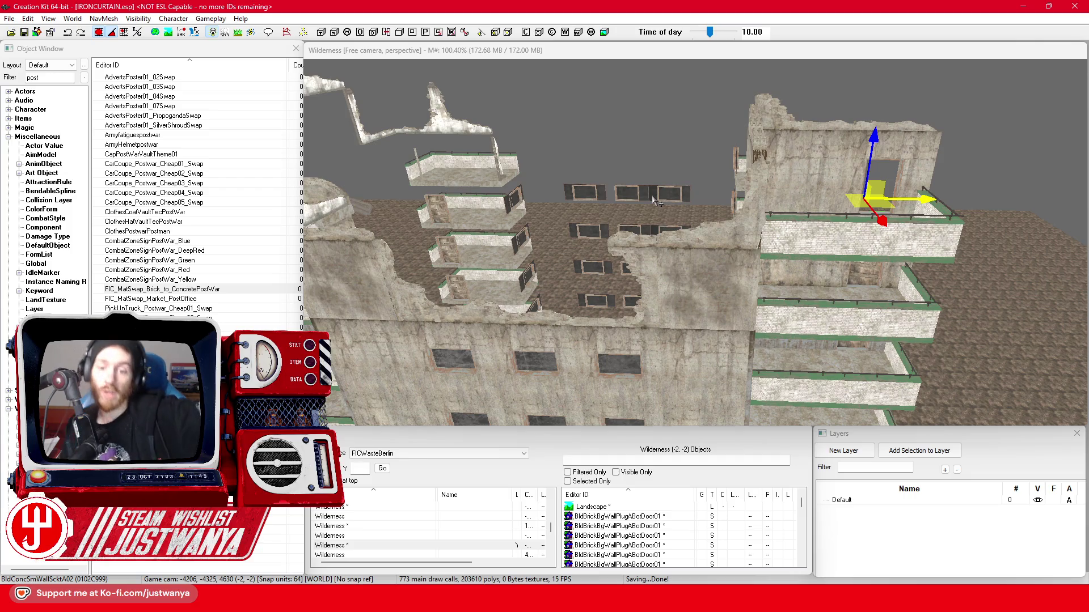
Select the small concrete wall piece and drag it onto the ruined building's broken ledge.
click(680, 305)
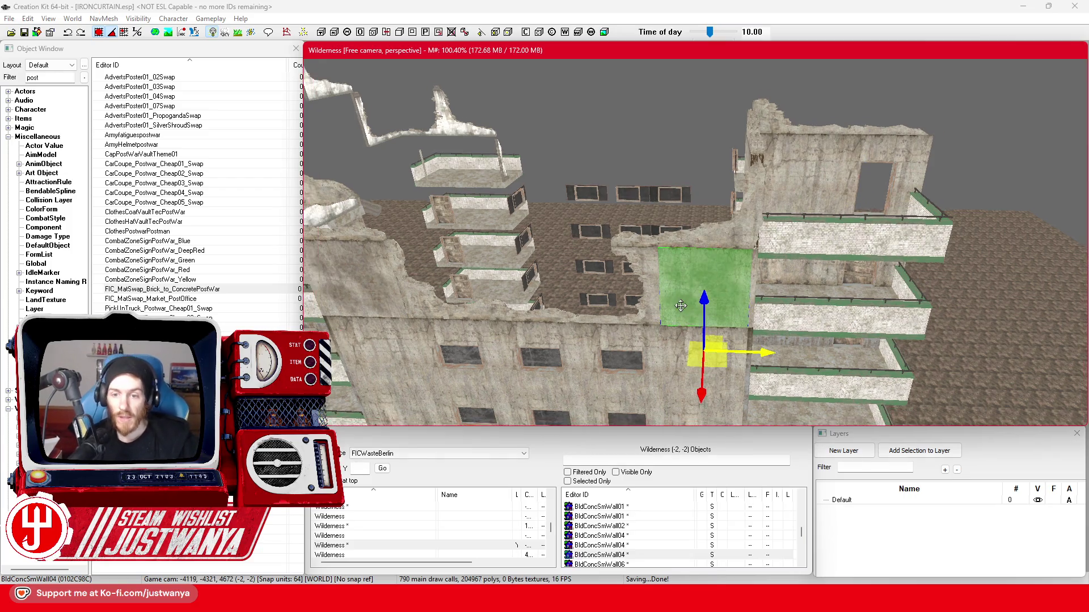
scroll(680, 305, up, 2)
scroll(682, 281, down, 3)
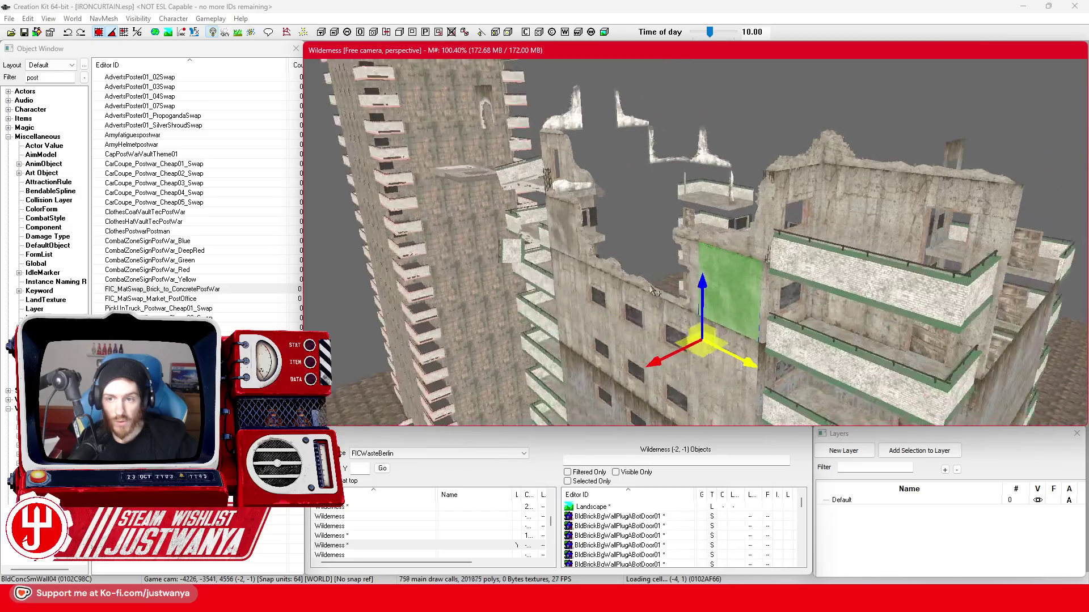
scroll(737, 290, up, 3)
mouse_move(759, 295)
mouse_down()
mouse_move(570, 198)
mouse_move(657, 233)
mouse_move(625, 259)
mouse_move(513, 253)
mouse_move(704, 264)
mouse_move(632, 276)
mouse_move(452, 256)
mouse_move(503, 172)
mouse_up()
mouse_move(415, 104)
mouse_down()
mouse_move(386, 237)
mouse_move(665, 260)
mouse_up()
mouse_move(440, 187)
mouse_down()
mouse_move(859, 227)
mouse_move(746, 234)
mouse_move(701, 292)
mouse_move(625, 259)
mouse_up()
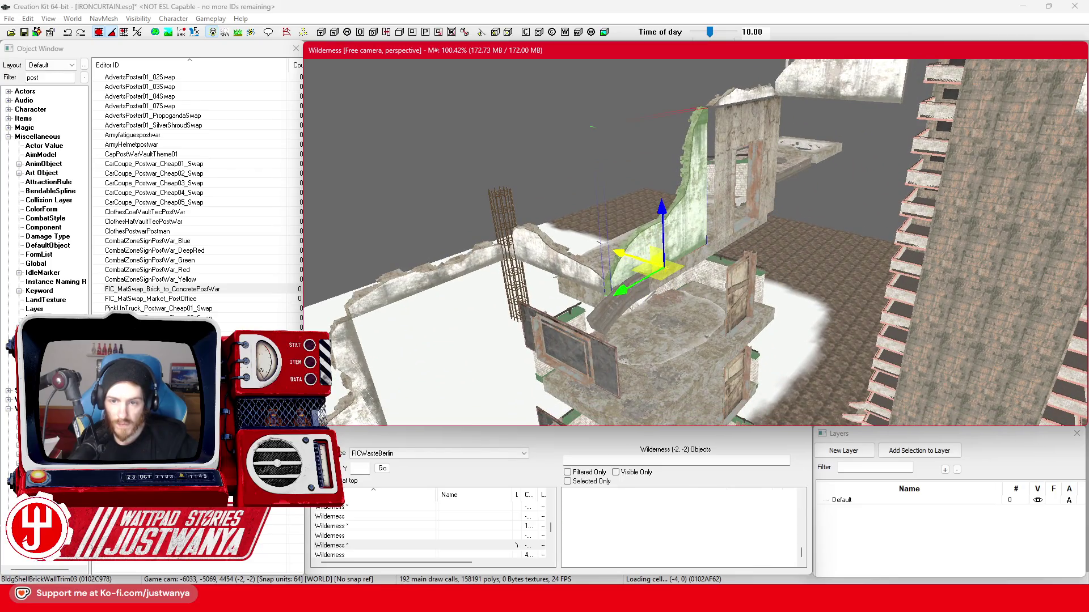
scroll(635, 255, up, 3)
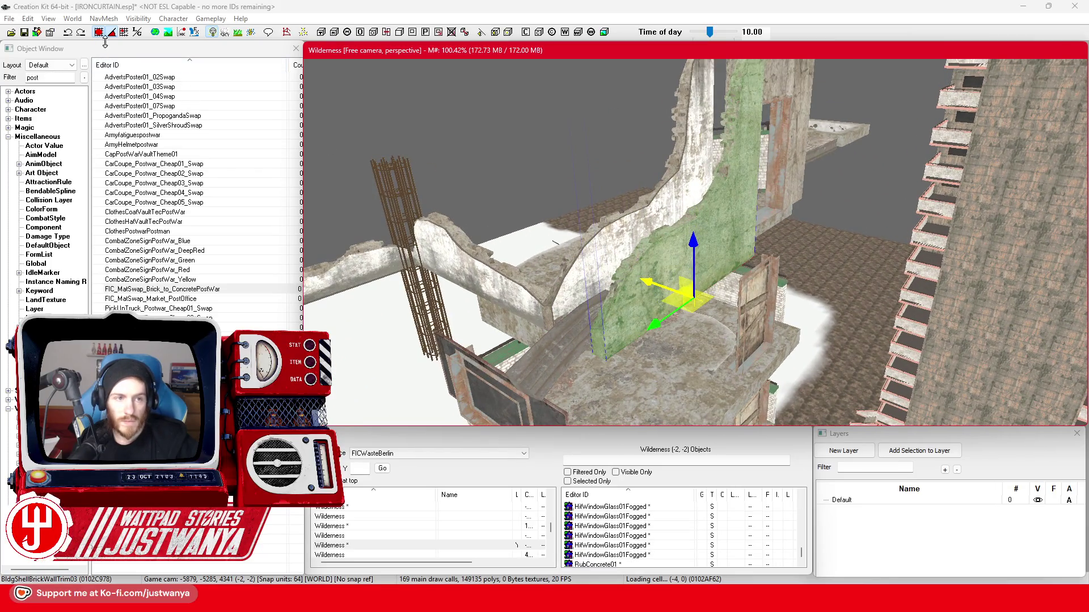
mouse_move(644, 283)
mouse_down()
mouse_move(613, 277)
mouse_move(650, 256)
mouse_move(536, 270)
mouse_move(678, 258)
mouse_up()
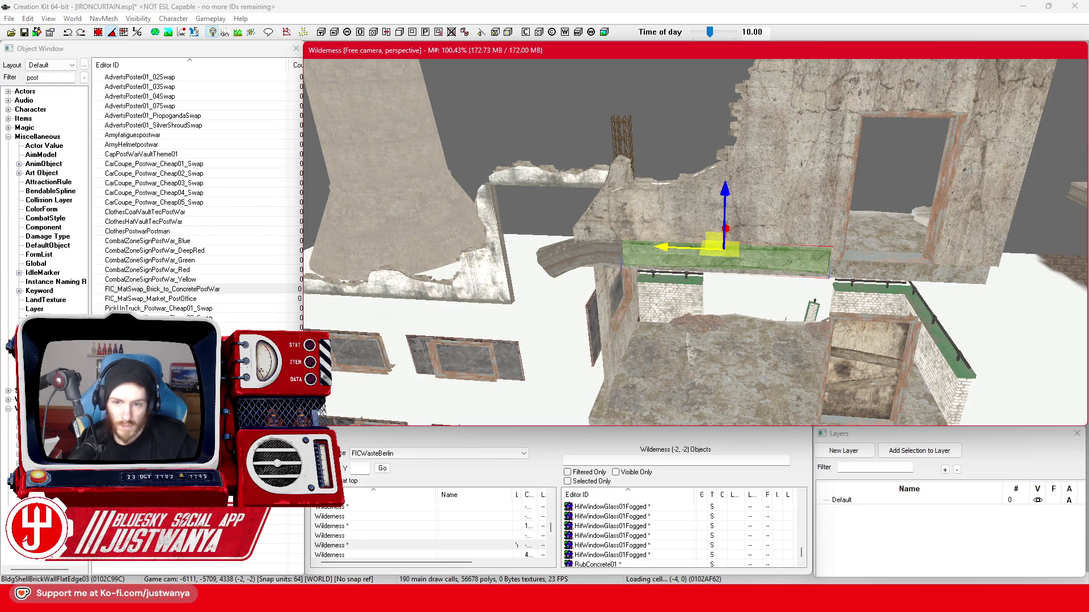
Nudge the edge trim slightly along the ledge and orbit in beside the concrete wall and balconies.
click(140, 51)
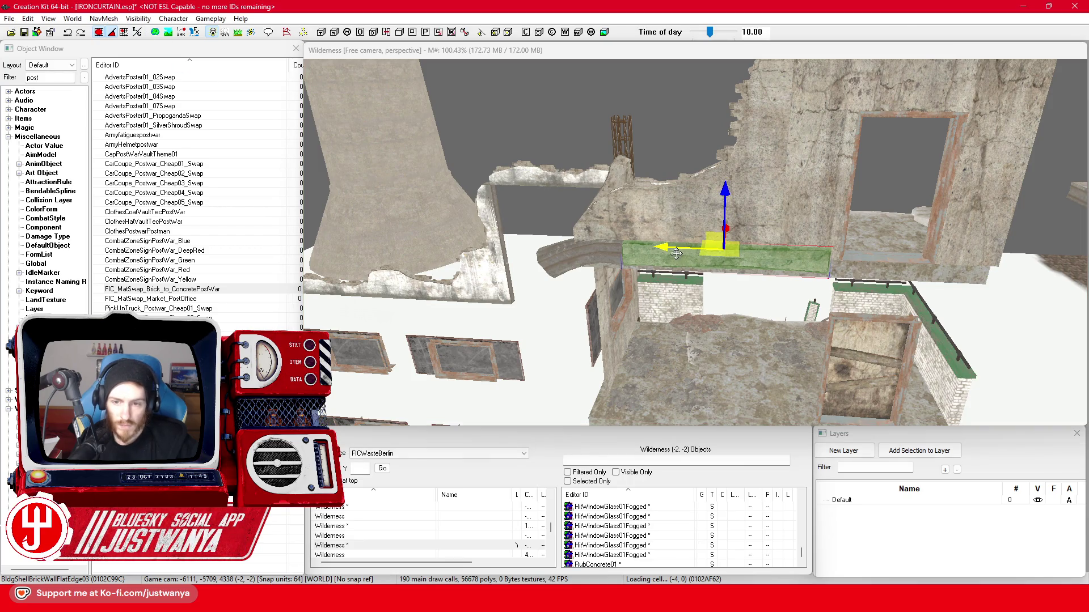
drag(678, 254, 680, 253)
key(shift)
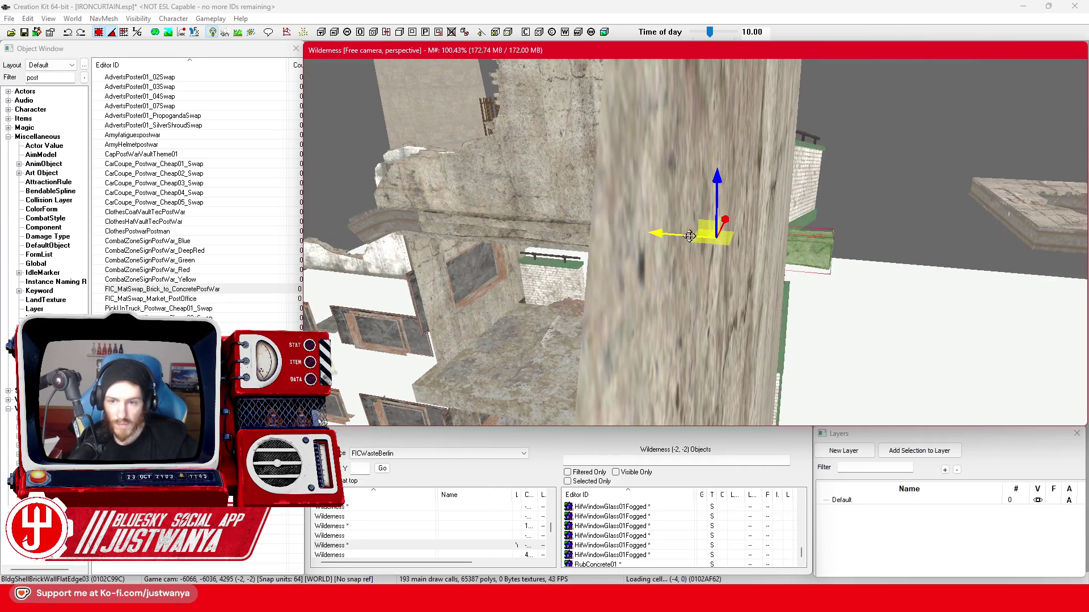
key(shift)
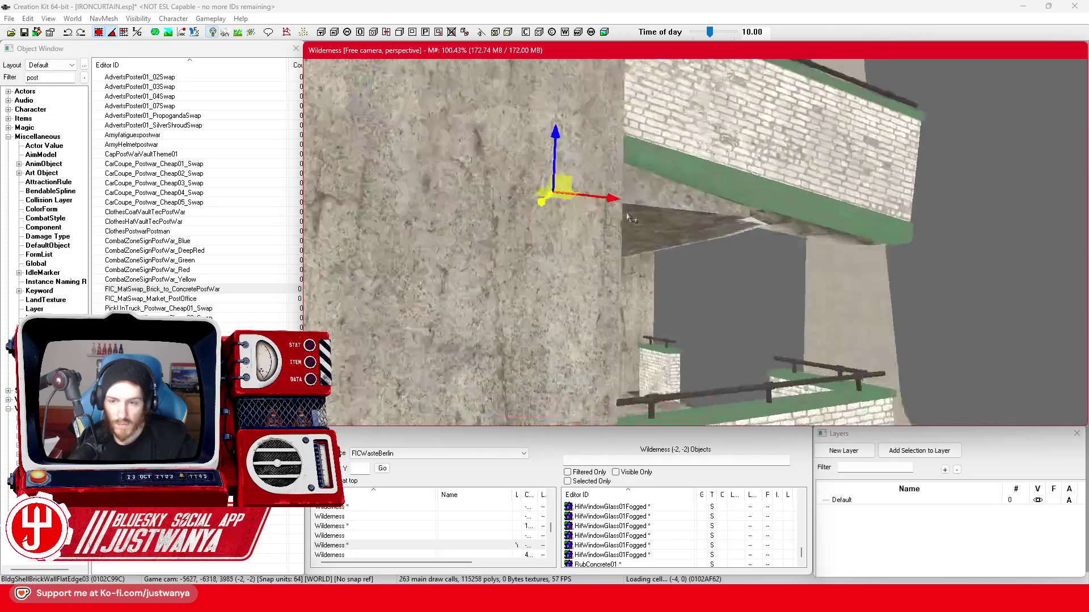
key(shift)
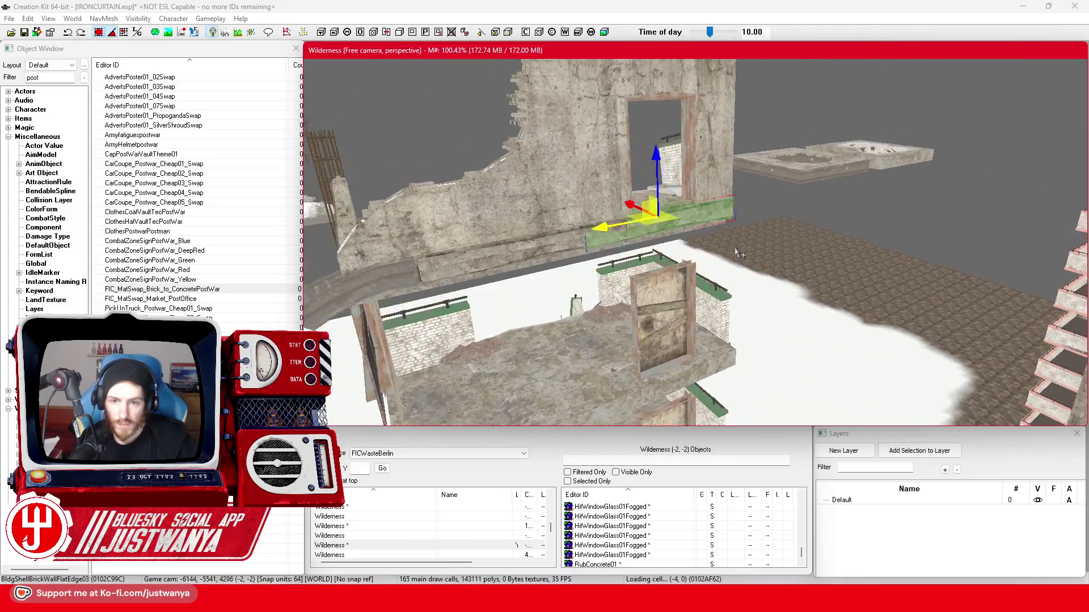
key(shift)
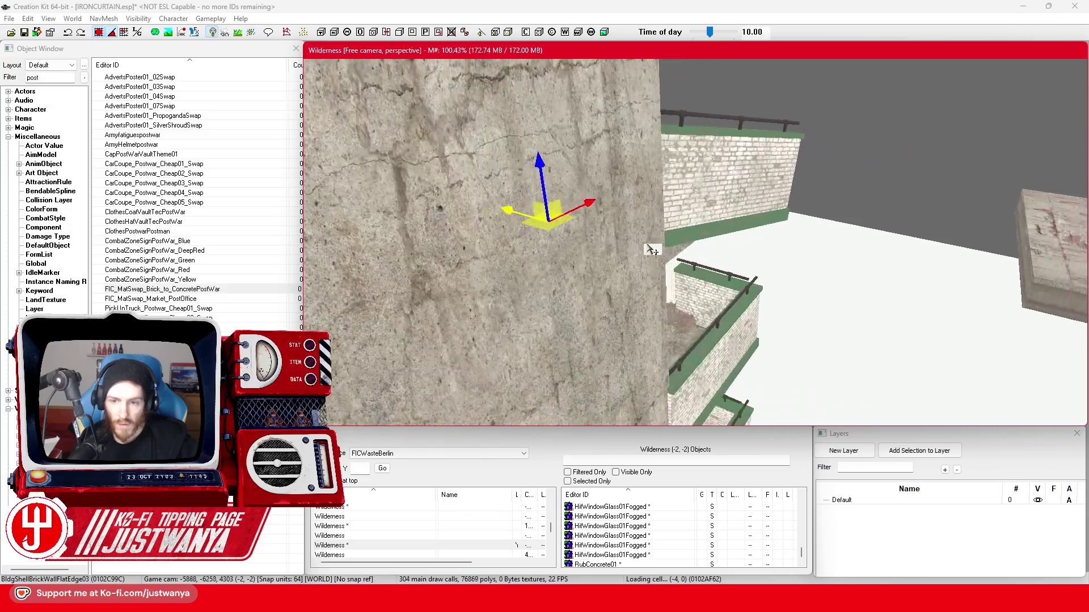
Move BldgShellBrickWallFlatEdge04L up to the balcony wall's left edge and lower it slightly into place.
drag(433, 203, 633, 256)
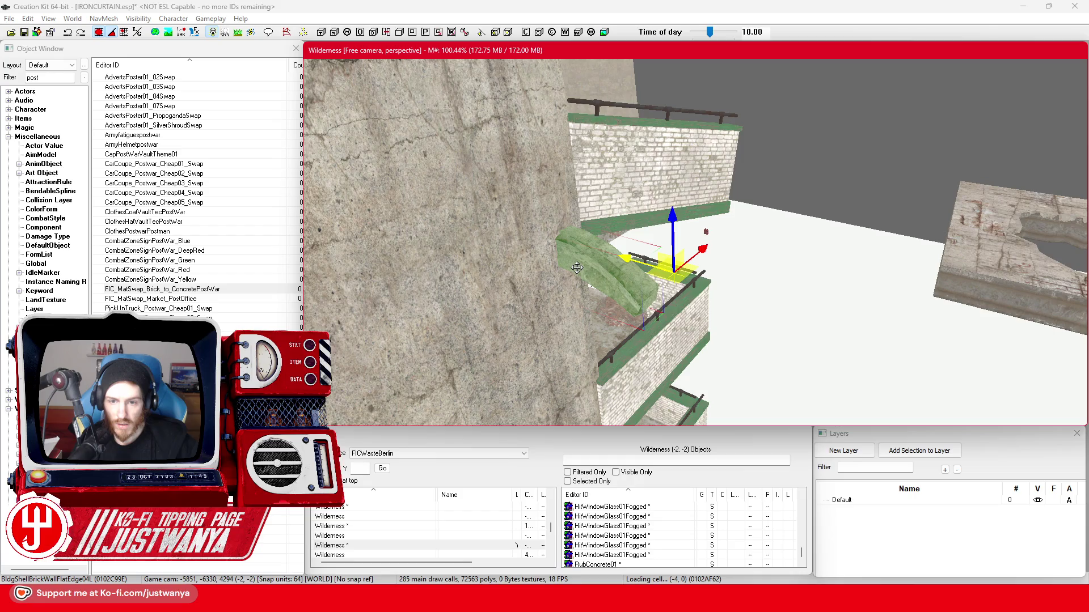
mouse_move(661, 257)
mouse_down()
mouse_move(601, 237)
mouse_move(715, 200)
mouse_up()
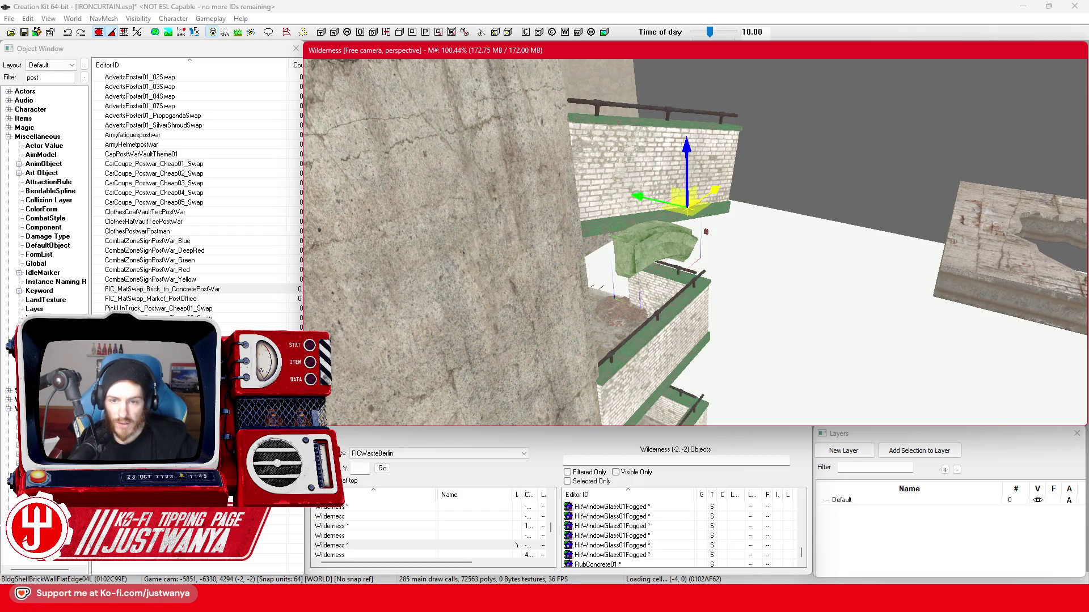
drag(648, 195, 601, 186)
scroll(674, 220, up, 5)
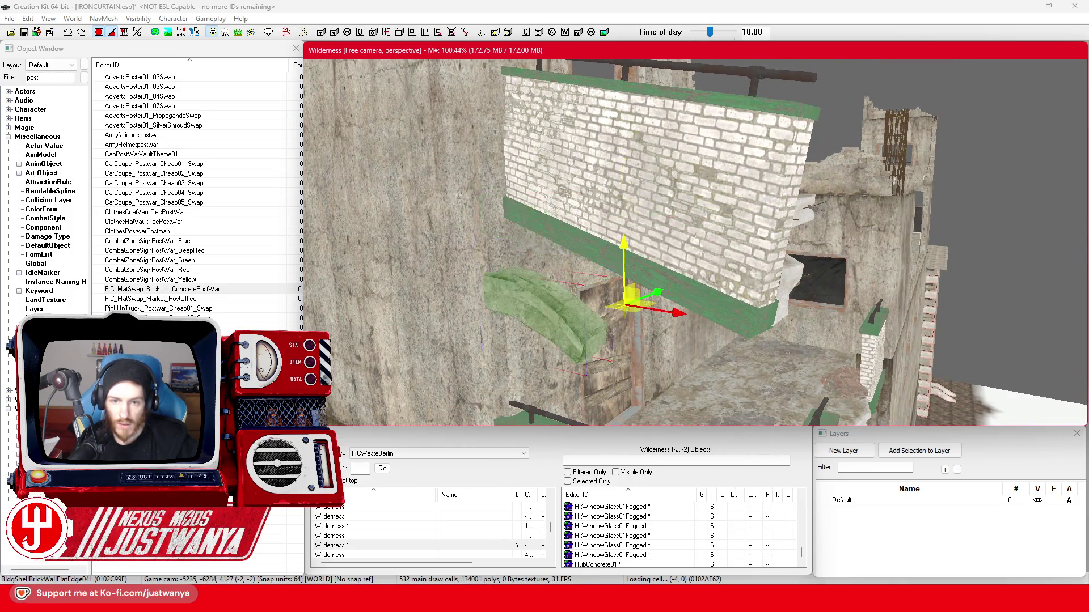
click(101, 32)
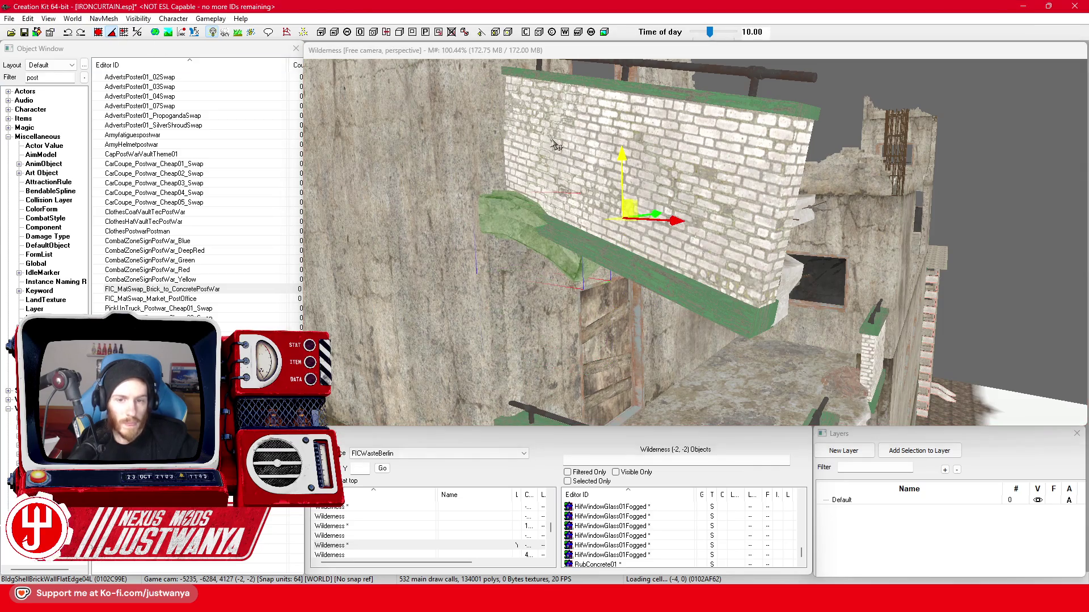
drag(621, 159, 621, 164)
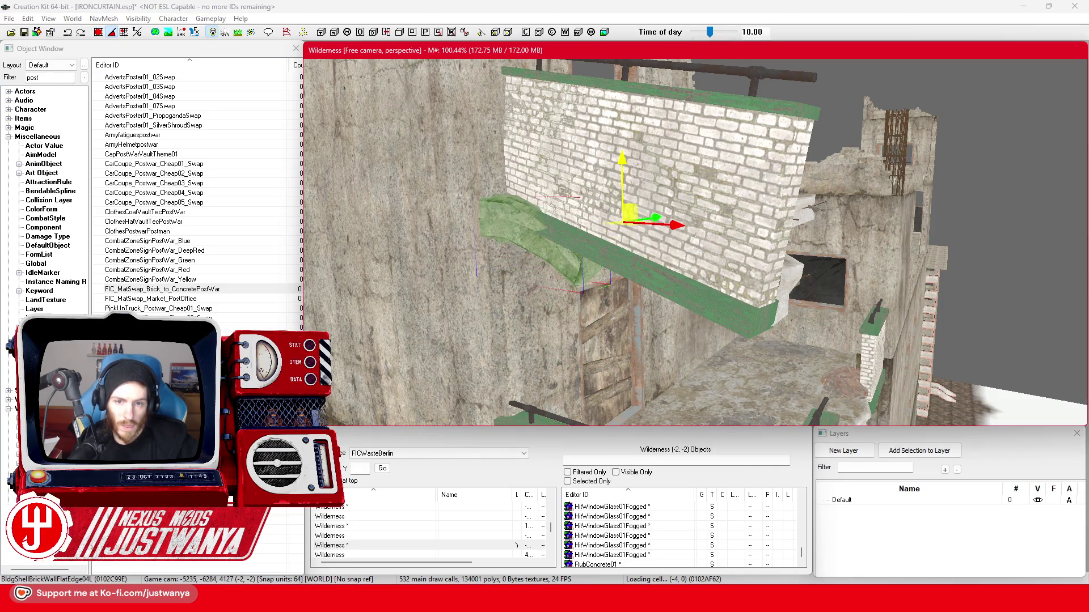
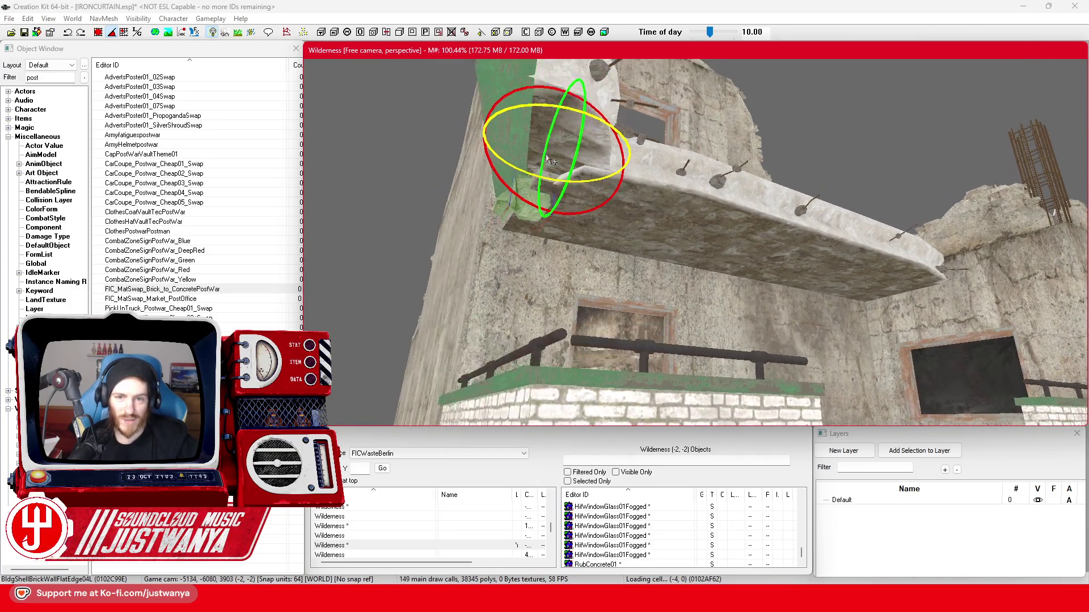
Undo the displaced BldgShellBrickWallFlatEdge03 ledge's move so it lines up with its neighbours.
key(1)
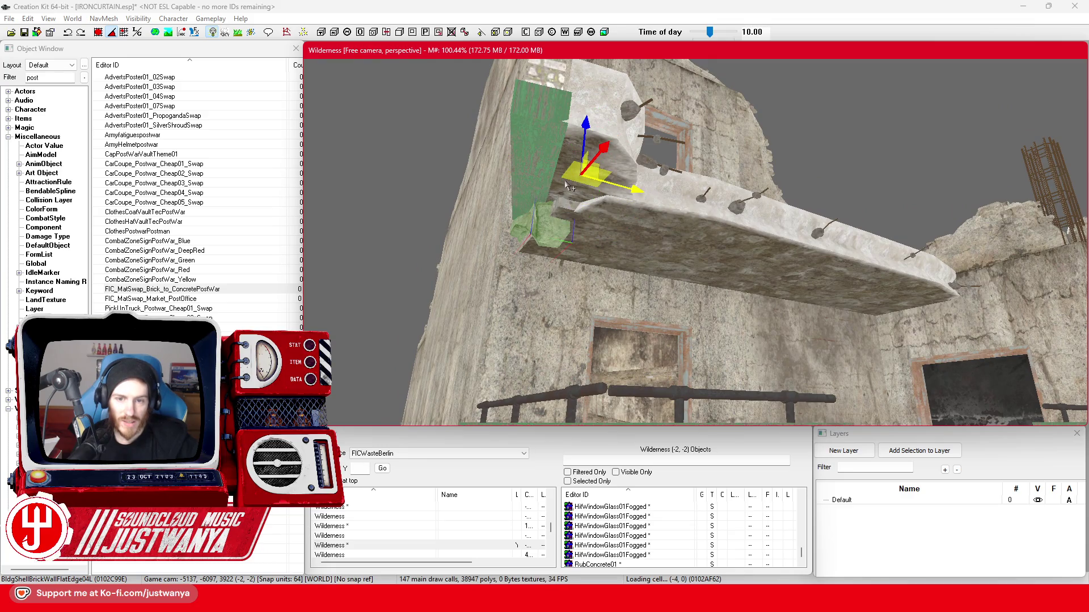
click(567, 186)
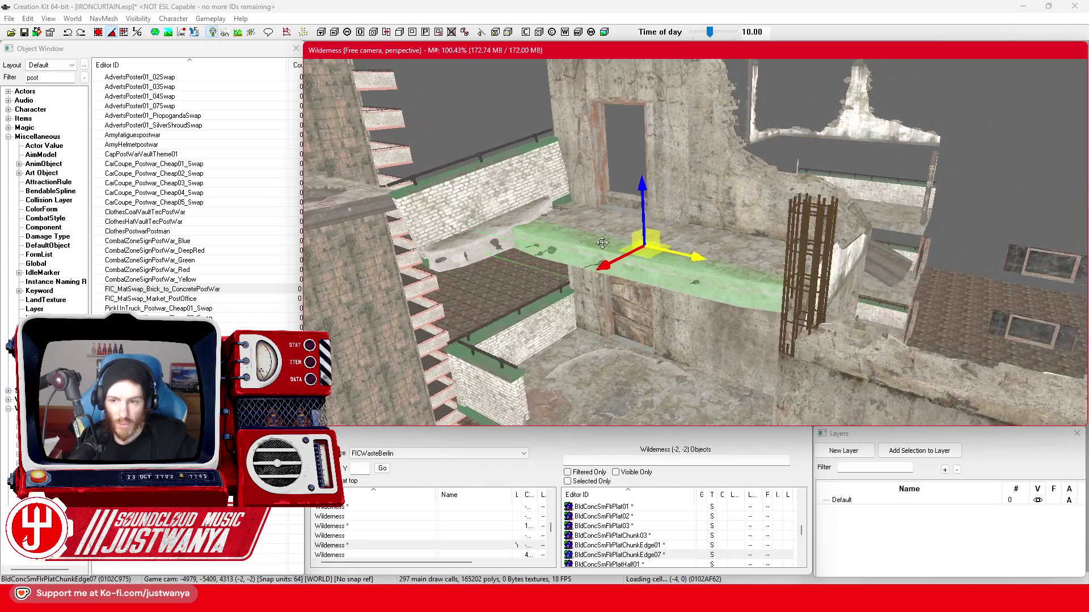
click(732, 247)
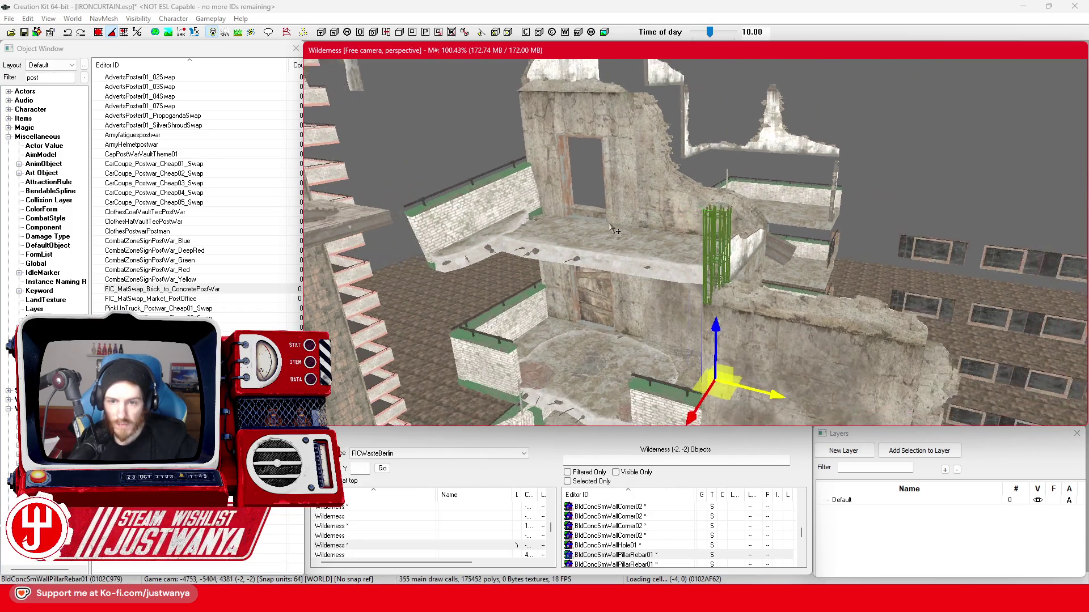
click(545, 219)
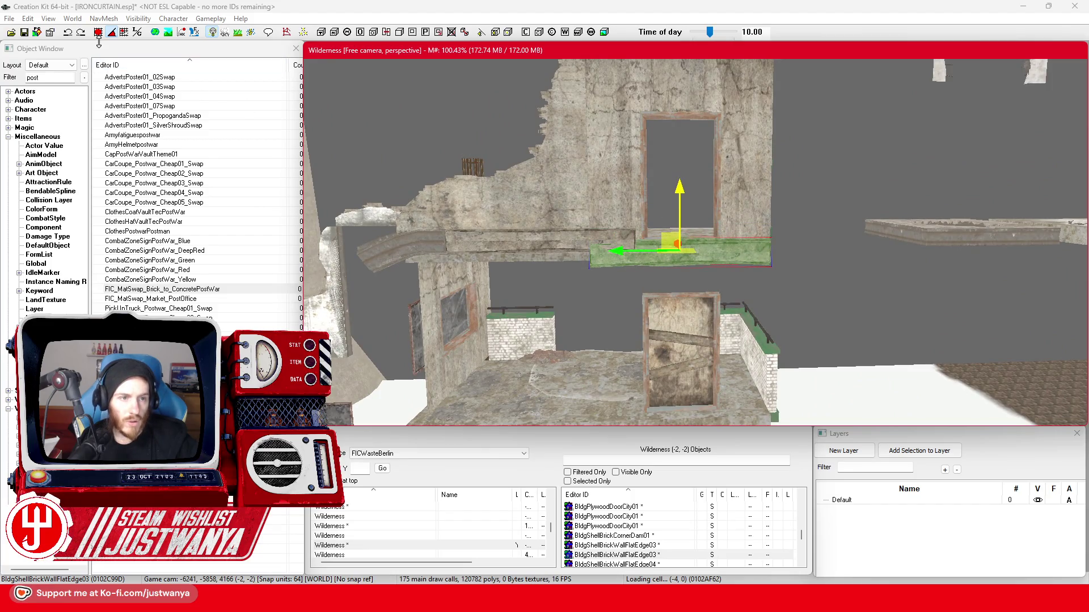
click(66, 32)
Select the adjoining ledge pieces and orbit around them to check the alignment.
ctrl+click(527, 251)
ctrl+click(397, 247)
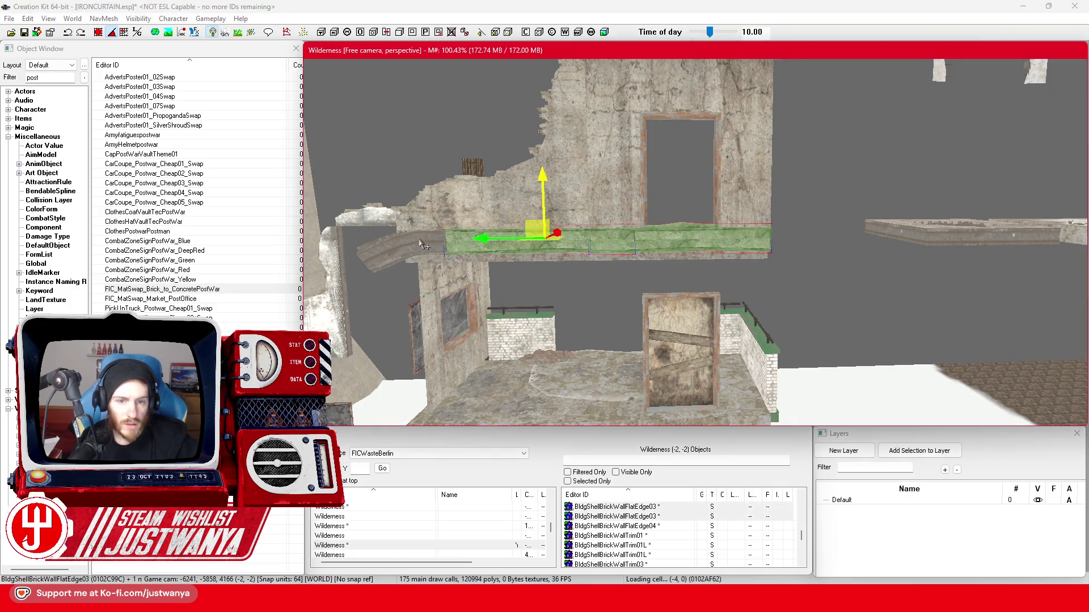
click(99, 33)
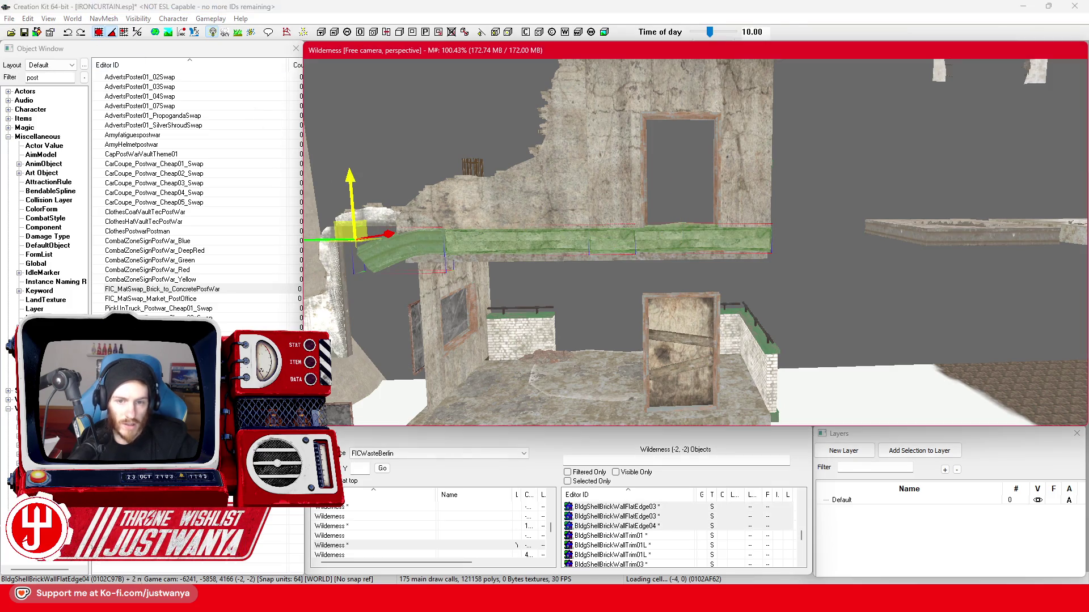
mouse_move(421, 192)
mouse_down()
mouse_move(487, 226)
mouse_move(563, 216)
mouse_move(667, 254)
mouse_move(616, 238)
mouse_up()
click(585, 227)
Inspect the concrete walls around the balcony and select the small wall piece.
drag(741, 255, 792, 207)
click(811, 183)
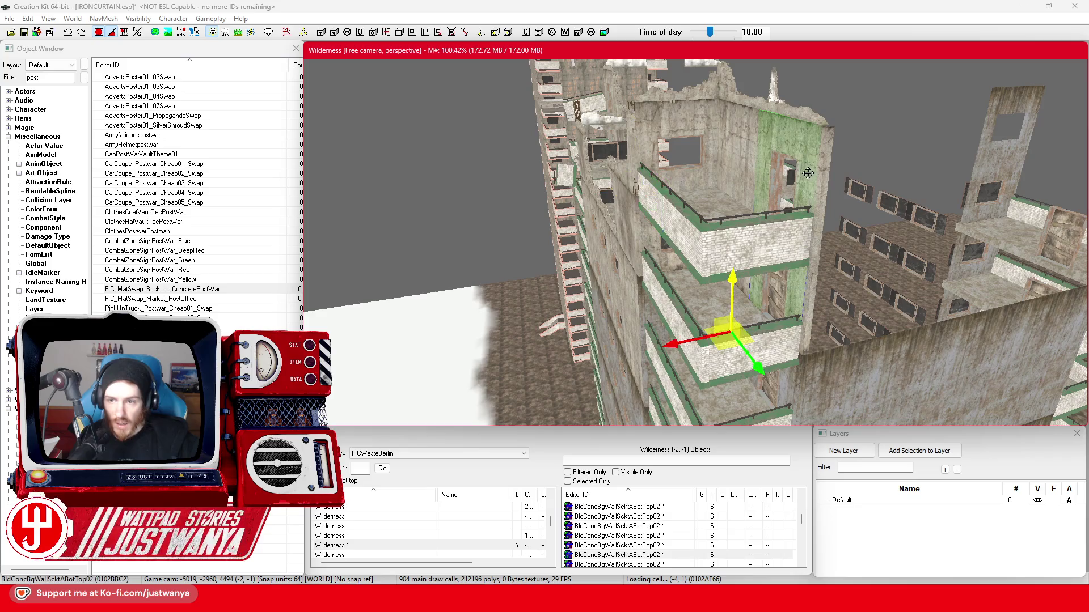
click(699, 189)
mouse_move(699, 189)
mouse_down()
mouse_move(668, 175)
mouse_move(685, 182)
mouse_up()
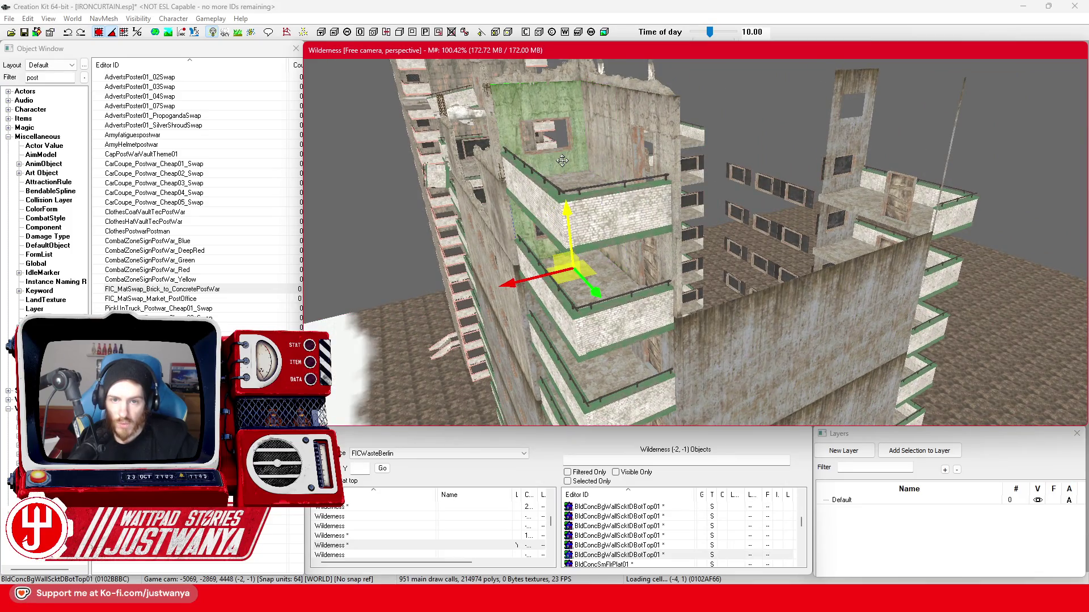
mouse_move(562, 161)
mouse_down()
mouse_move(716, 166)
mouse_move(497, 252)
mouse_move(411, 300)
mouse_move(732, 337)
mouse_move(757, 349)
mouse_move(732, 341)
mouse_move(762, 368)
mouse_move(820, 375)
mouse_move(686, 305)
mouse_move(695, 262)
mouse_up()
click(497, 251)
mouse_move(583, 281)
mouse_down()
mouse_move(693, 296)
mouse_move(704, 244)
mouse_up()
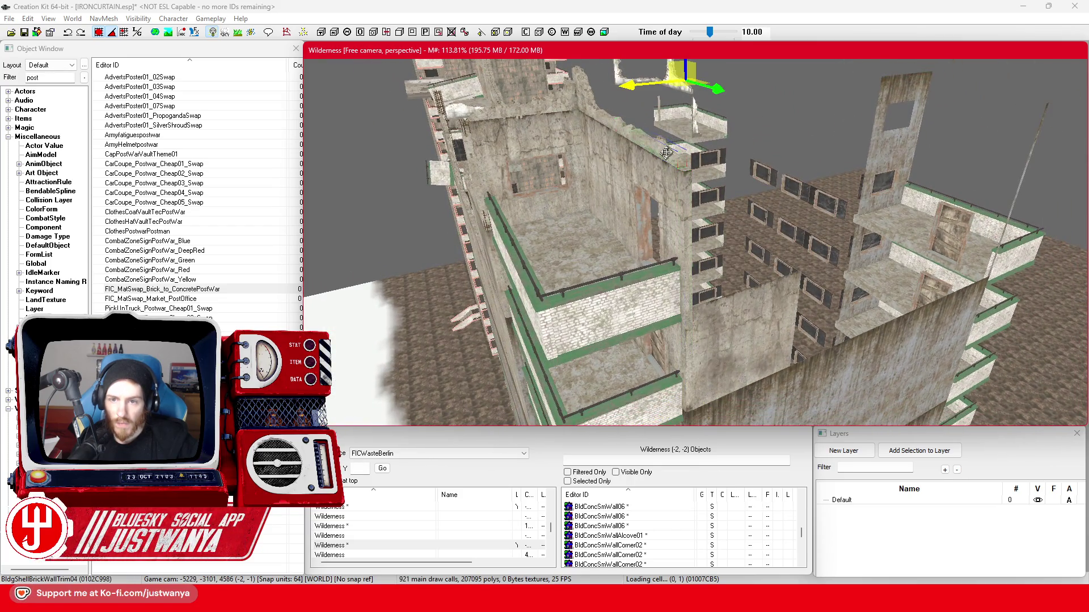
Rotate BldgShellBrickWallTrimHalf01 upright and move it onto the tower's top edge.
drag(822, 208, 935, 237)
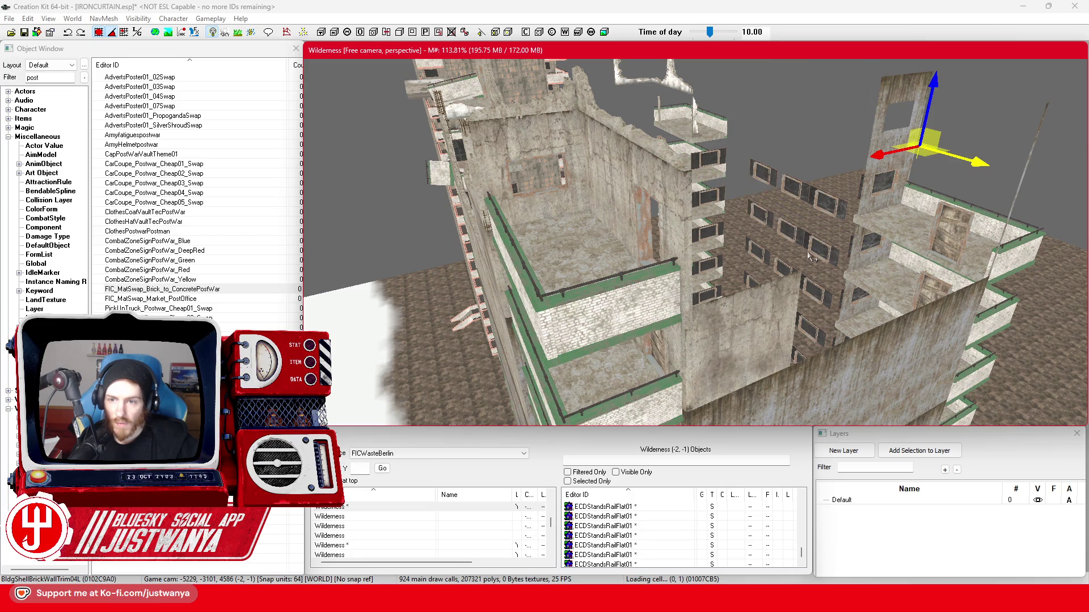
drag(809, 259, 810, 259)
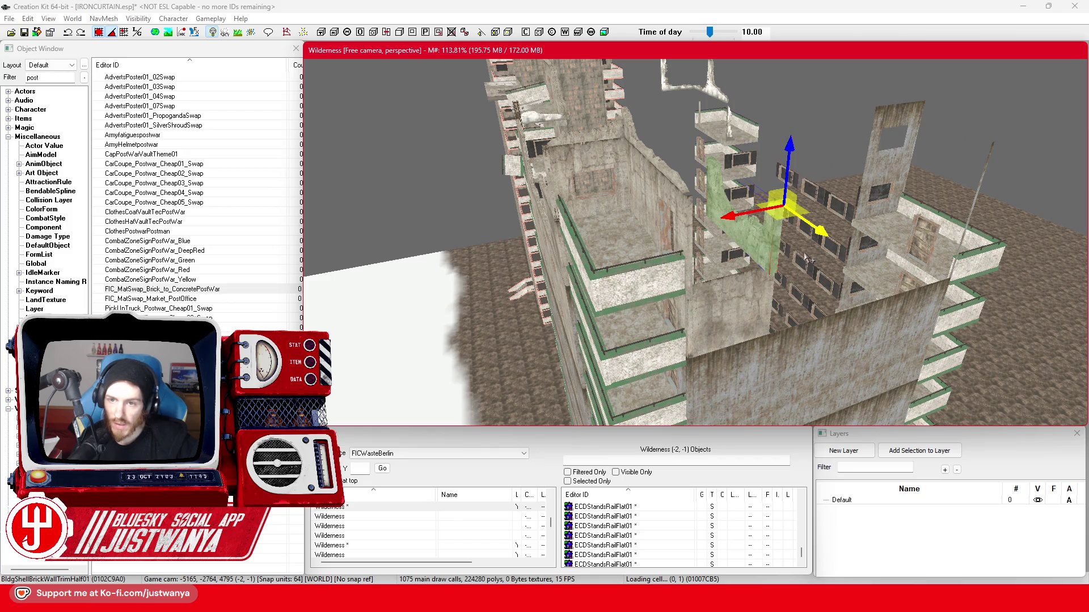
drag(785, 204, 783, 238)
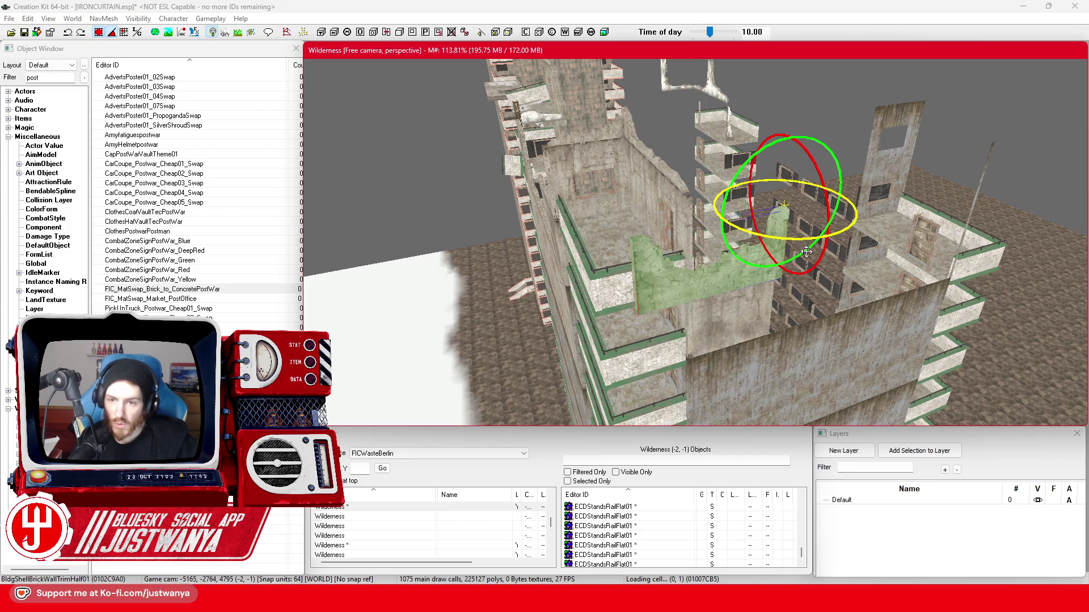
key(1)
mouse_move(708, 255)
mouse_down()
mouse_move(678, 171)
mouse_move(645, 128)
mouse_move(653, 136)
mouse_up()
key(shift)
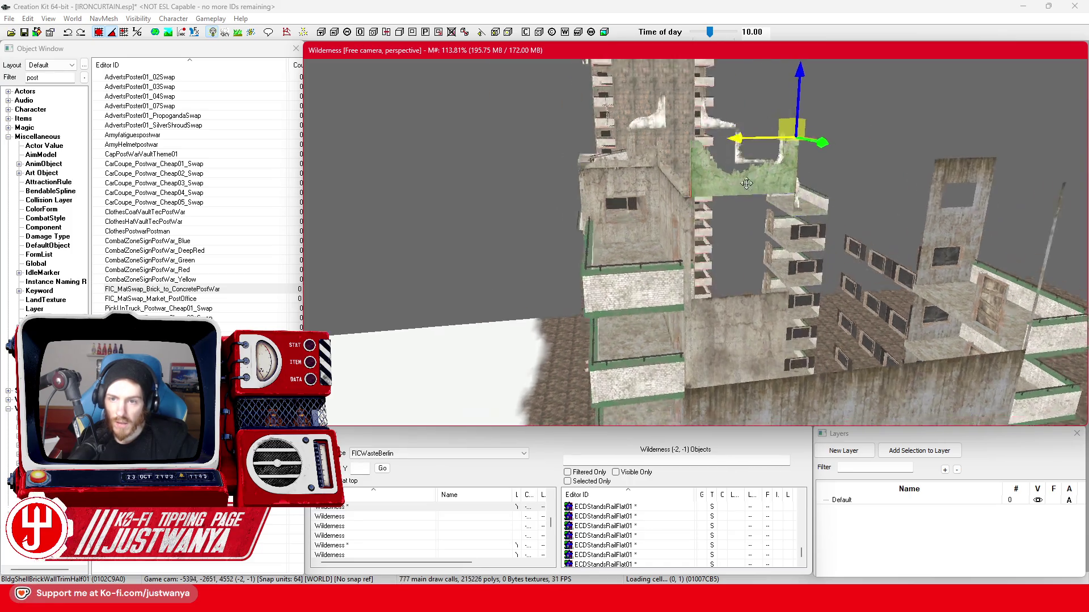
drag(801, 170, 801, 224)
key(shift)
scroll(799, 193, up, 5)
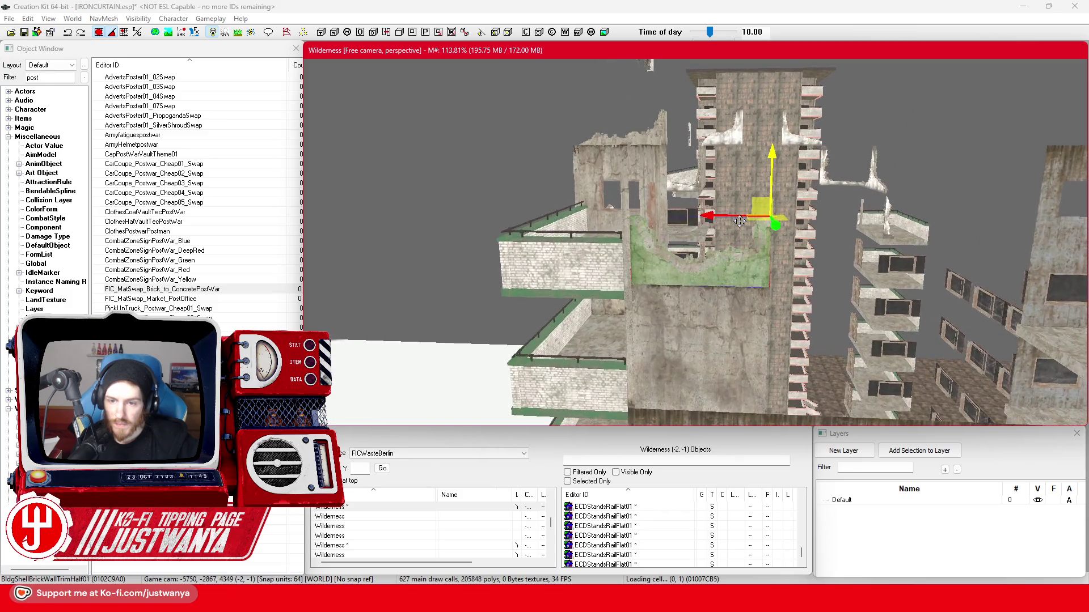
key(shift)
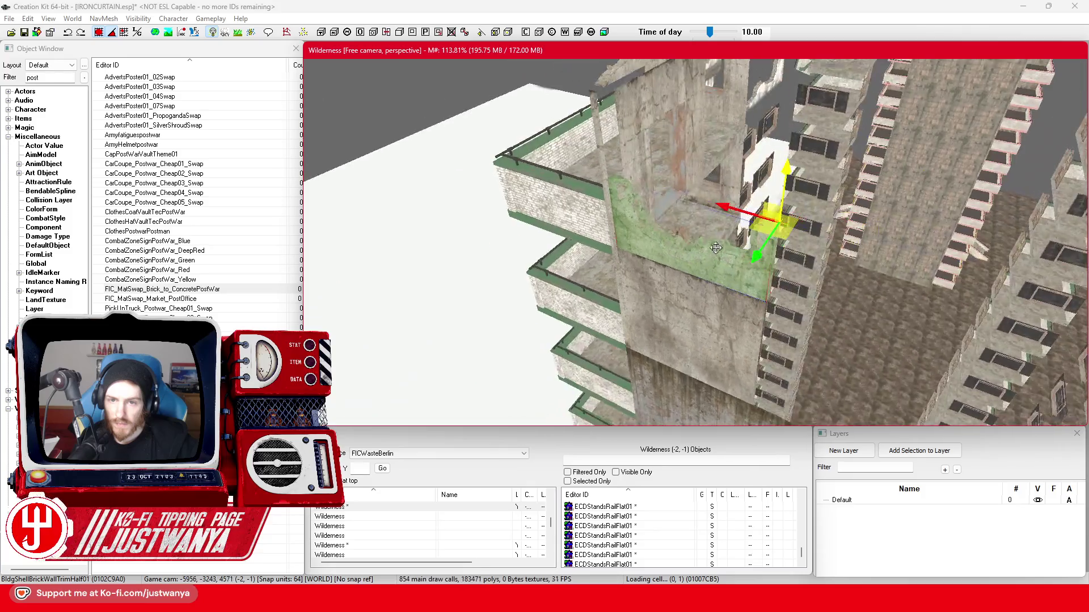
drag(676, 215, 677, 215)
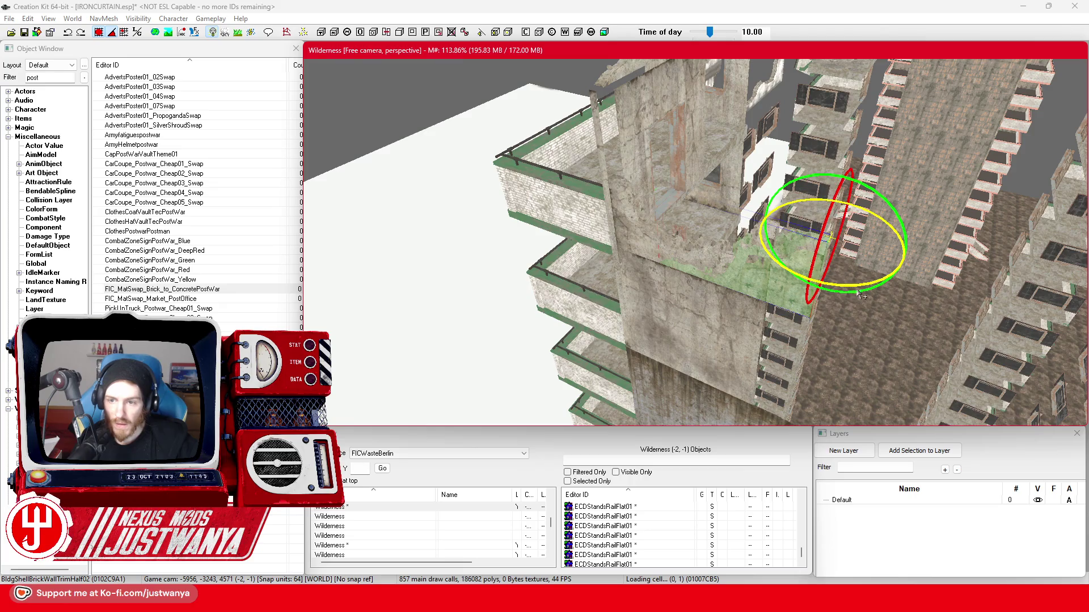
Rotate BldgShellBrickWallTrimHalf02 upright and slide it left along the tower edge.
drag(883, 196, 876, 226)
key(2)
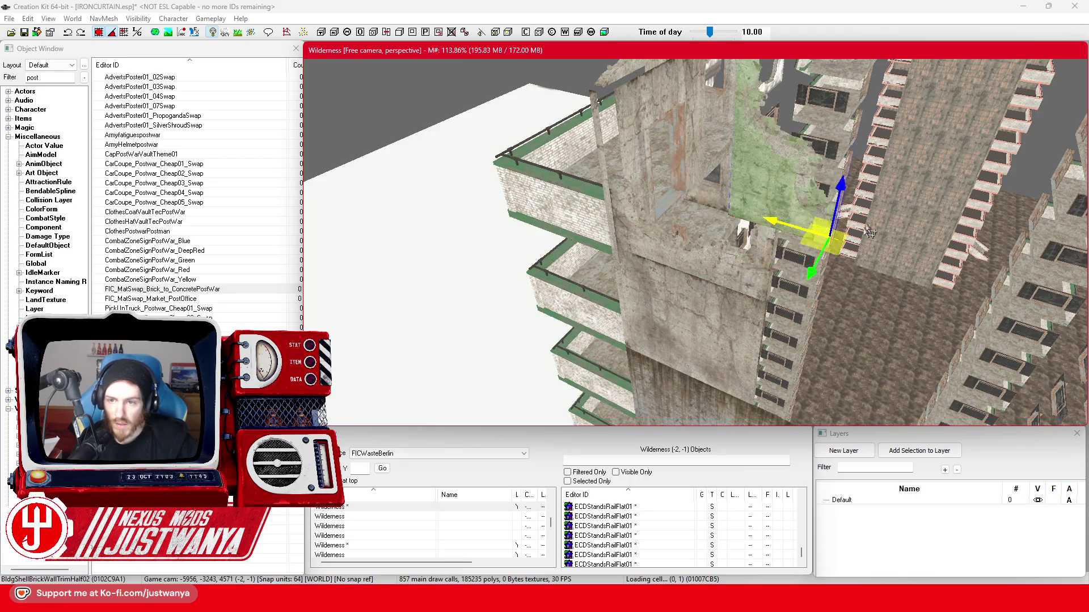
mouse_move(774, 223)
mouse_down()
mouse_move(649, 207)
mouse_move(632, 180)
mouse_up()
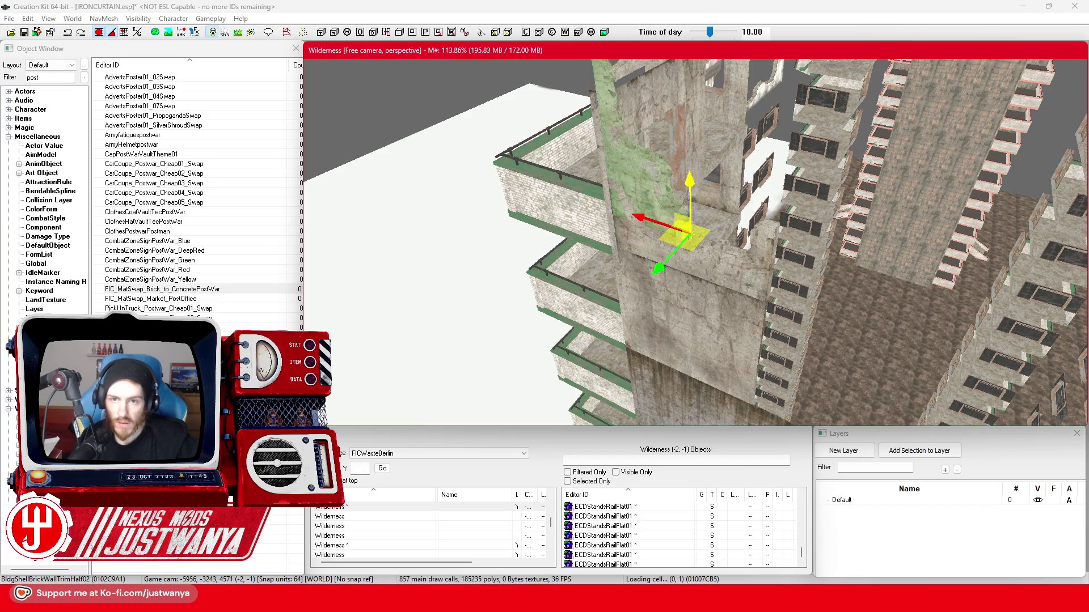
mouse_move(687, 218)
mouse_down()
mouse_move(559, 241)
mouse_move(565, 291)
mouse_move(656, 280)
mouse_move(730, 222)
mouse_move(696, 212)
mouse_move(615, 119)
mouse_up()
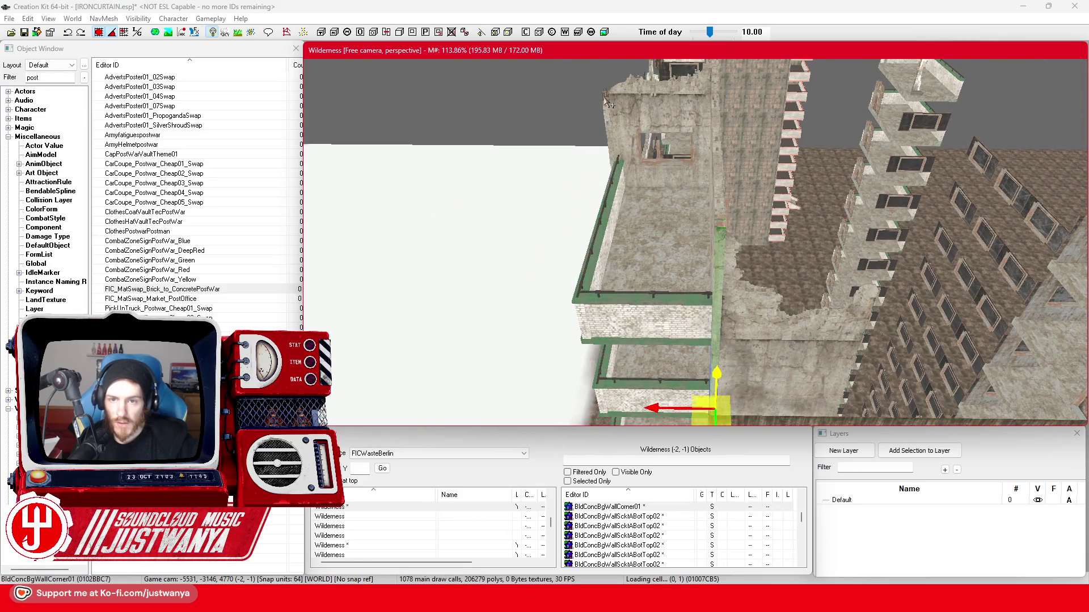
Raise the rebar pillar higher up the building corner.
drag(661, 176, 712, 188)
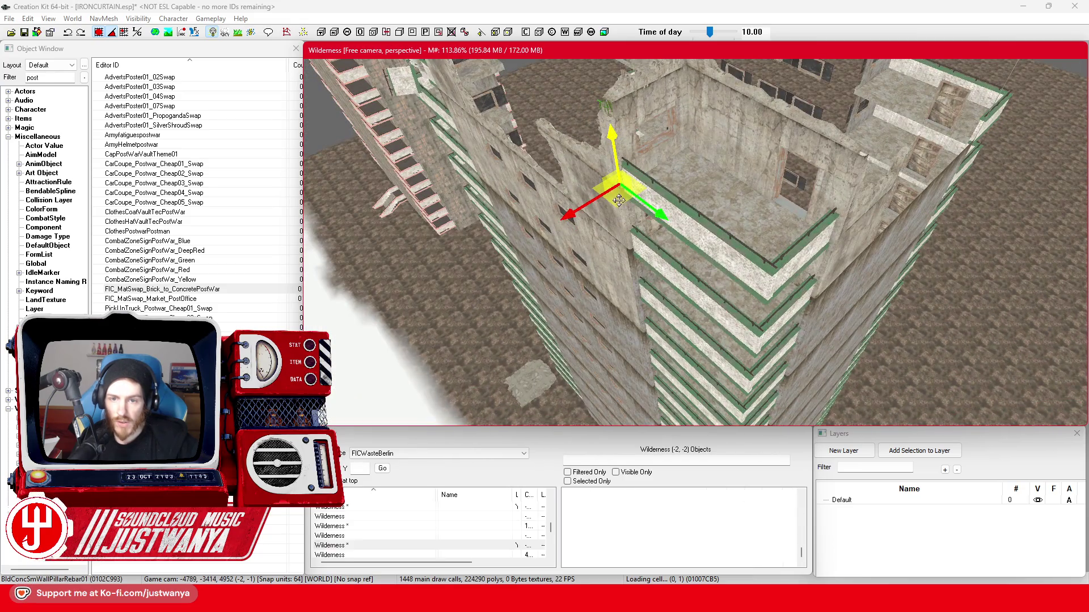
mouse_move(790, 321)
mouse_down()
mouse_move(833, 235)
mouse_move(805, 258)
mouse_move(615, 234)
mouse_move(658, 250)
mouse_up()
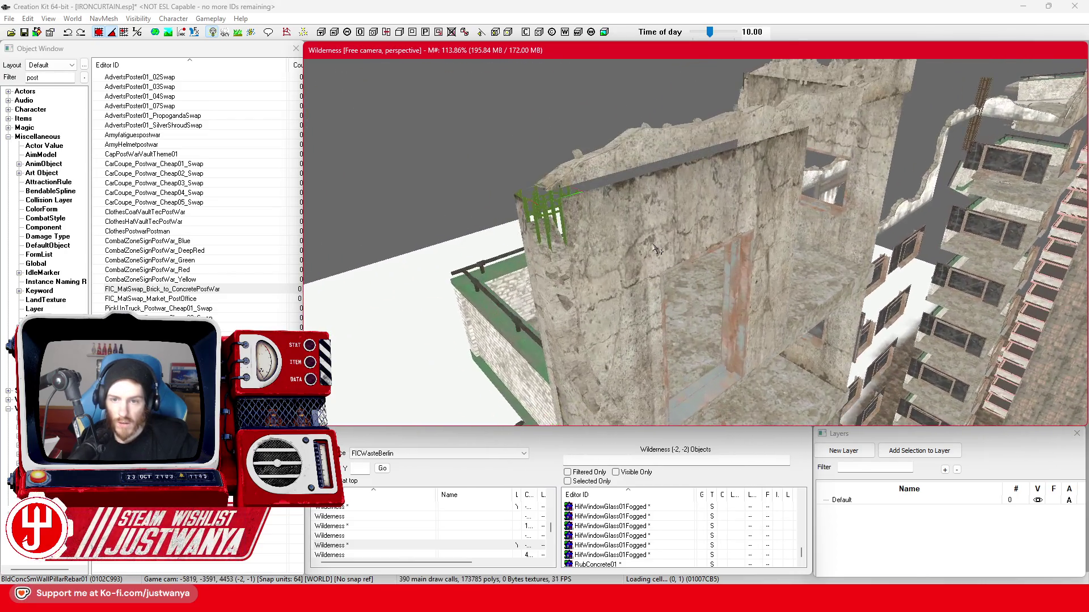
drag(649, 152, 743, 203)
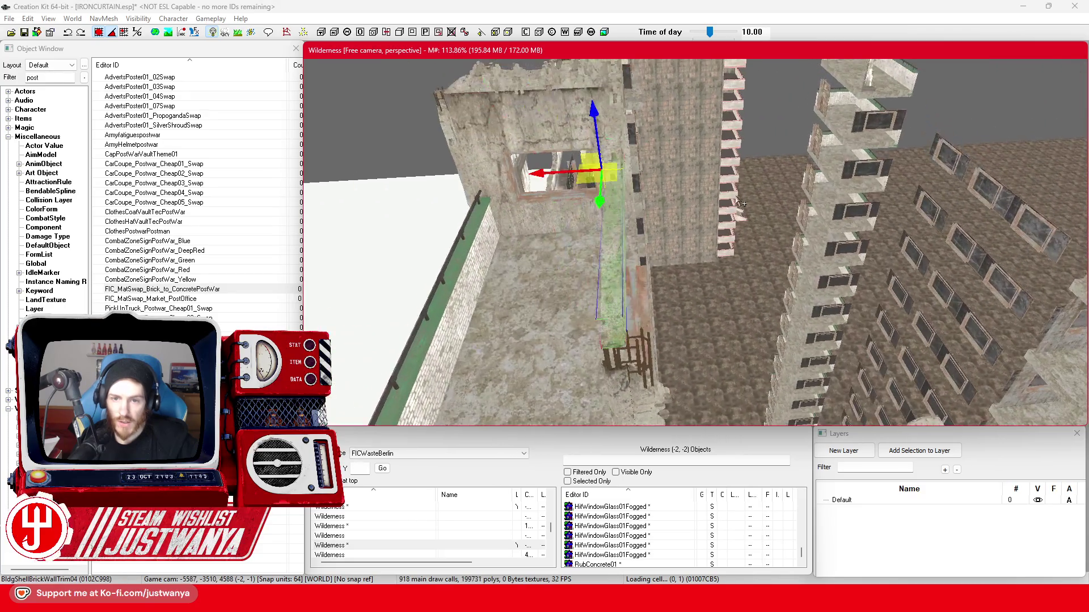
mouse_move(618, 226)
mouse_down()
mouse_move(569, 206)
mouse_move(557, 182)
mouse_up()
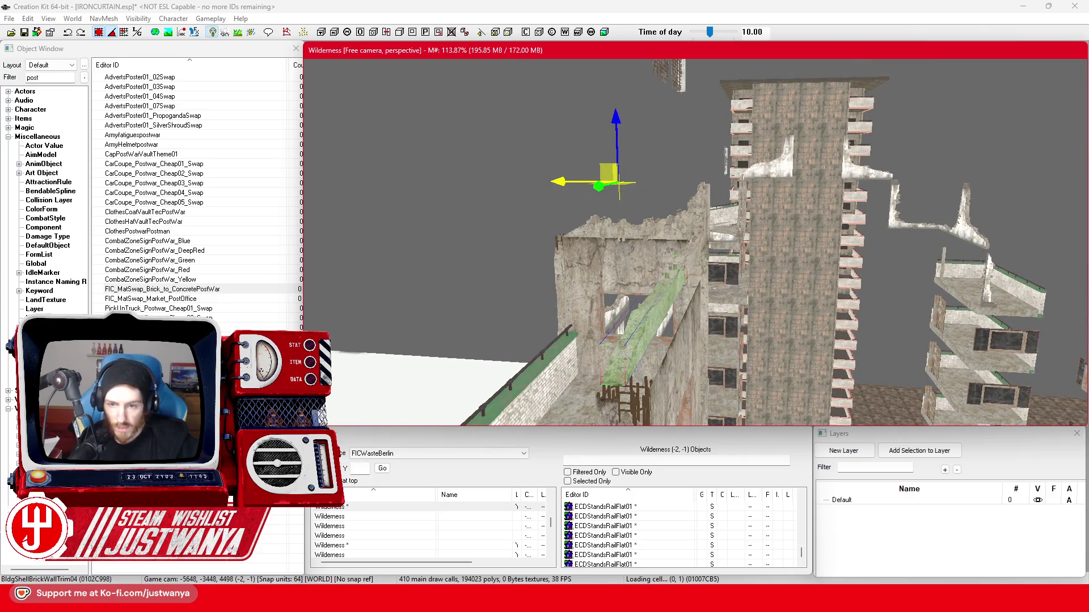
Nudge BldgShellBrickWallTrim04 sideways along X and zoom out to review.
click(99, 34)
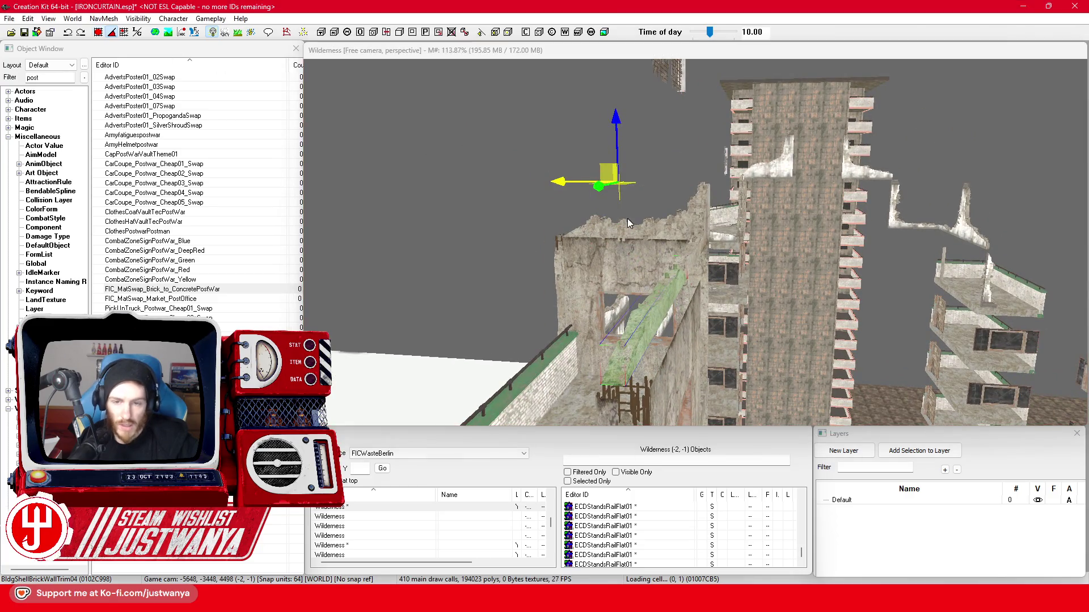
mouse_move(558, 182)
mouse_down()
mouse_move(573, 182)
mouse_move(522, 182)
mouse_up()
click(690, 276)
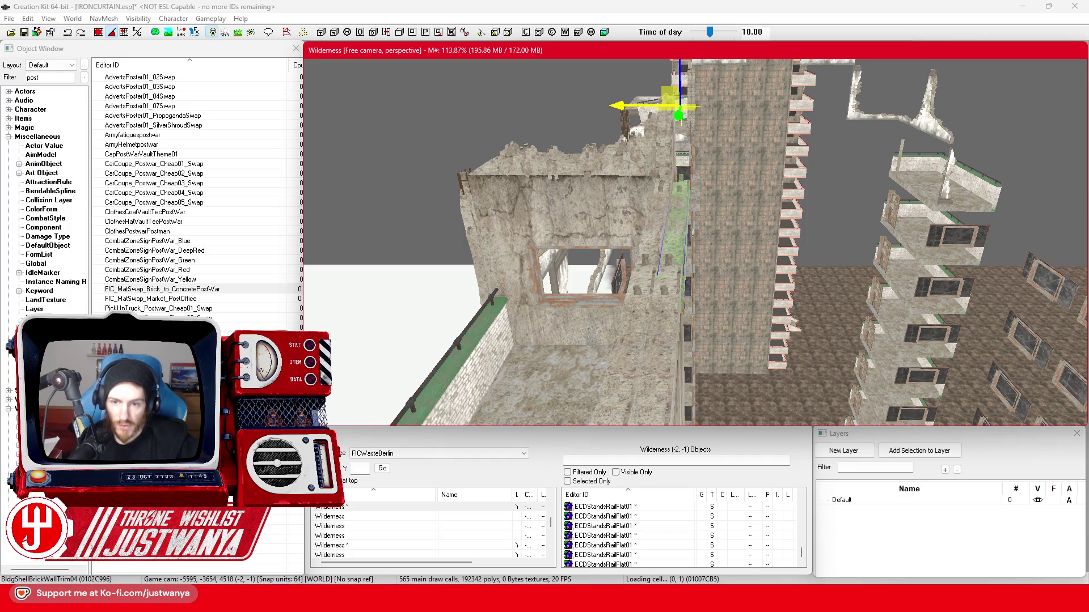
mouse_move(676, 177)
mouse_down()
mouse_move(592, 137)
mouse_move(486, 120)
mouse_up()
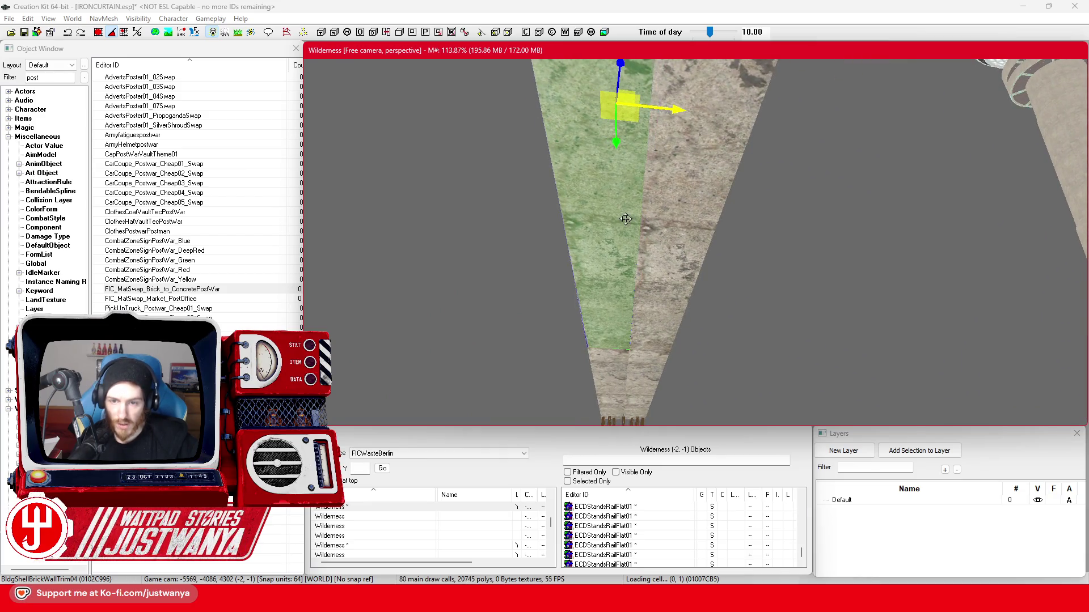
scroll(626, 219, down, 10)
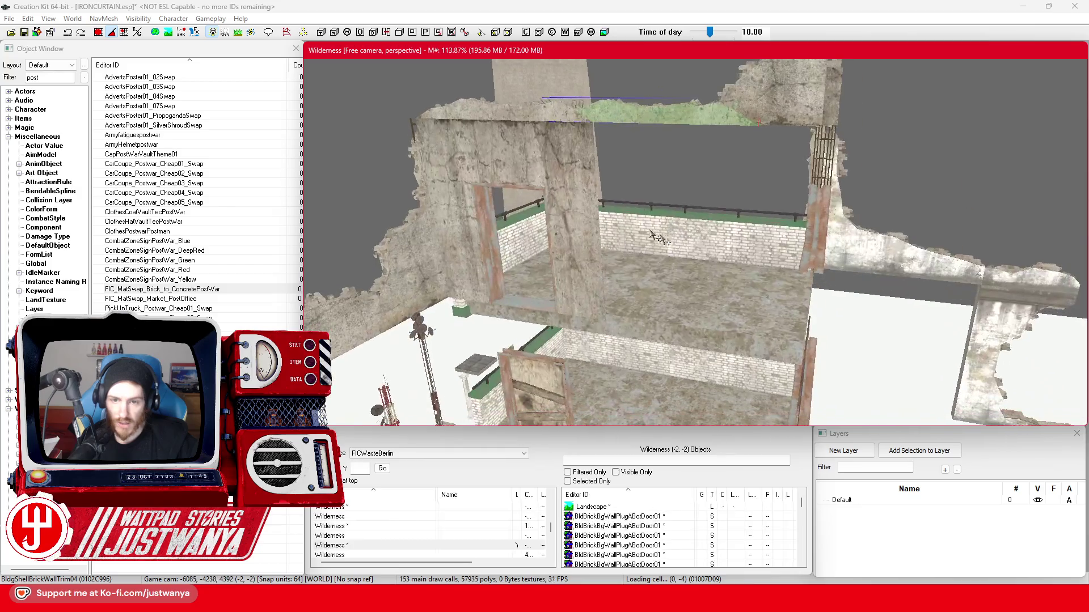
scroll(560, 188, down, 5)
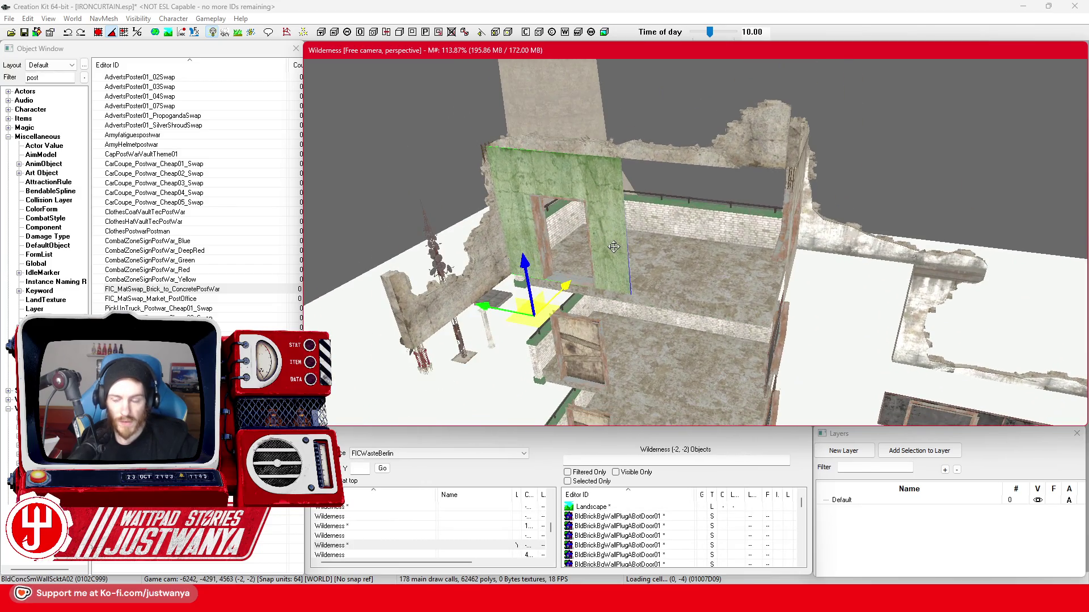
Move the wall piece and cycle it through arch, window, pipe, pillar and sealed variants.
click(101, 35)
drag(489, 305, 632, 336)
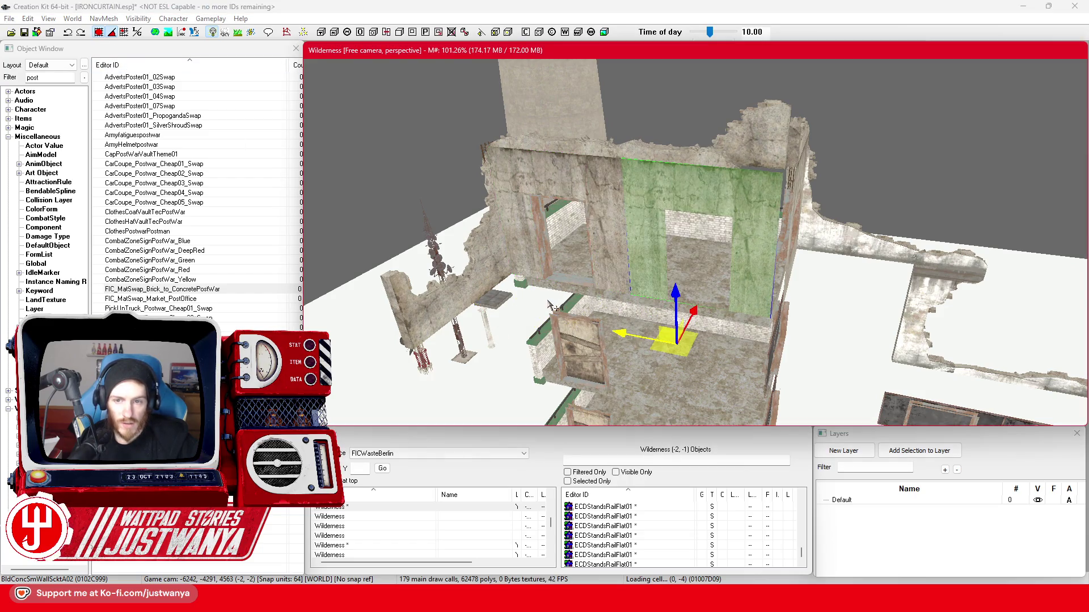
key(2)
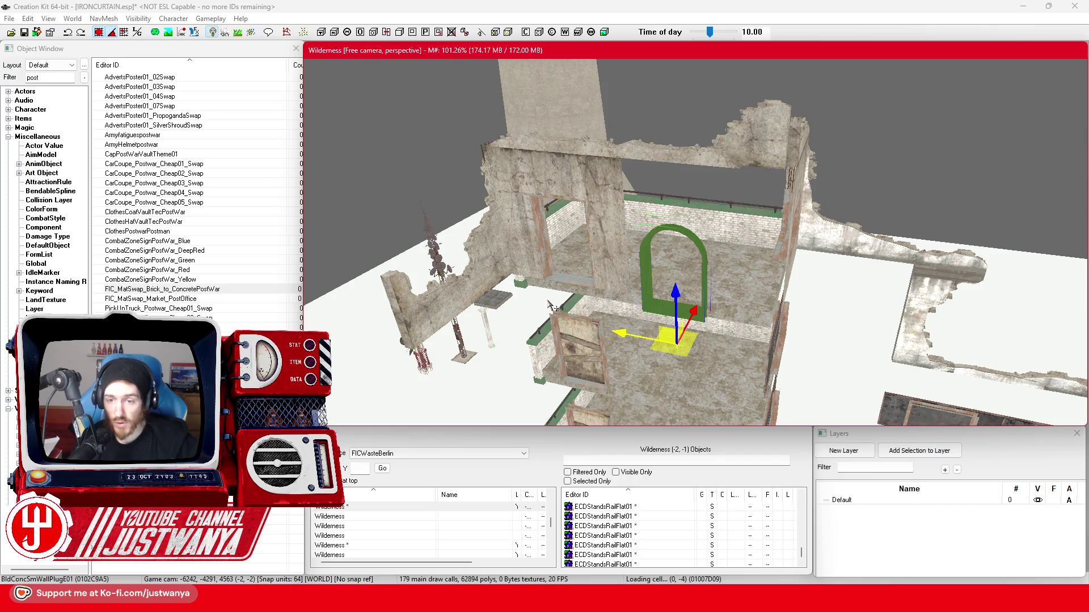
key(2)
key(2)
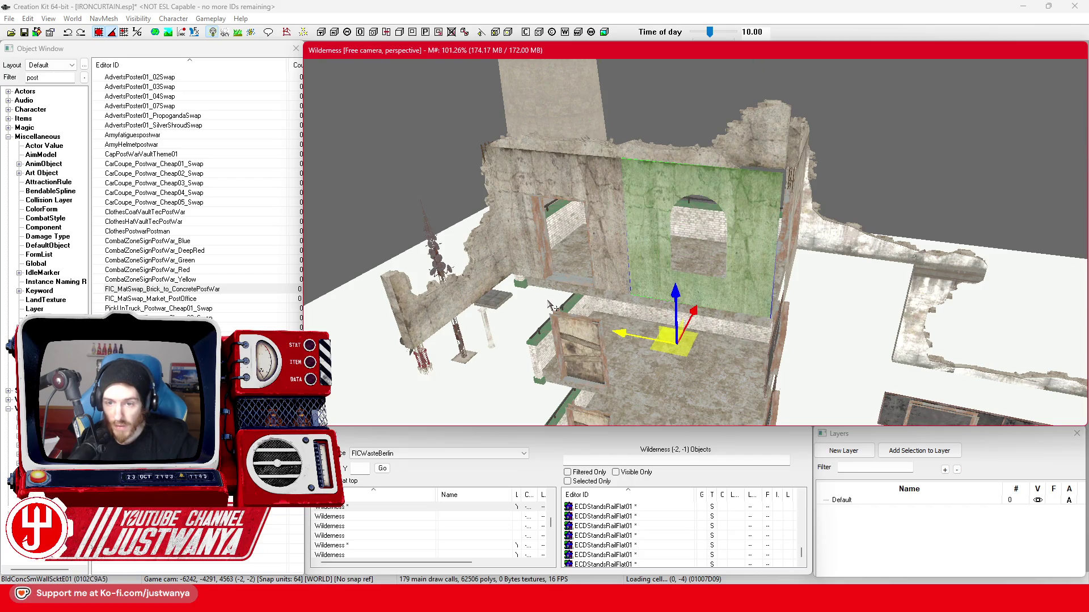
key(2)
key(2)
key(2)
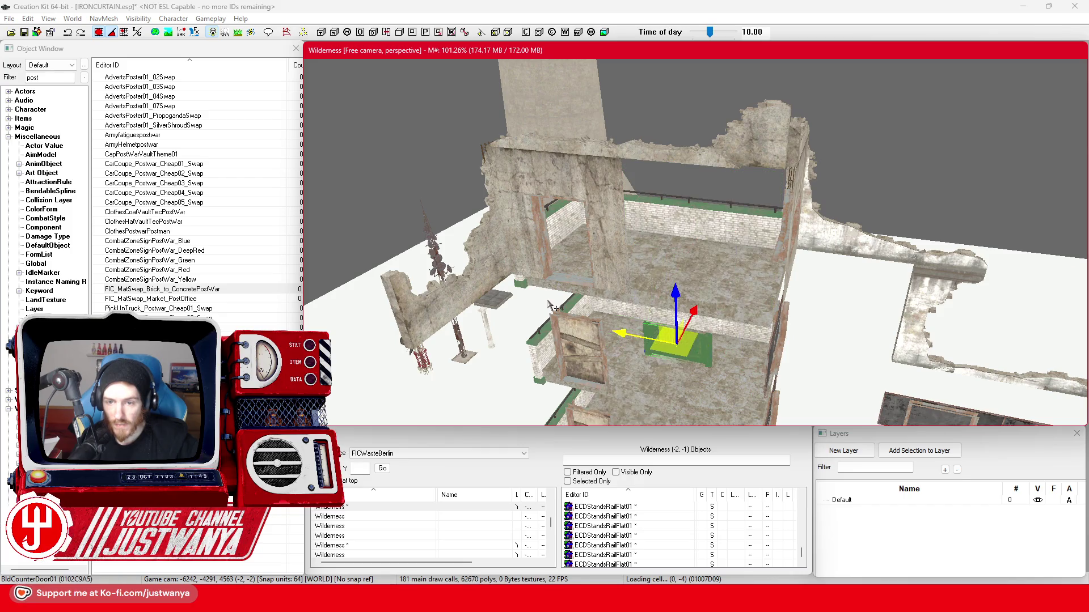
key(2)
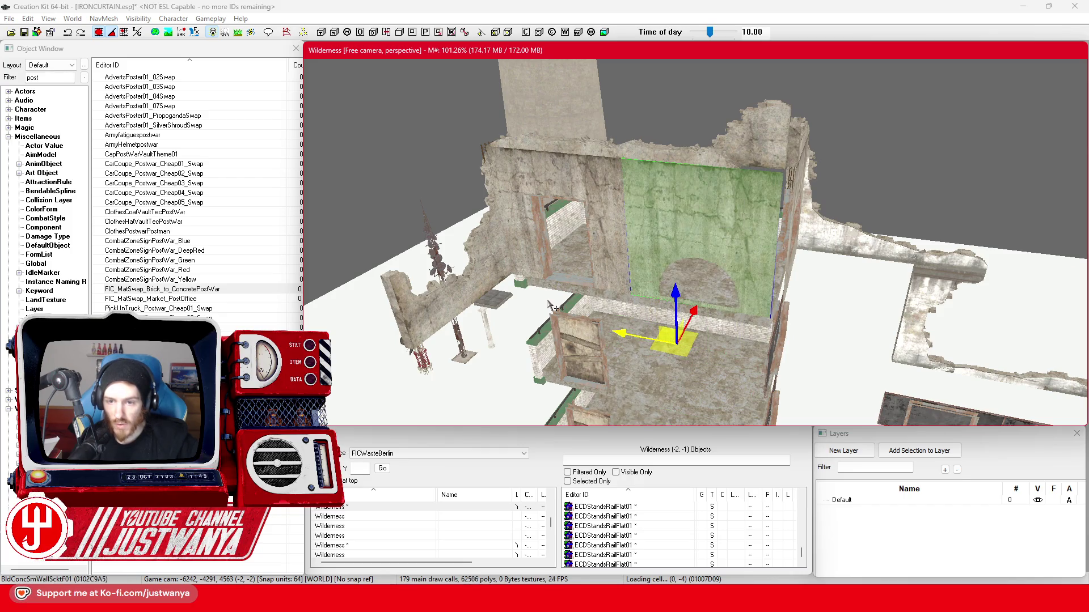
key(2)
key(2)
key(2)
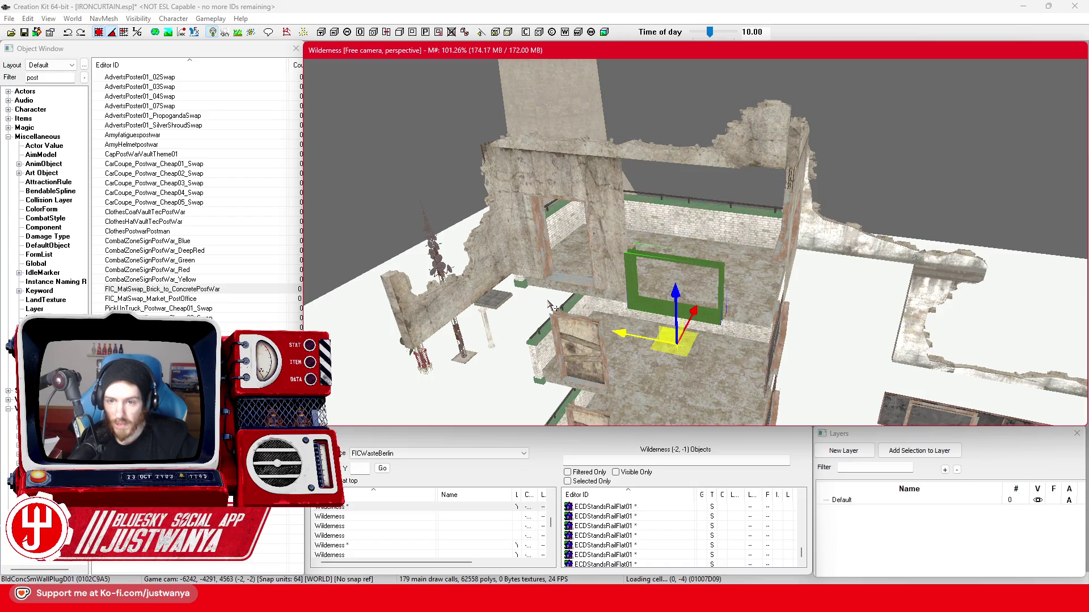
key(2)
key(2)
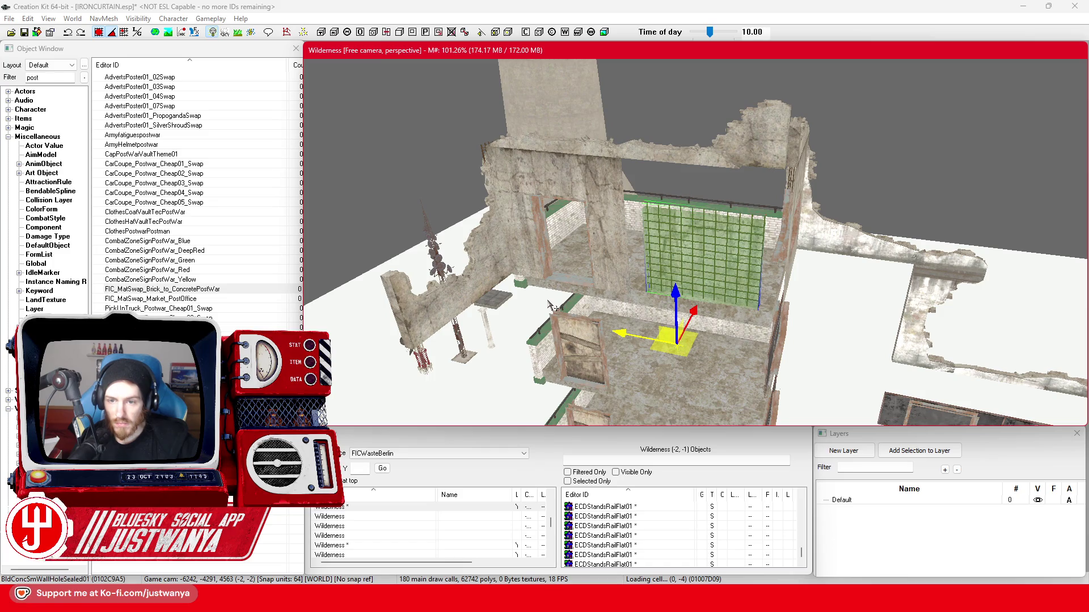
key(2)
key(2)
key(2)
key(2)
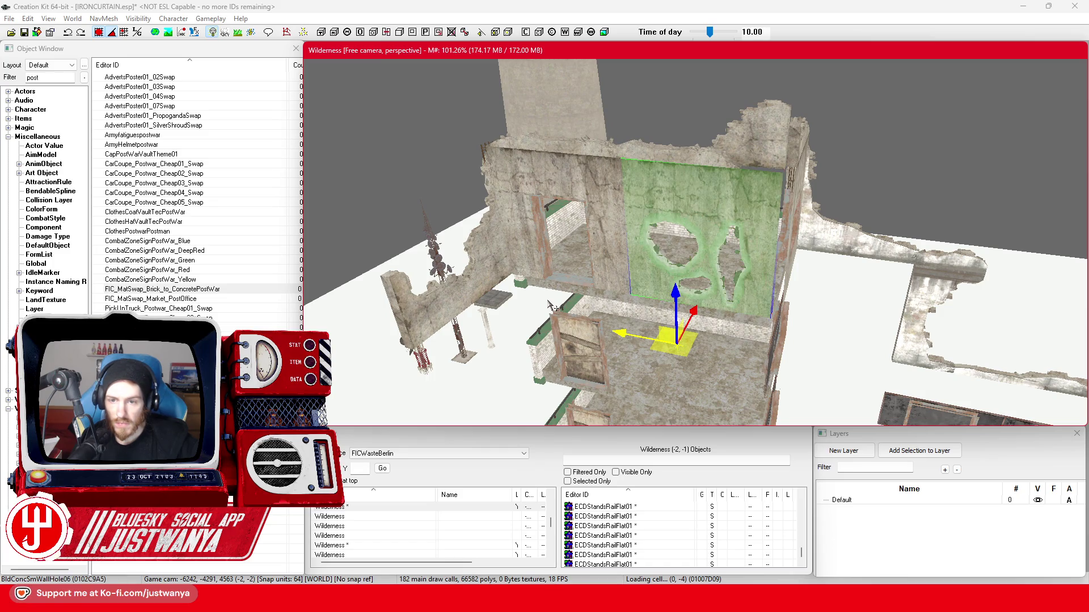
Keep cycling through hole, alcove, four-way and two-way variants, settling on BldConcSmWall1Way01.
key(2)
key(1)
key(2)
key(2)
key(2)
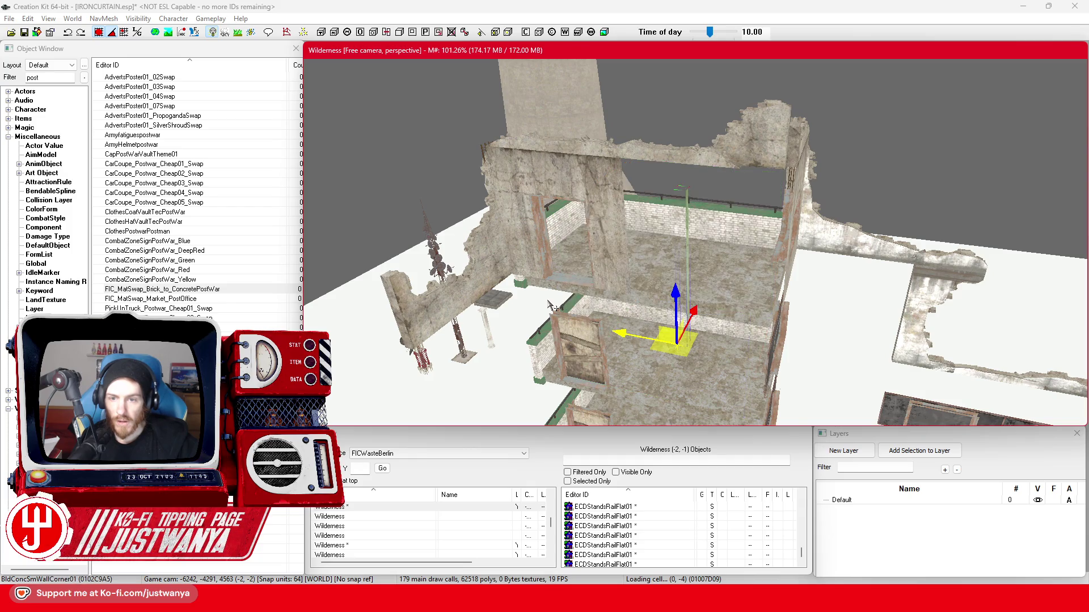
key(2)
mouse_move(617, 250)
mouse_down()
mouse_move(708, 221)
mouse_move(641, 261)
mouse_up()
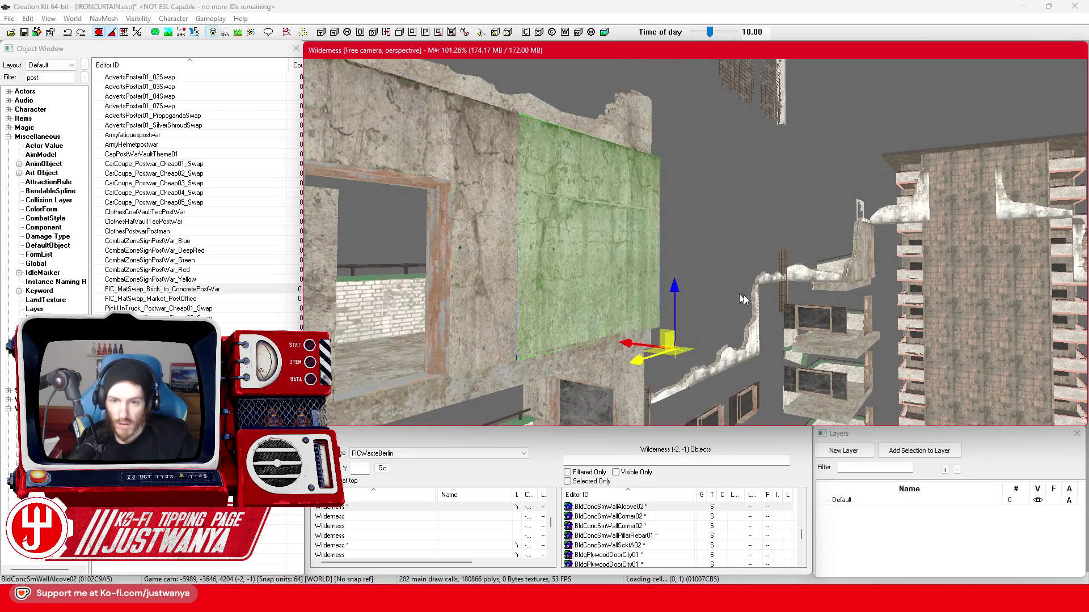
key(2)
drag(750, 300, 671, 311)
key(2)
key(2)
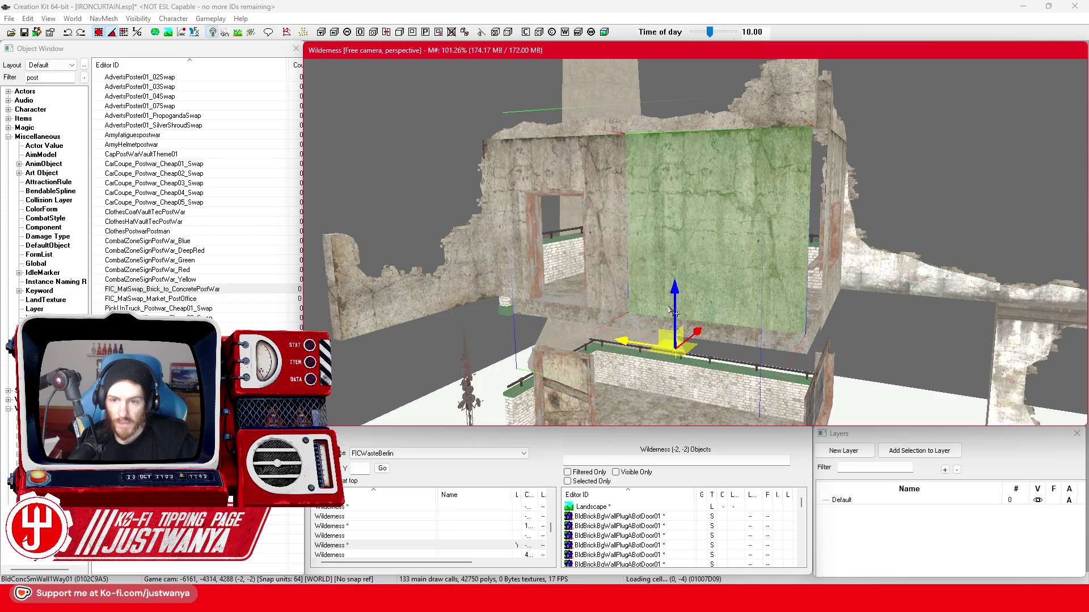
mouse_move(672, 310)
mouse_down()
mouse_move(747, 325)
mouse_move(787, 302)
mouse_move(697, 349)
mouse_up()
key(2)
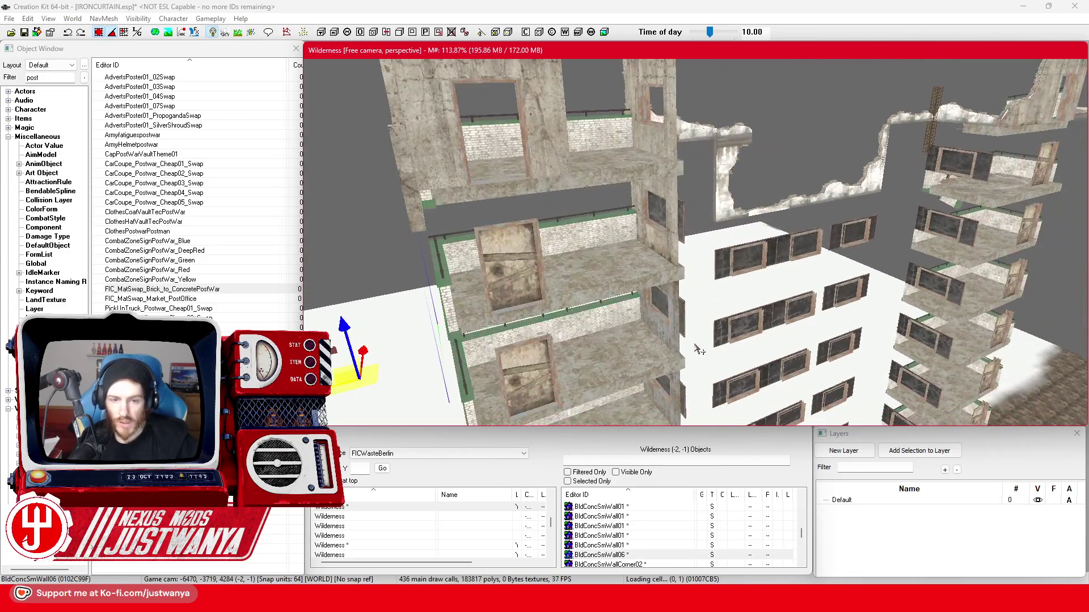
Move the concrete wall onto the ruin's upper wall and slide the floor slab out of it.
mouse_move(821, 316)
mouse_down()
mouse_move(440, 281)
mouse_move(431, 312)
mouse_move(417, 313)
mouse_up()
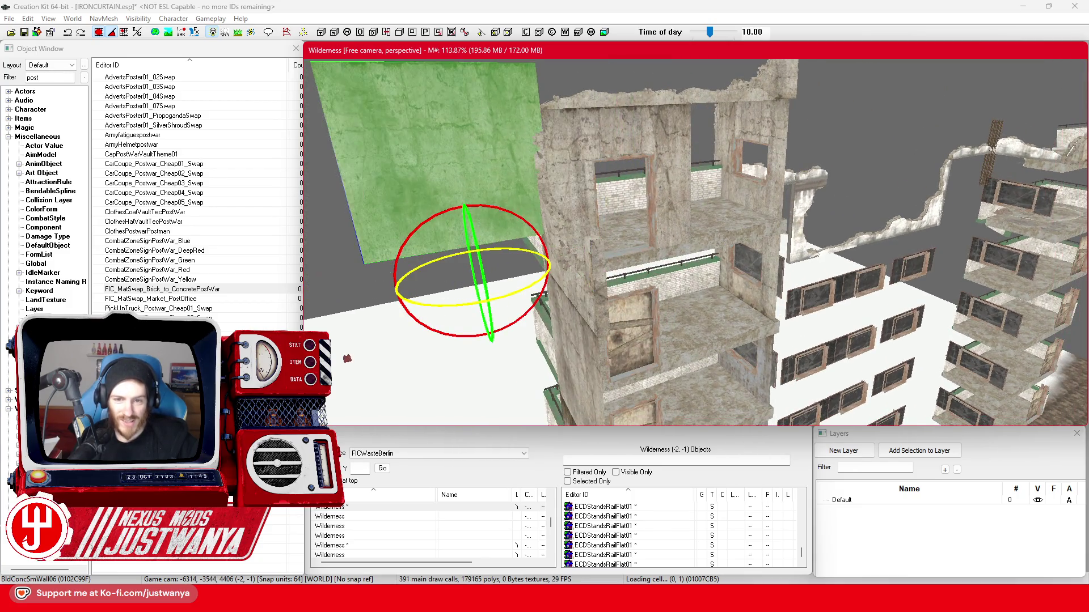
drag(431, 261, 737, 232)
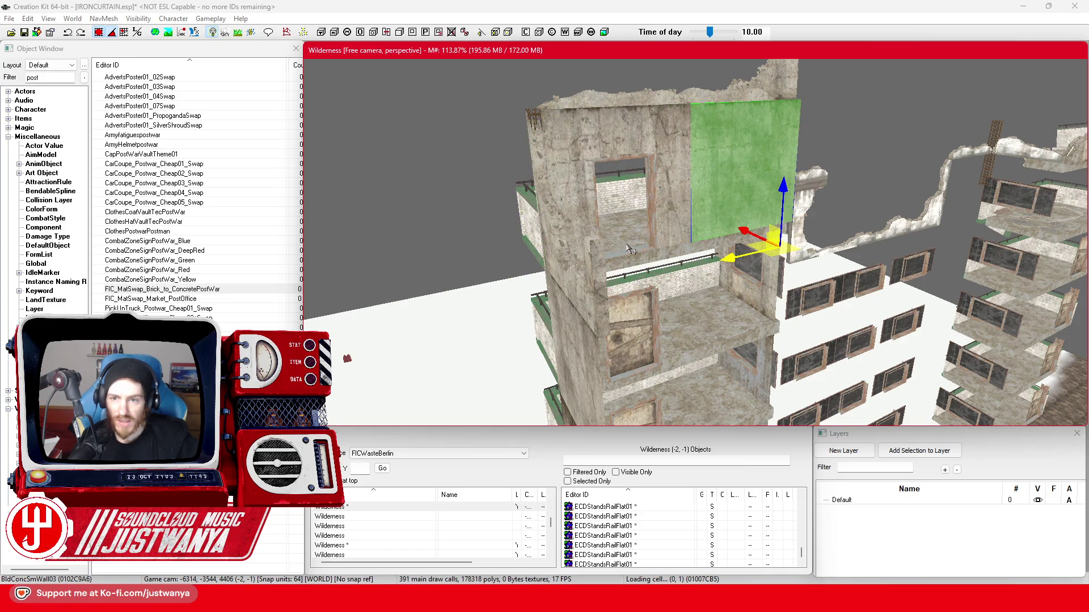
drag(711, 292, 625, 282)
scroll(622, 281, up, 3)
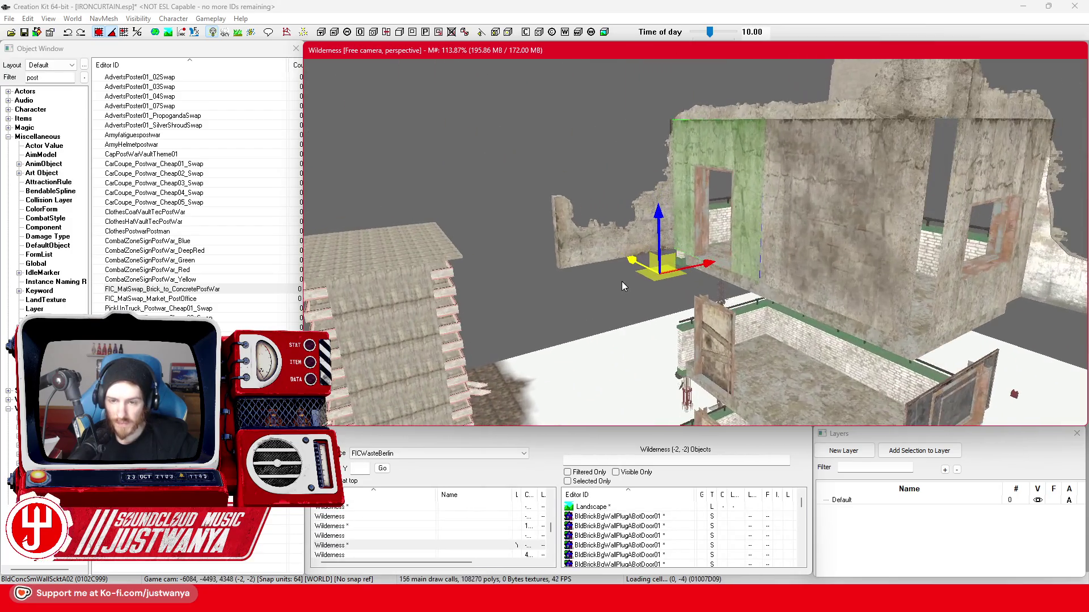
mouse_move(814, 246)
mouse_down()
mouse_move(709, 264)
mouse_move(816, 317)
mouse_up()
mouse_move(652, 302)
mouse_down()
mouse_move(841, 364)
mouse_move(944, 307)
mouse_move(915, 317)
mouse_move(757, 308)
mouse_move(758, 293)
mouse_up()
Move BldgShellBrickWallTrimHalf01 right and rotate it to lie flat.
click(514, 158)
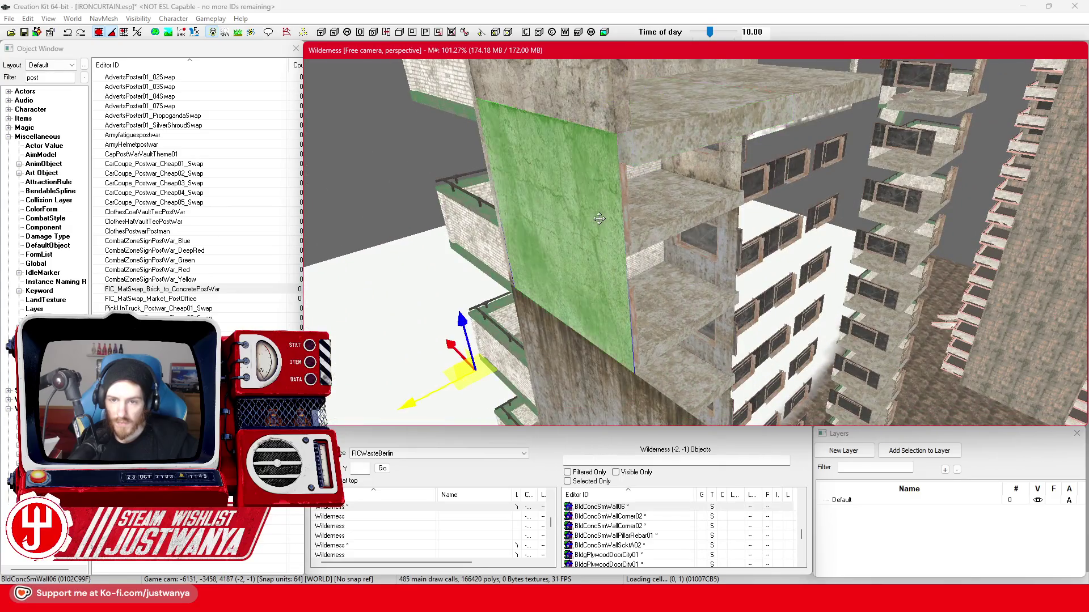
scroll(629, 216, up, 3)
click(631, 217)
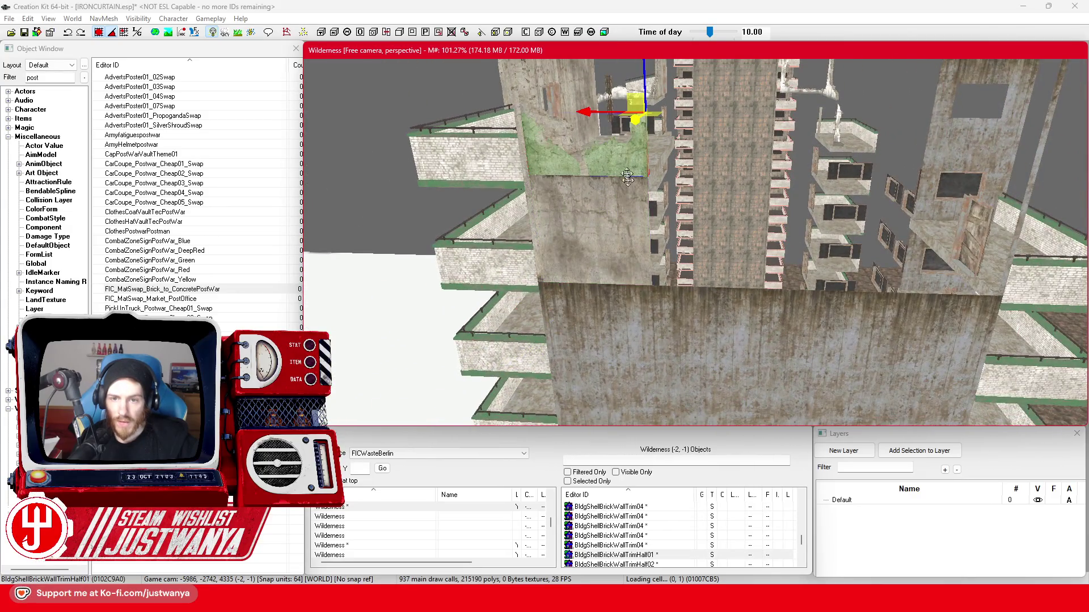
drag(607, 150, 763, 150)
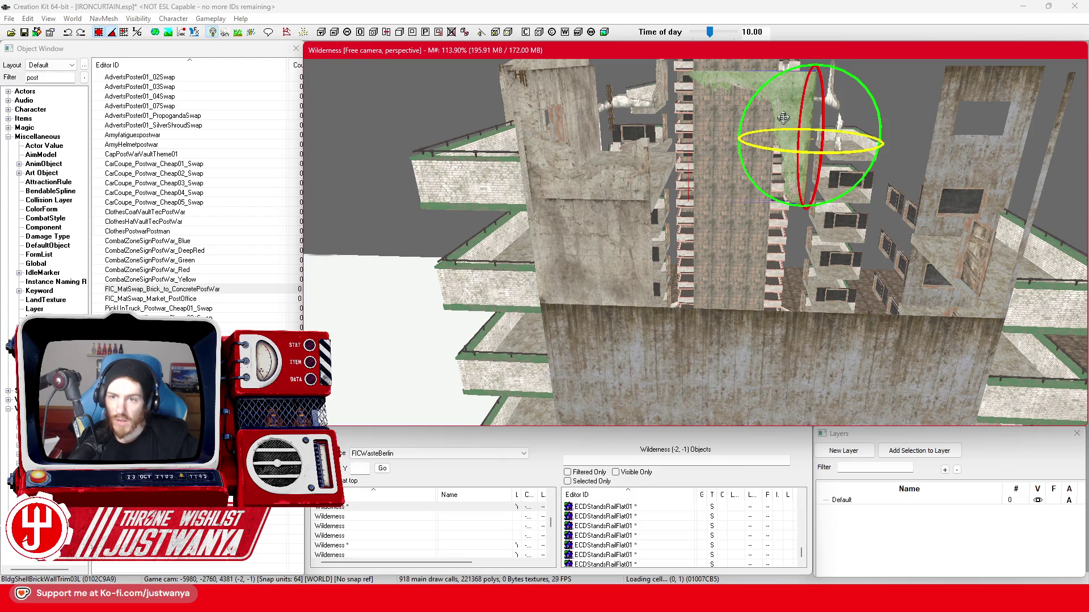
mouse_move(811, 139)
mouse_down()
mouse_move(809, 106)
mouse_move(681, 128)
mouse_move(626, 109)
mouse_move(663, 188)
mouse_move(755, 284)
mouse_up()
key(2)
drag(633, 178, 620, 175)
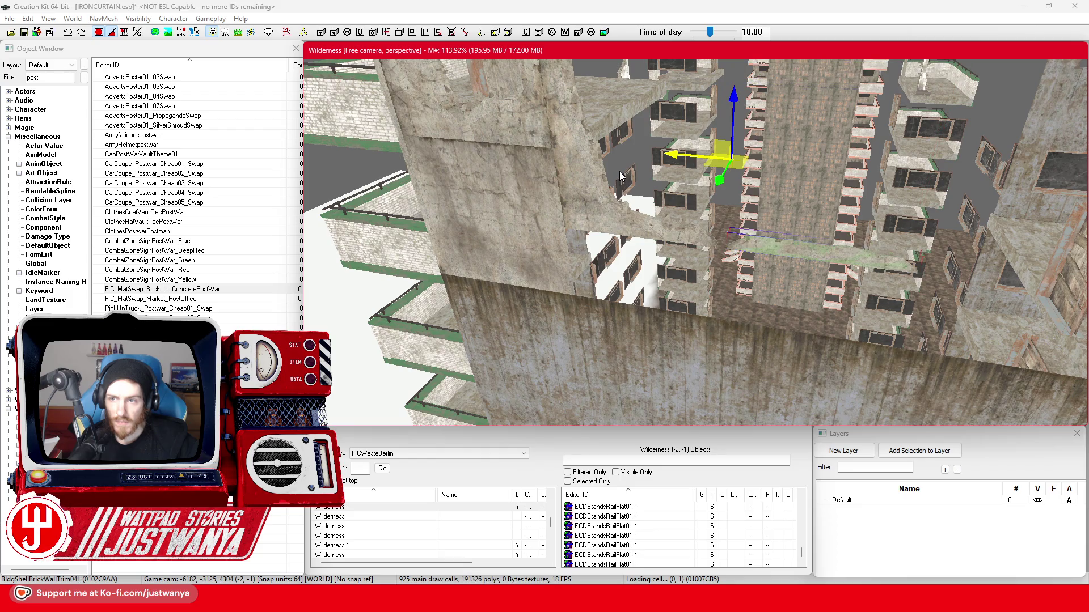
key(ctrl+z)
key(ctrl+y)
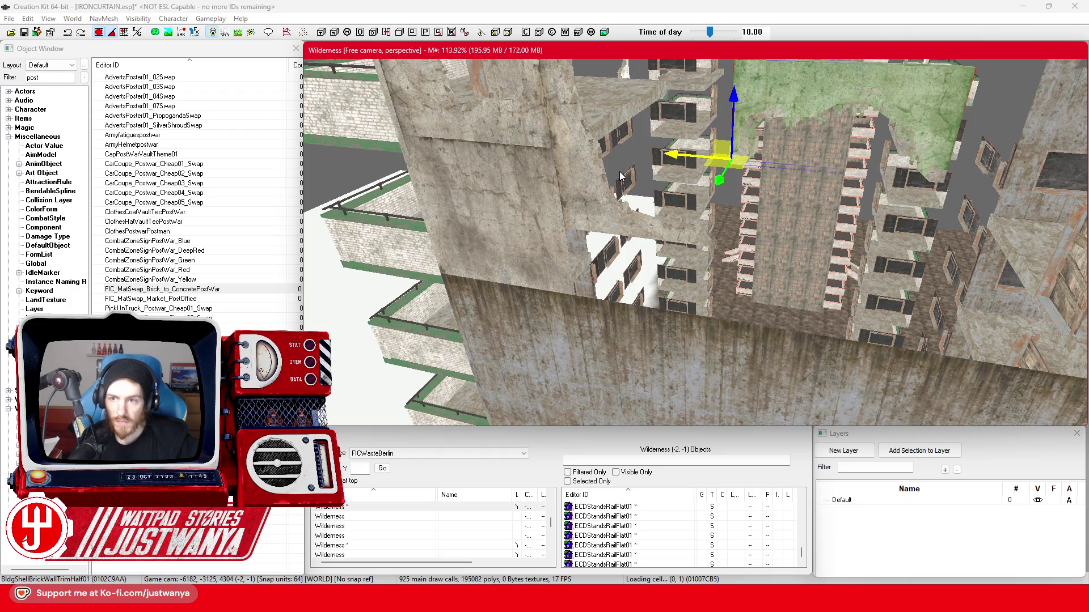
key(e)
drag(684, 105, 687, 95)
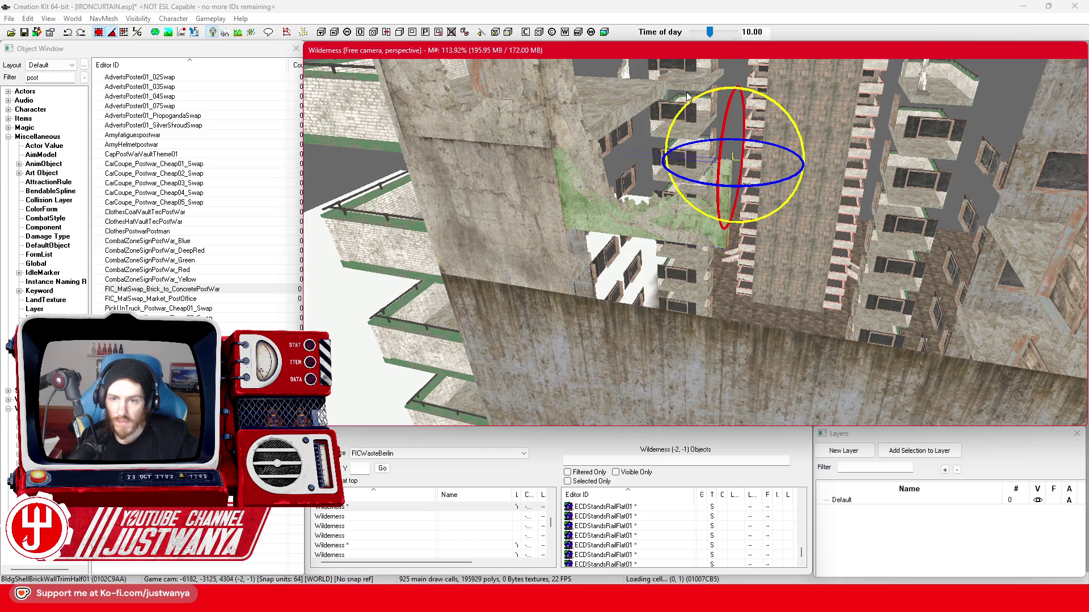
Drop the trim piece onto the wall top and slide it right along it.
key(f)
mouse_move(692, 239)
mouse_down()
mouse_move(866, 260)
mouse_move(883, 222)
mouse_move(883, 237)
mouse_move(837, 242)
mouse_move(785, 229)
mouse_move(899, 251)
mouse_move(800, 253)
mouse_up()
scroll(800, 252, down, 5)
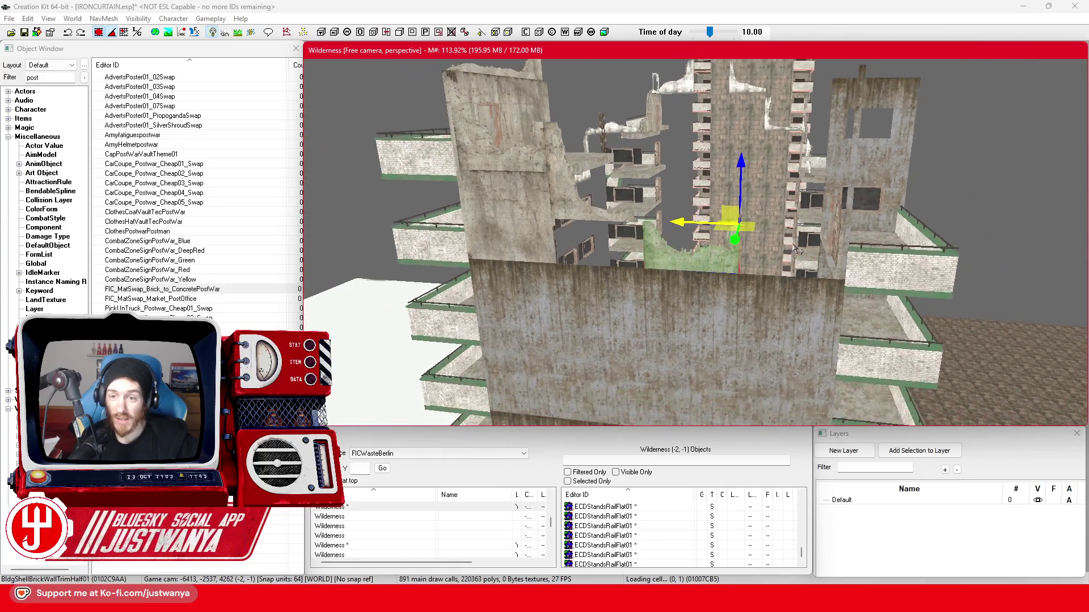
scroll(827, 248, up, 5)
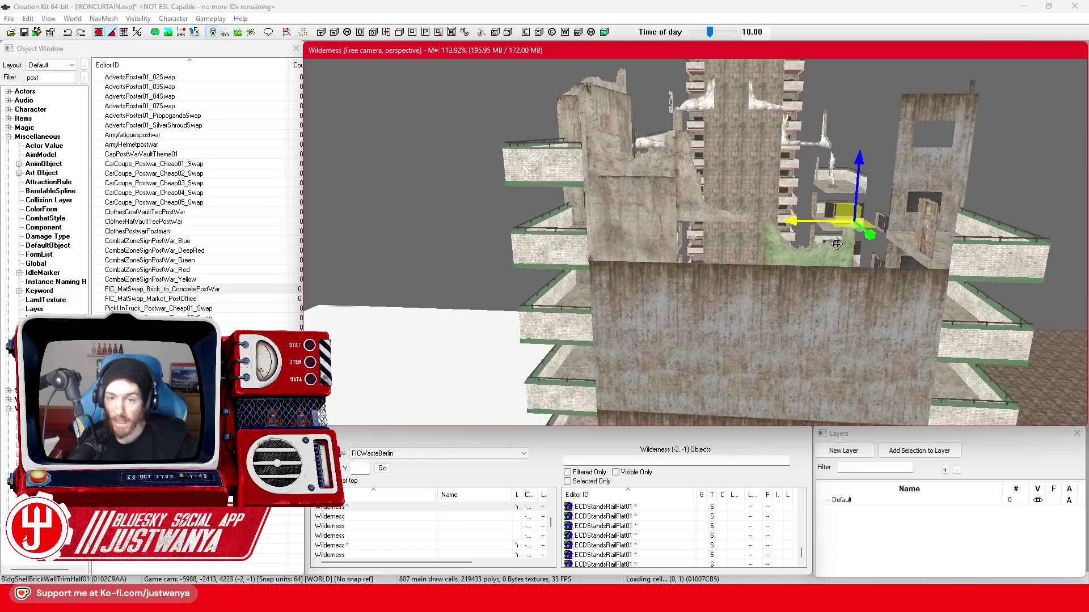
drag(827, 249, 629, 223)
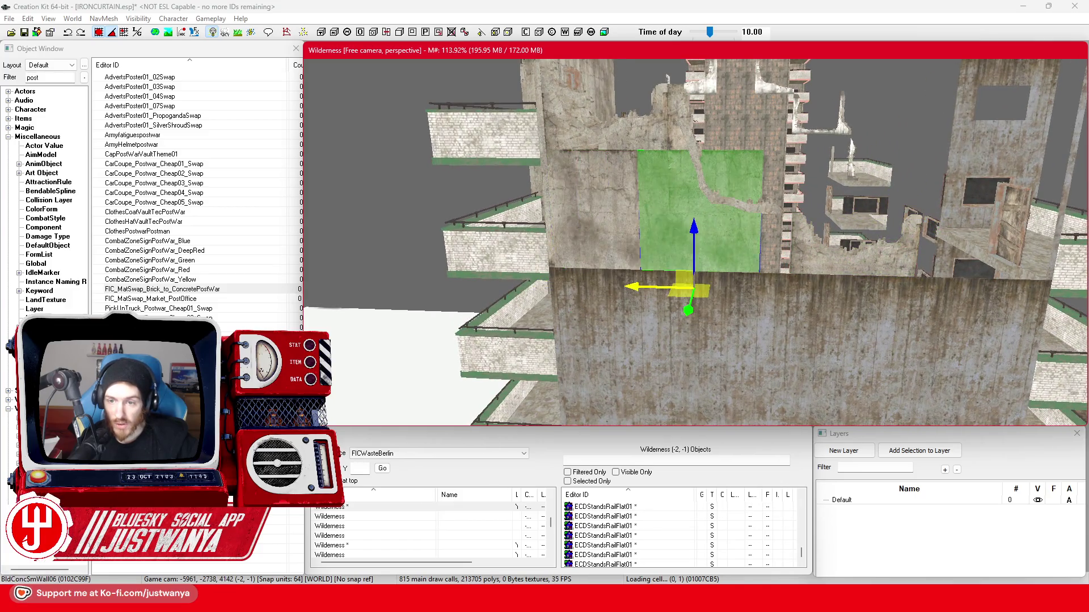
Rotate and move BldgShellBrickWallTrim01L onto the ragged concrete wall top.
mouse_move(737, 274)
mouse_down()
mouse_move(707, 292)
mouse_move(942, 266)
mouse_move(776, 275)
mouse_up()
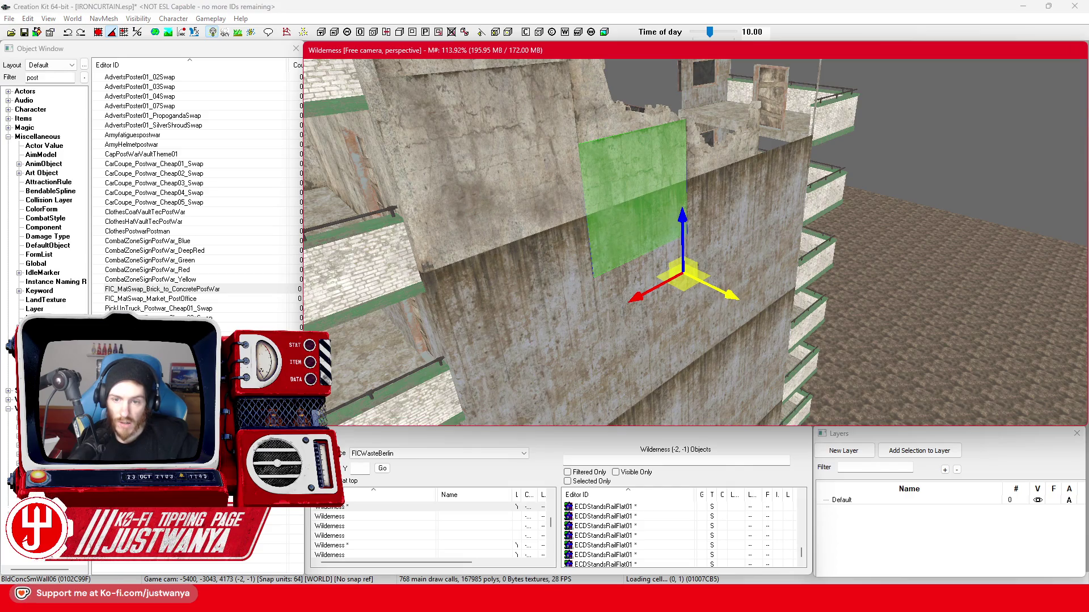
mouse_move(857, 277)
mouse_down()
mouse_move(438, 250)
mouse_move(646, 287)
mouse_move(639, 223)
mouse_move(792, 278)
mouse_up()
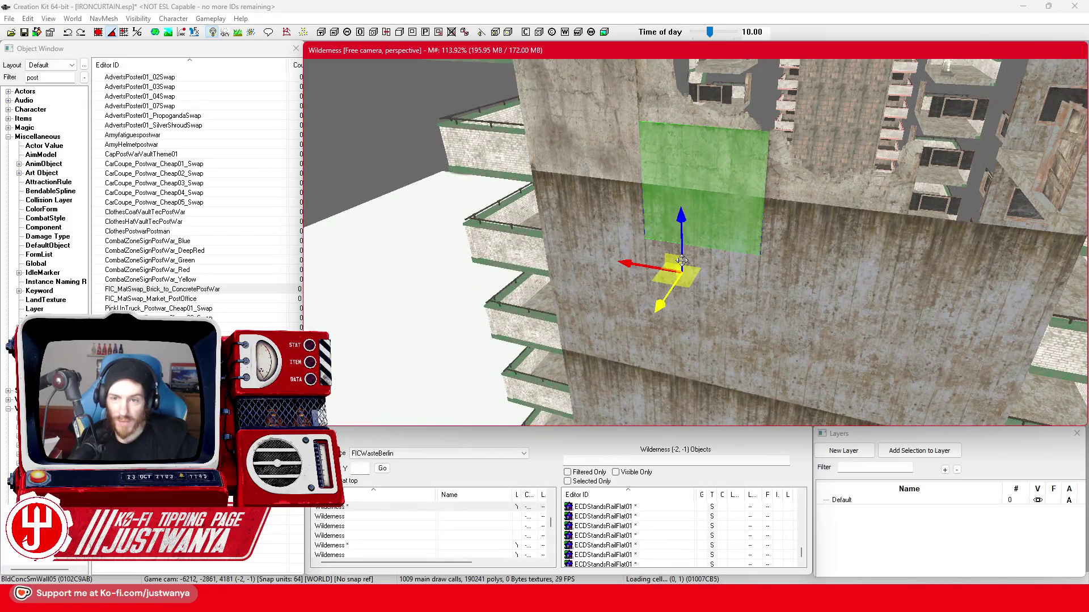
mouse_move(682, 261)
mouse_down()
mouse_move(652, 275)
mouse_move(680, 250)
mouse_move(658, 238)
mouse_move(622, 289)
mouse_move(544, 297)
mouse_up()
key(e)
mouse_move(627, 249)
mouse_down()
mouse_move(662, 255)
mouse_move(743, 304)
mouse_move(669, 154)
mouse_move(722, 255)
mouse_up()
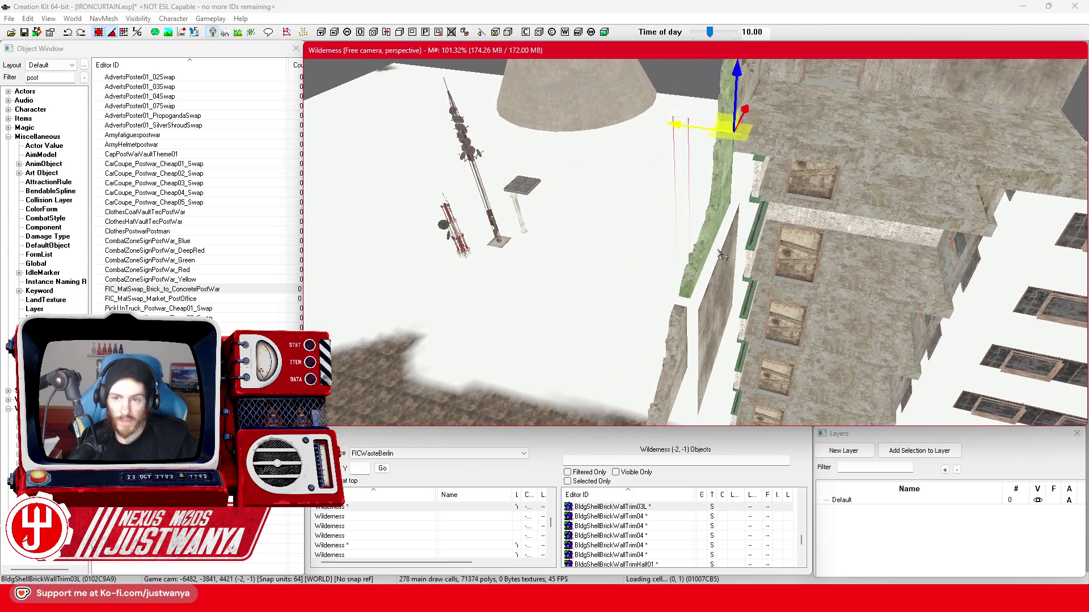
drag(687, 127, 573, 169)
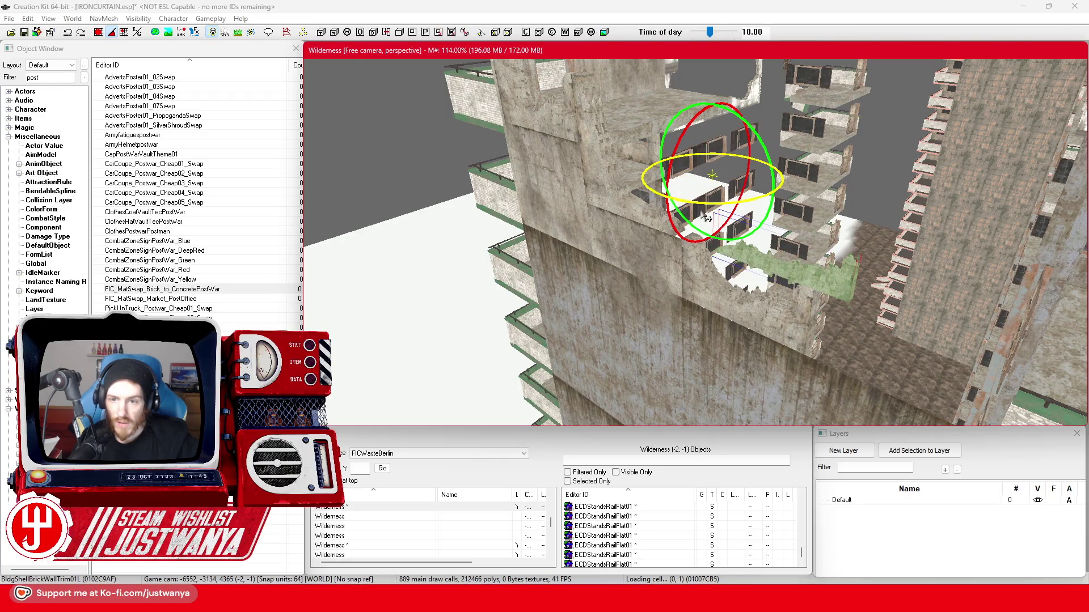
key(w)
scroll(706, 199, up, 2)
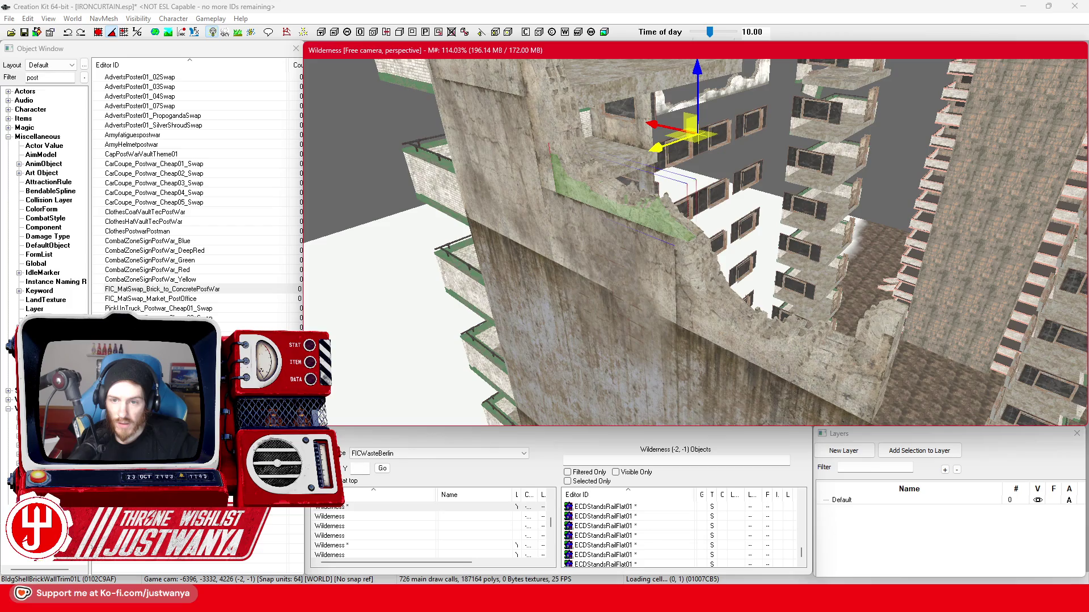
drag(657, 144, 654, 134)
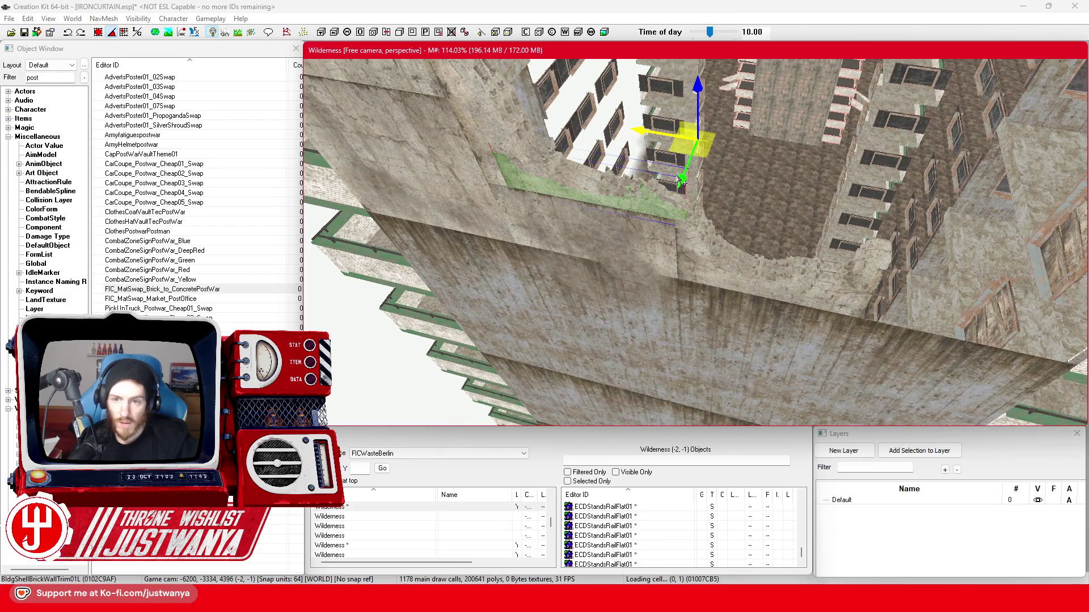
mouse_move(598, 251)
mouse_down()
mouse_move(594, 238)
mouse_move(771, 241)
mouse_move(709, 227)
mouse_move(815, 211)
mouse_up()
Check the flat railing and concrete wall pieces, then save IRONCURTAIN.esp.
click(771, 241)
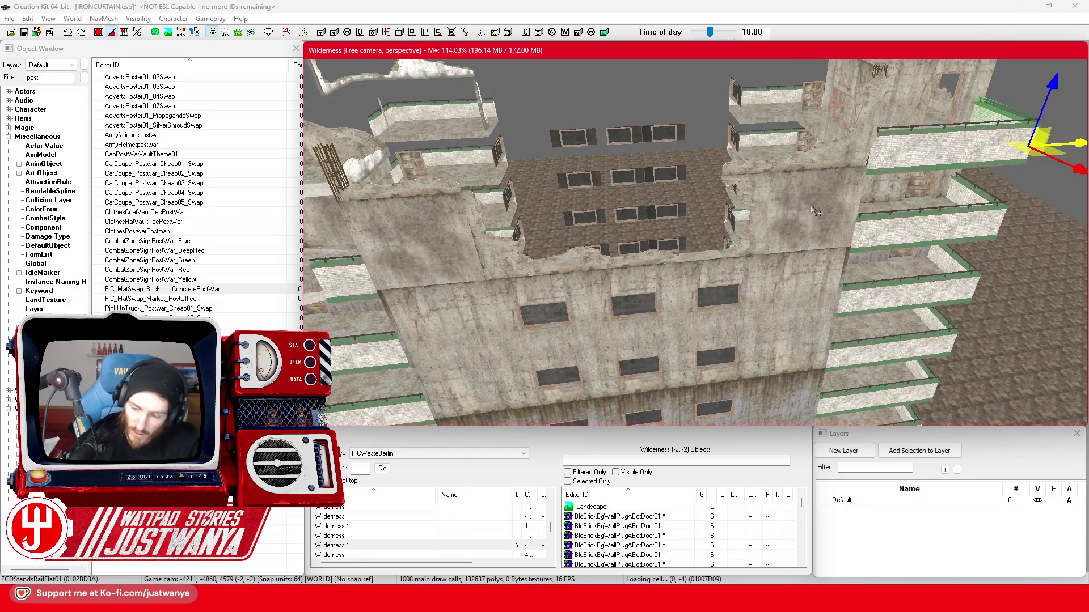
click(815, 211)
mouse_move(814, 211)
mouse_down()
mouse_move(833, 228)
mouse_move(647, 252)
mouse_up()
drag(577, 201, 774, 269)
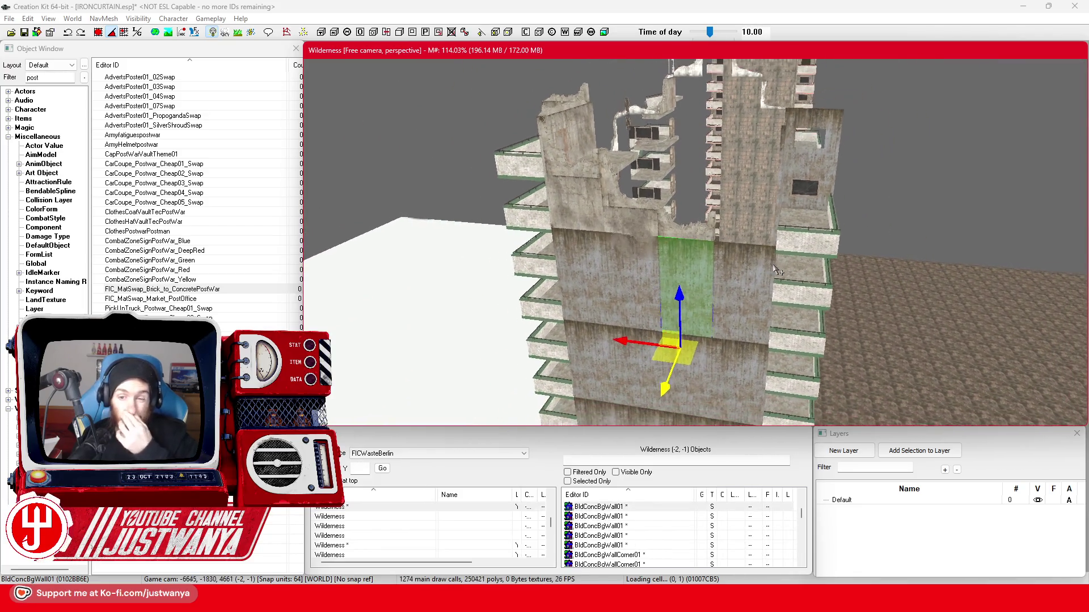
click(23, 33)
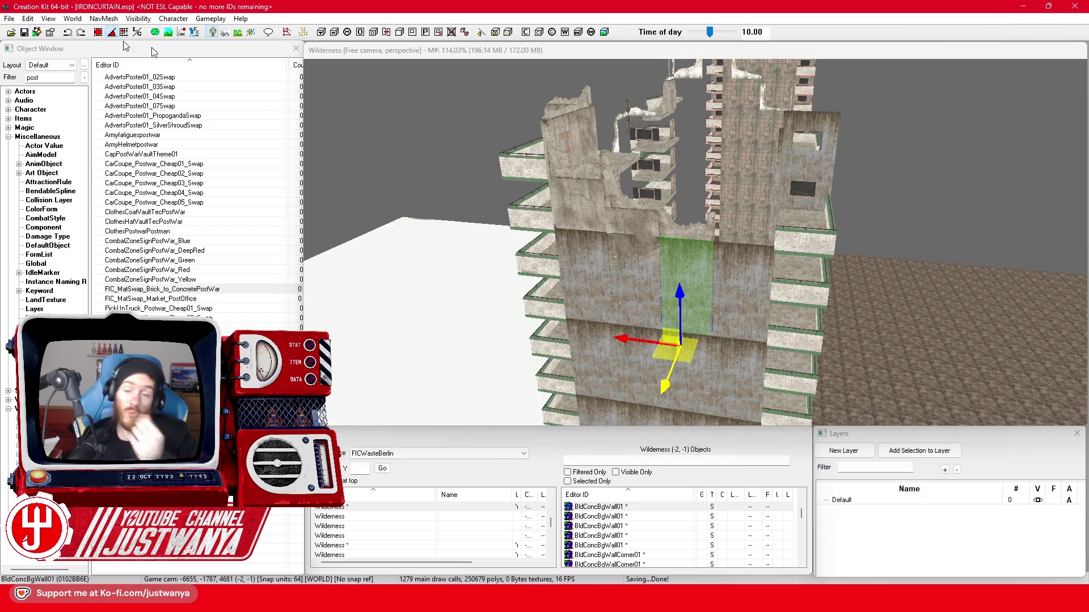
Inspect the concrete wall sections and the half brick wall trim piece.
scroll(657, 182, up, 3)
click(678, 219)
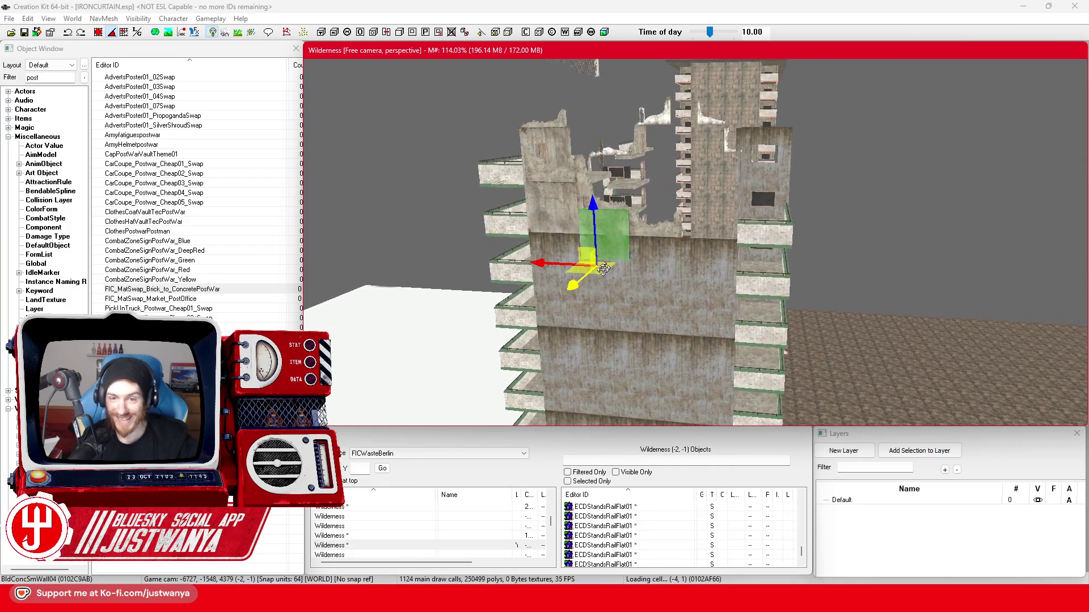
click(517, 333)
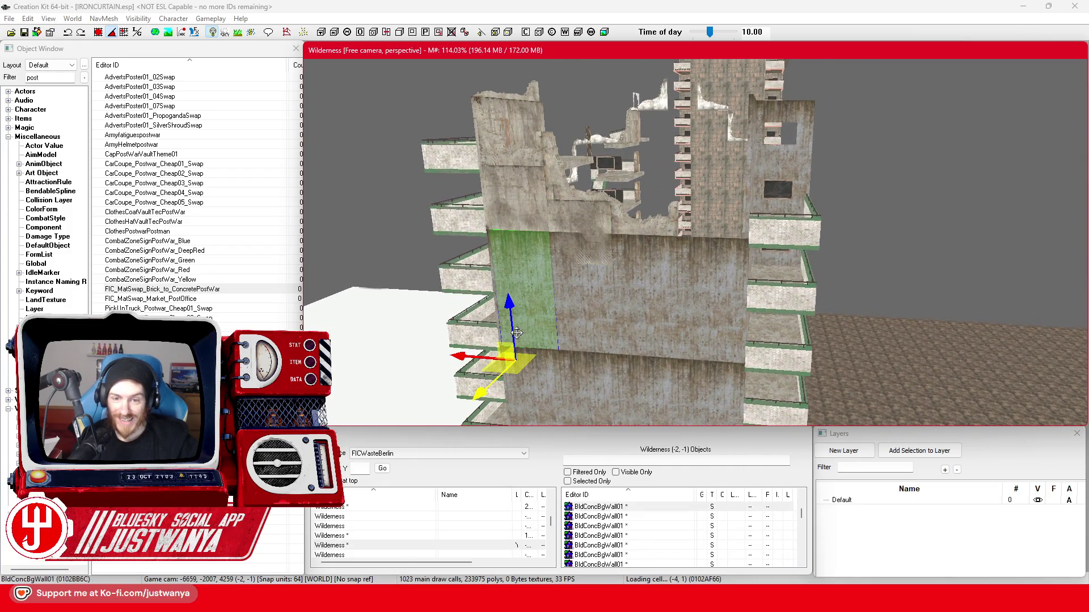
ctrl+click(656, 317)
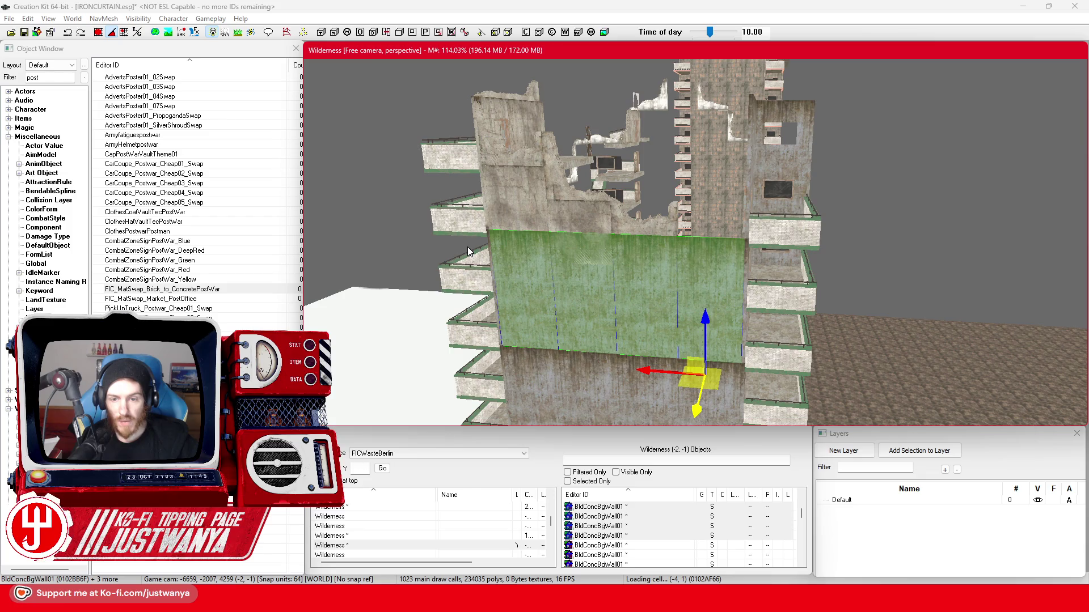
click(636, 225)
scroll(740, 286, up, 1)
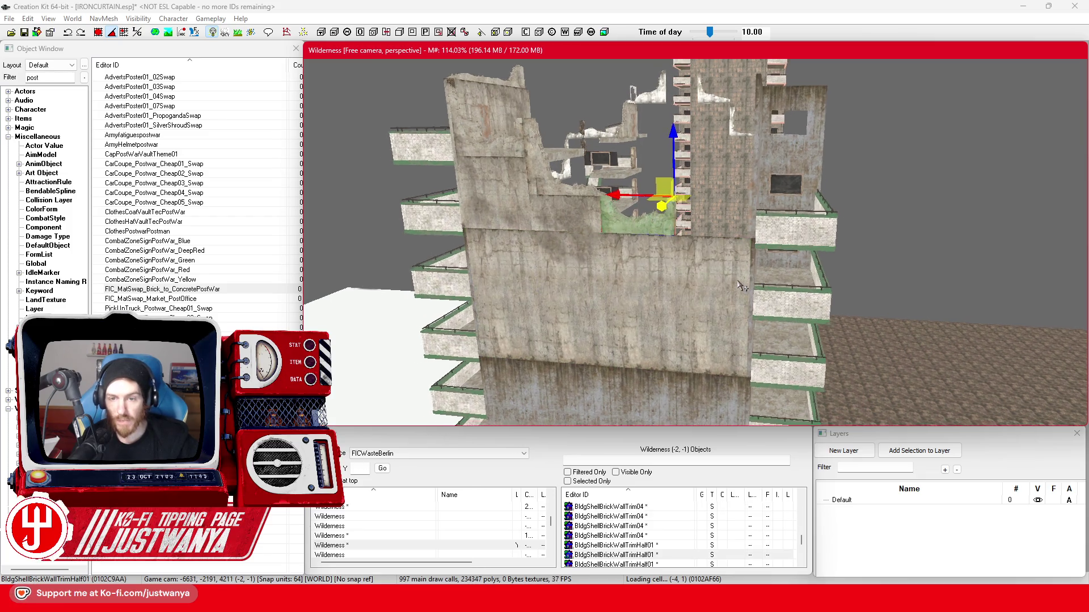
drag(740, 285, 703, 286)
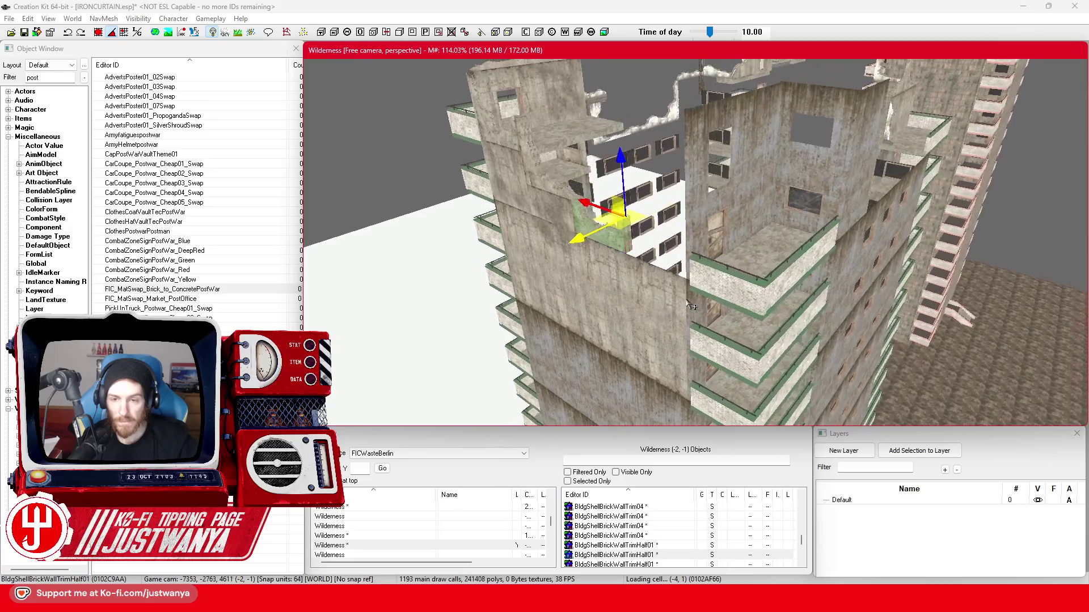
Check the plywood door, door-opening wall, flat stand railing and concrete wall corner.
click(701, 261)
scroll(701, 261, up, 5)
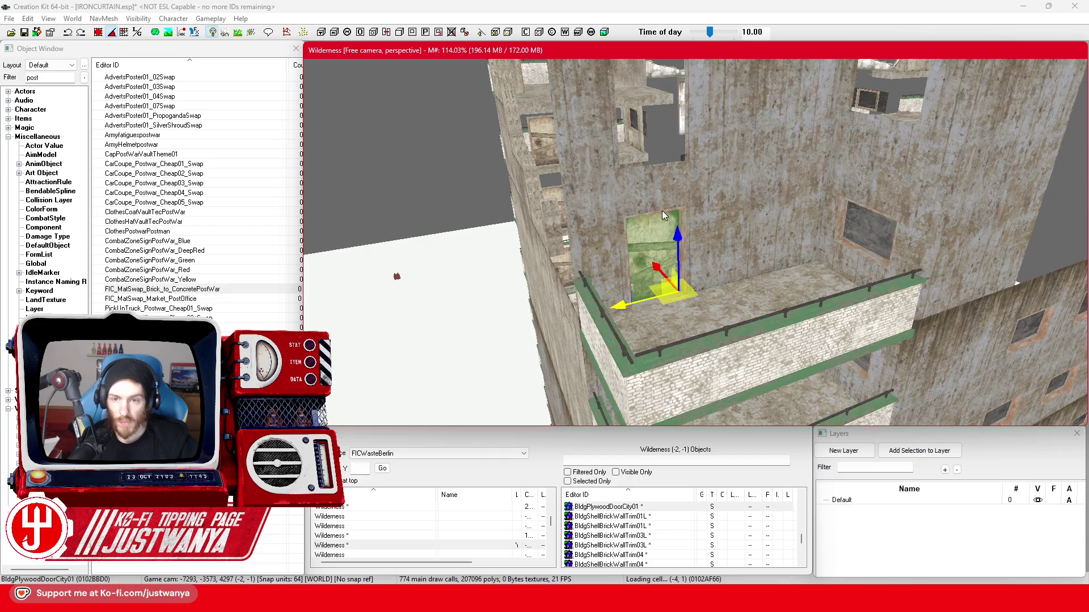
click(709, 198)
ctrl+click(903, 204)
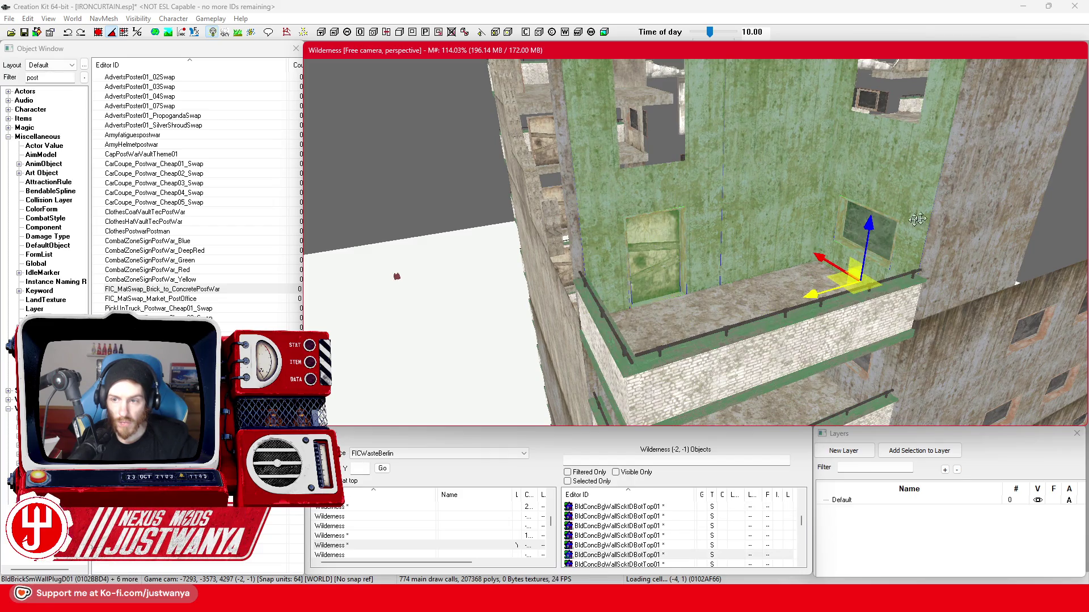
scroll(941, 210, down, 5)
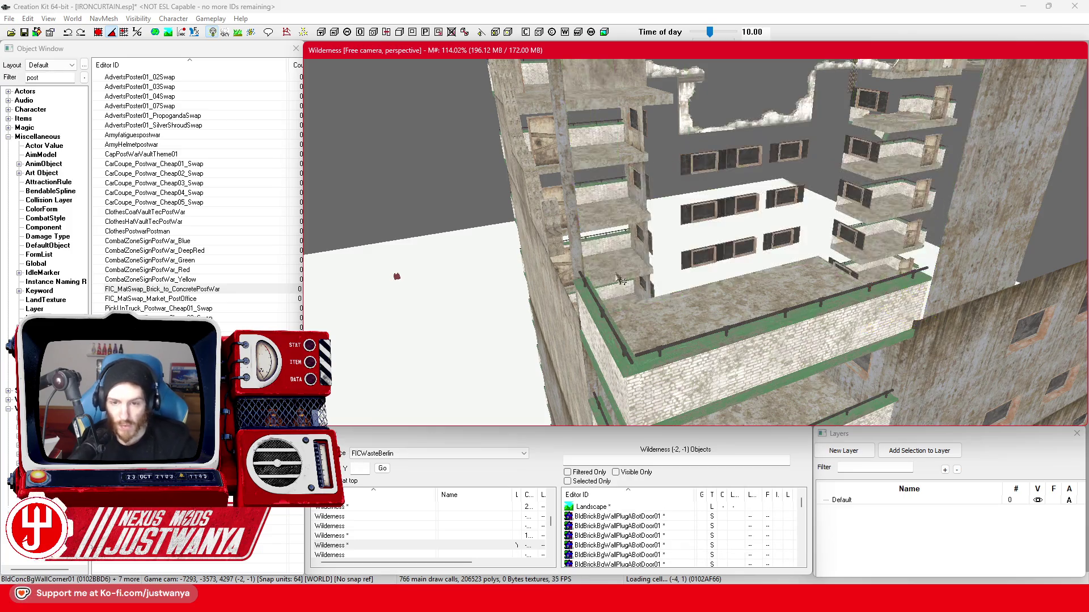
click(590, 338)
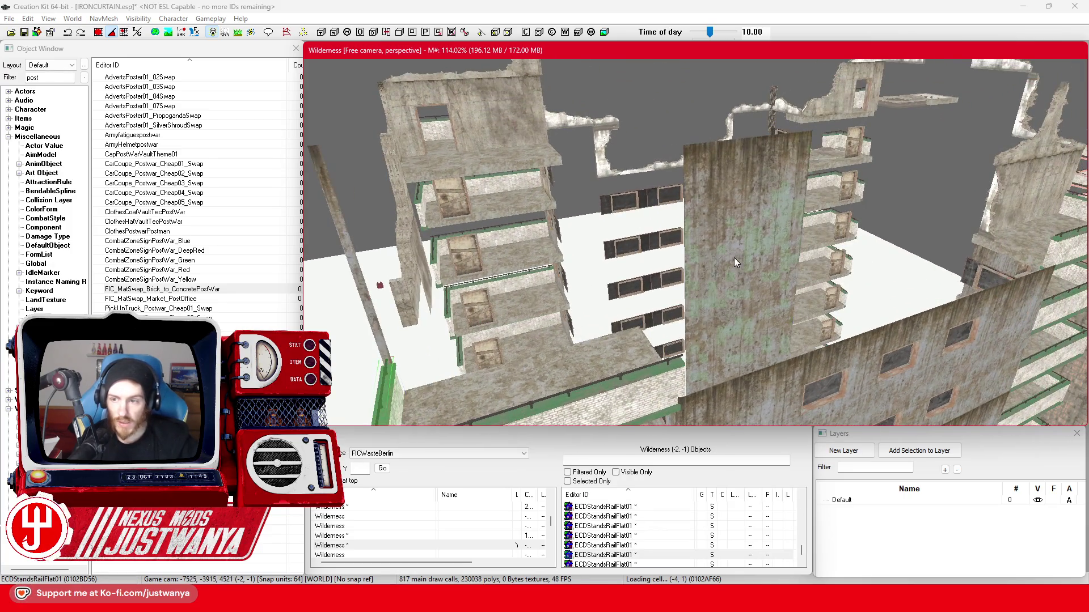
click(736, 262)
scroll(723, 258, up, 3)
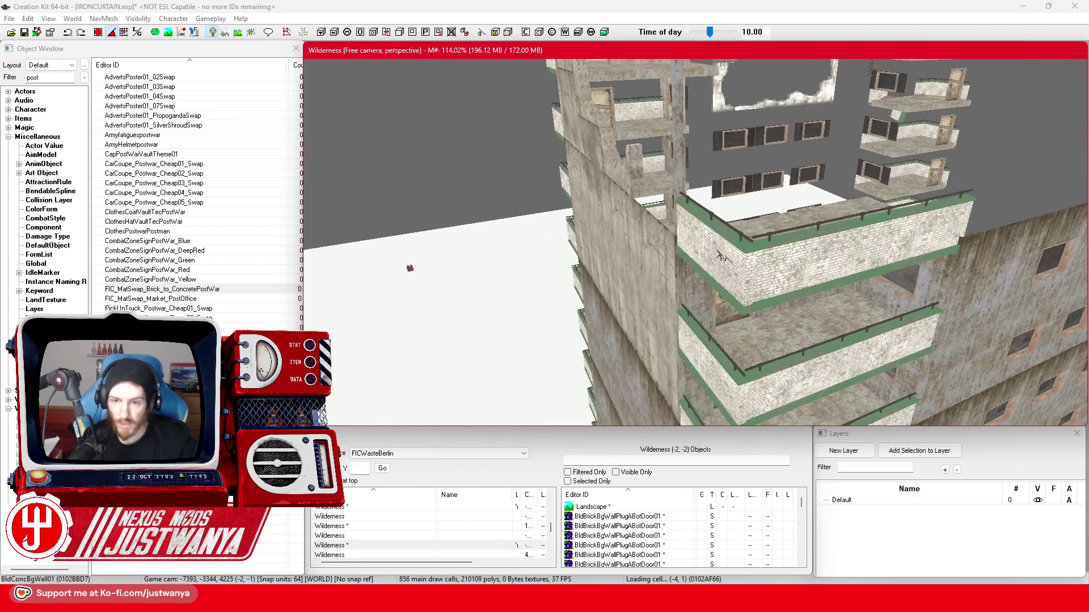
click(721, 257)
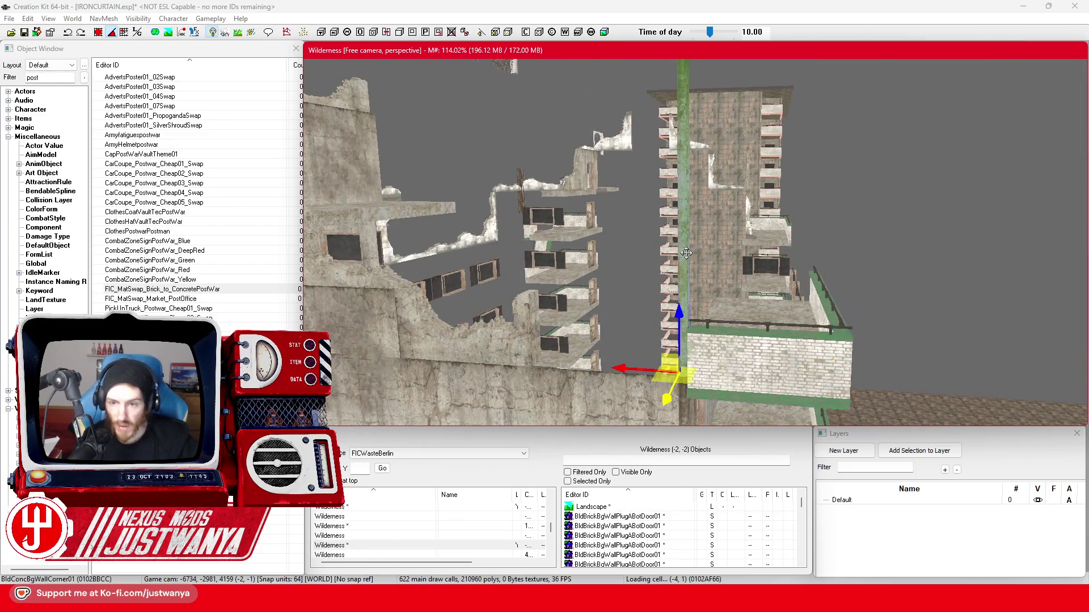
Reselect the half brick wall trim piece and save IRONCURTAIN.esp.
scroll(648, 310, up, 3)
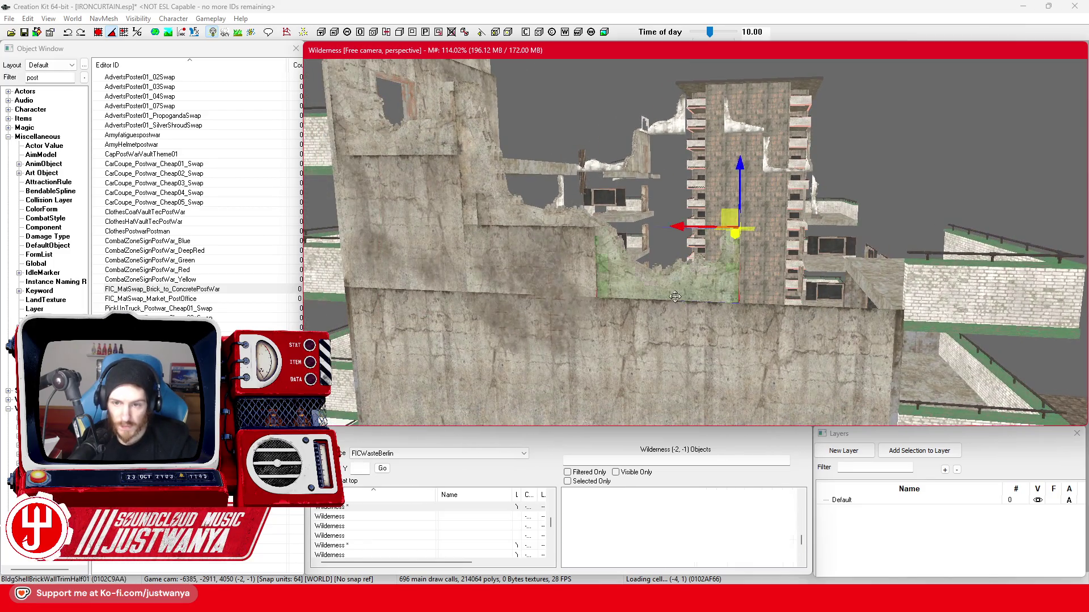
click(675, 298)
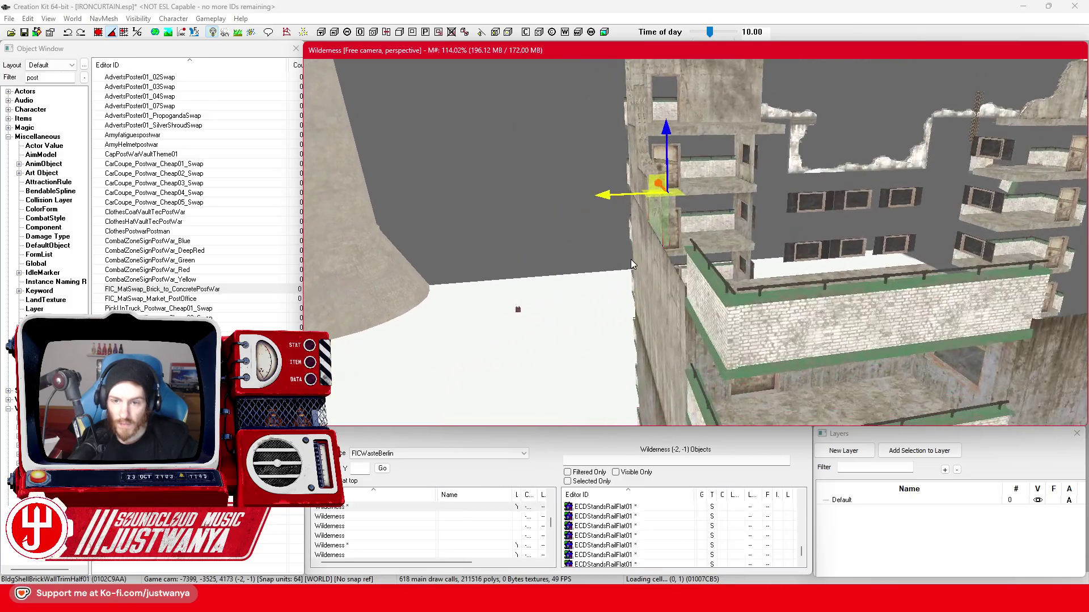
scroll(631, 260, up, 3)
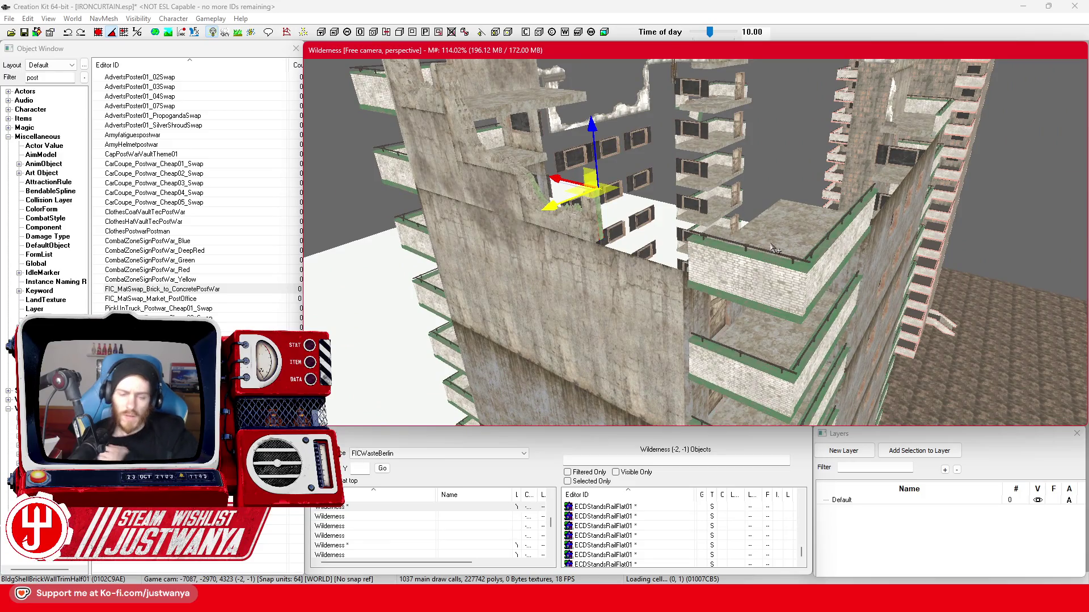
click(25, 32)
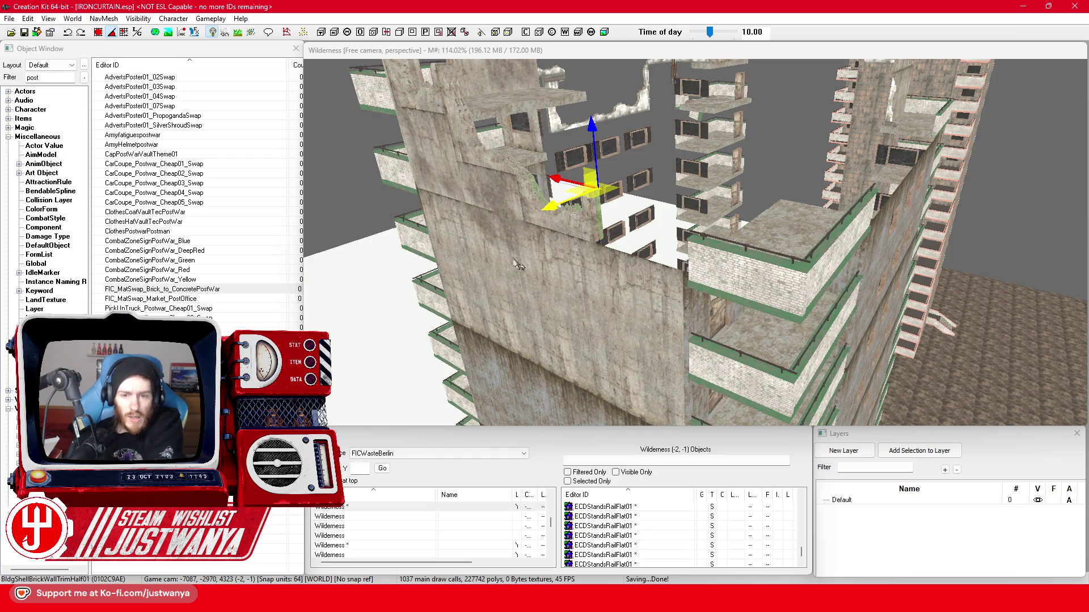
Select four concrete walls and orbit around them.
click(535, 268)
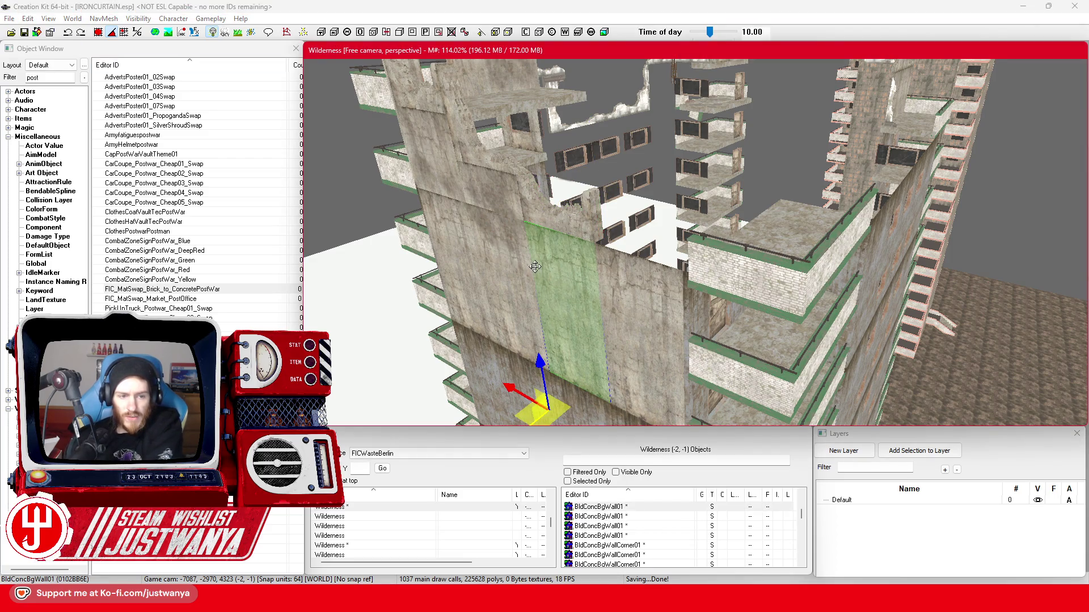
drag(702, 320, 778, 299)
ctrl+click(442, 289)
ctrl+click(543, 267)
ctrl+click(732, 262)
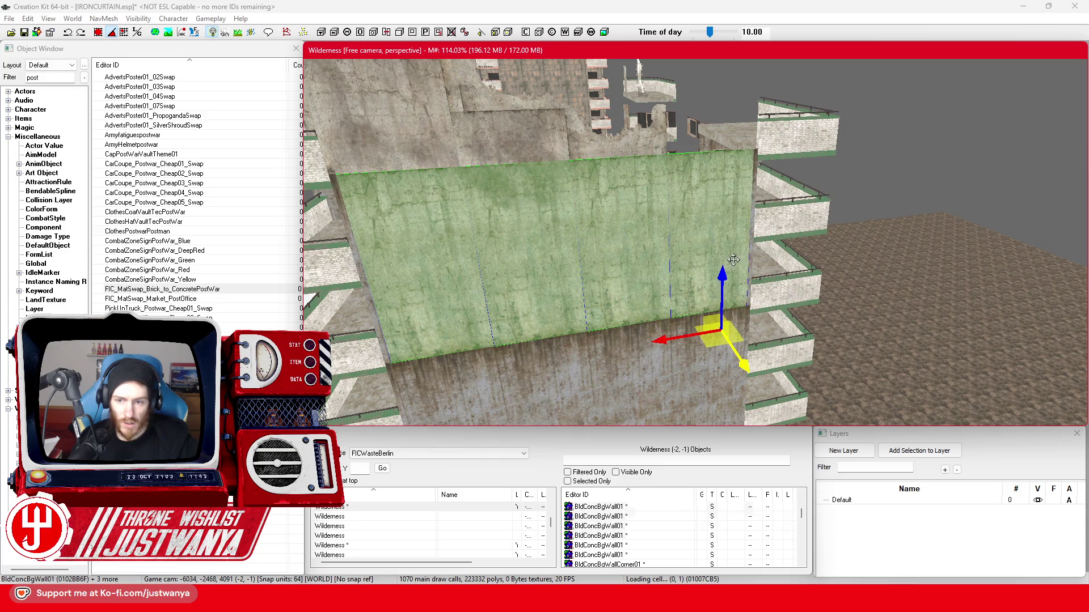
key(e)
drag(680, 340, 632, 380)
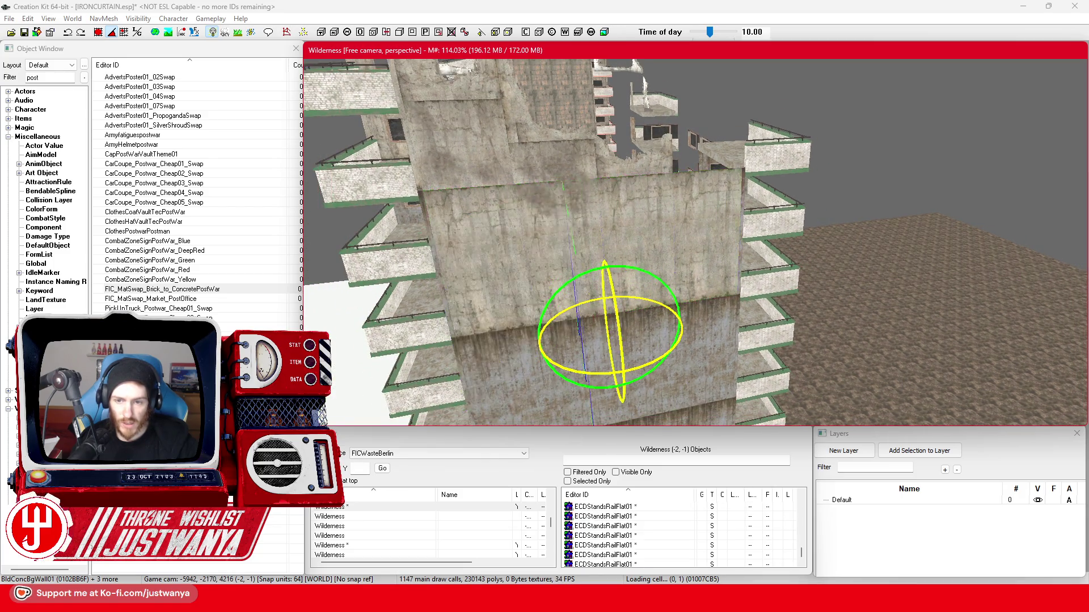
key(w)
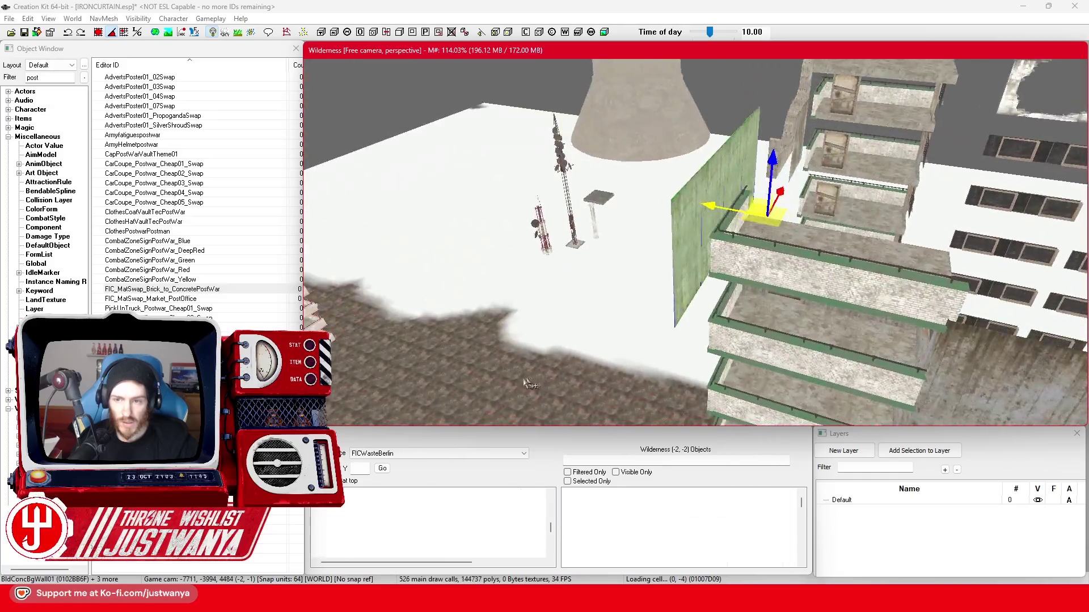
scroll(580, 338, up, 5)
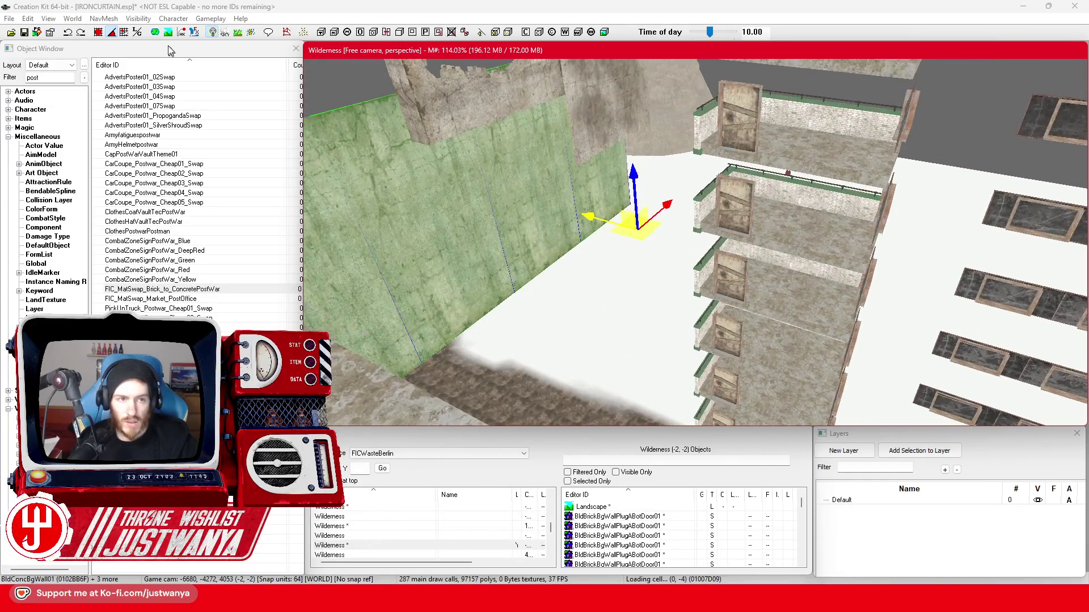
Duplicate the brick trim piece with Ctrl+D, place it beside the brick tower, and swap its variant.
click(99, 33)
drag(611, 229, 689, 248)
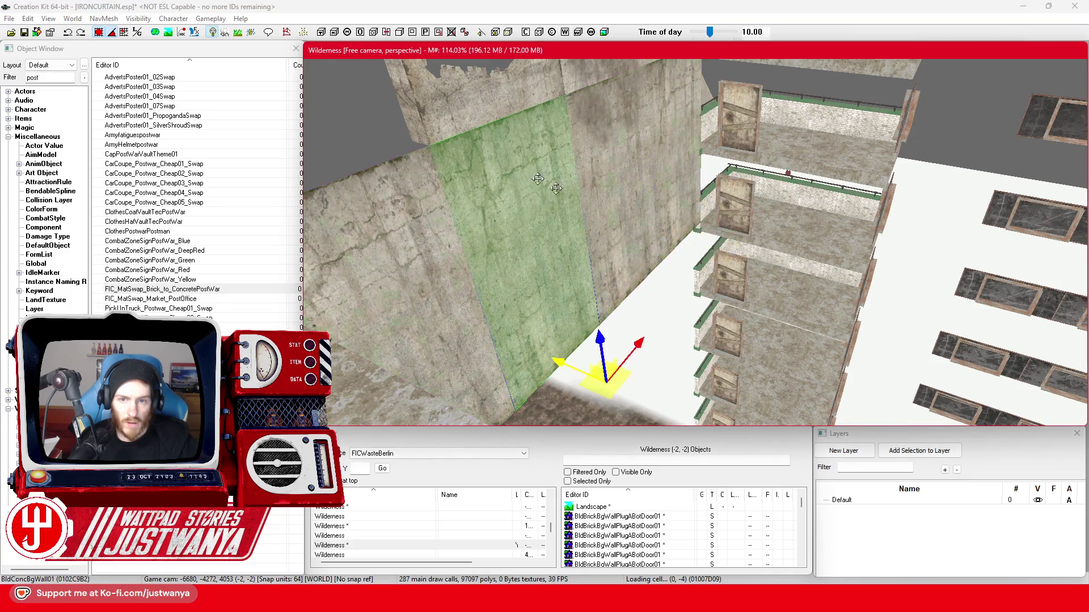
key(shift)
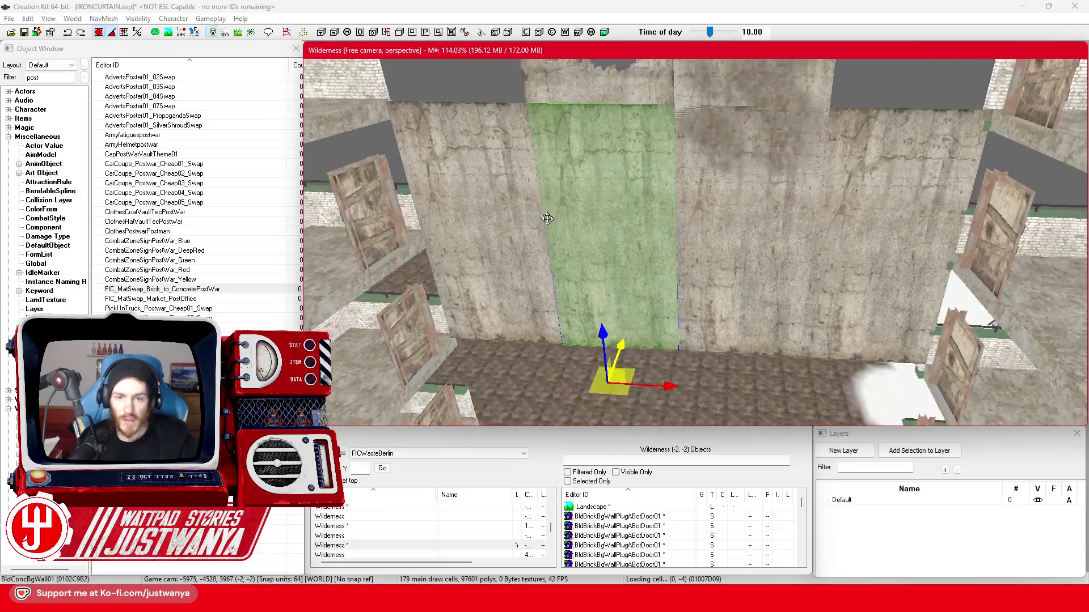
key(shift)
key(shift)
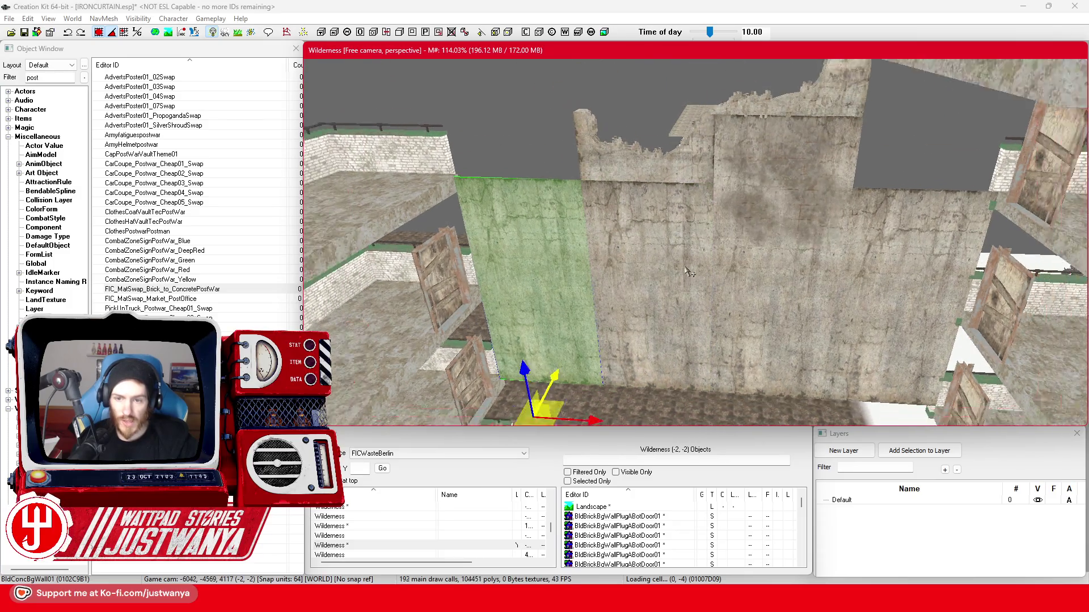
key(shift)
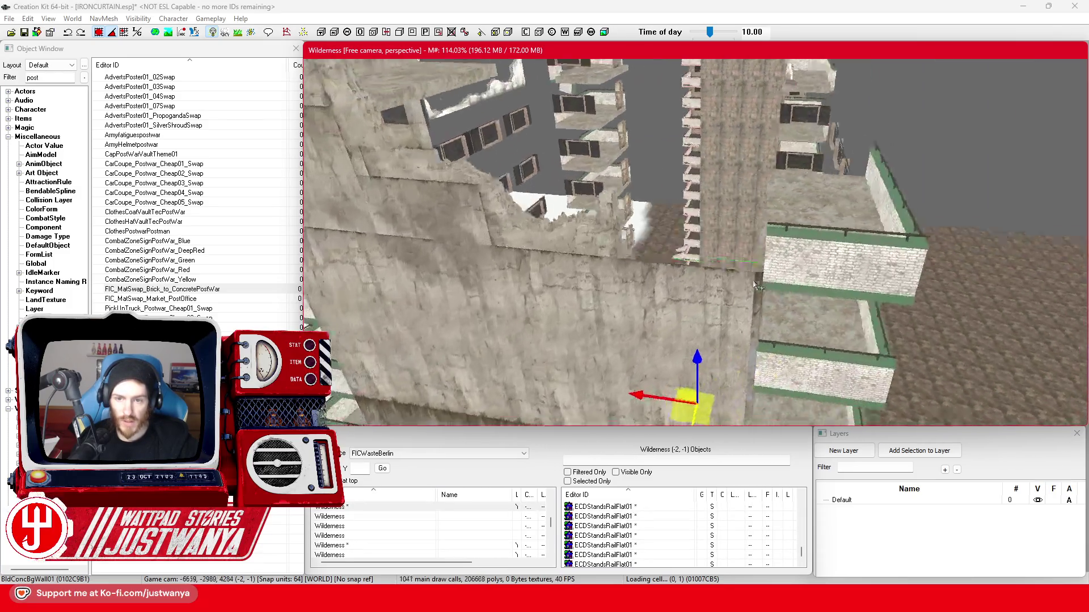
key(ctrl+d)
drag(507, 233, 636, 233)
key(bracketright)
key(bracketright)
key(bracketright)
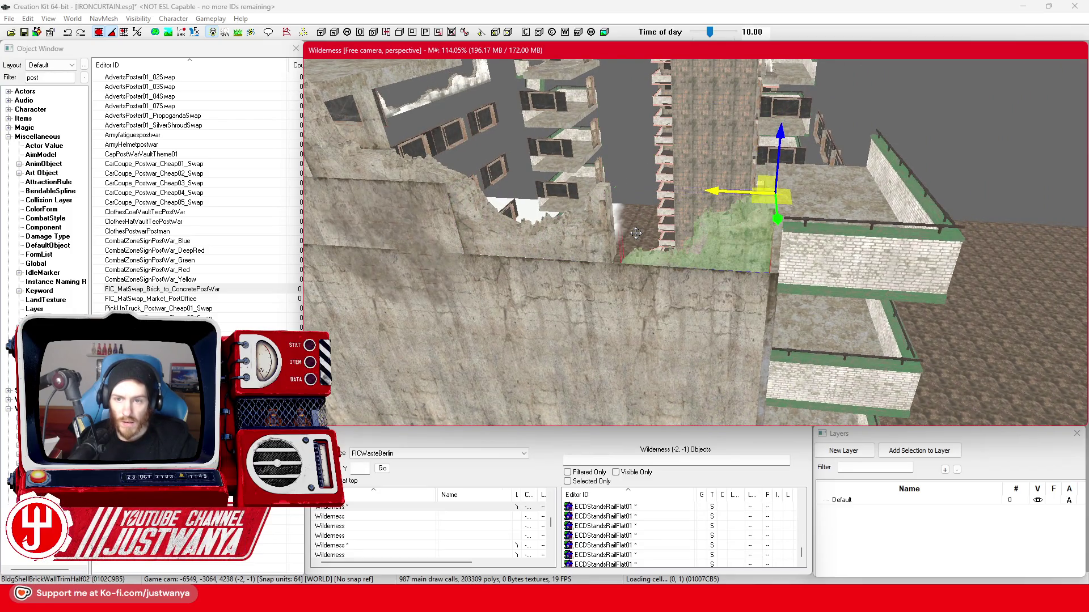
Cycle the piece through wall variants to the taller half-height brick trim BldgShellBrickWallTrimHalf03L.
key(bracketright)
key(bracketright)
key(bracketright)
key(bracketright)
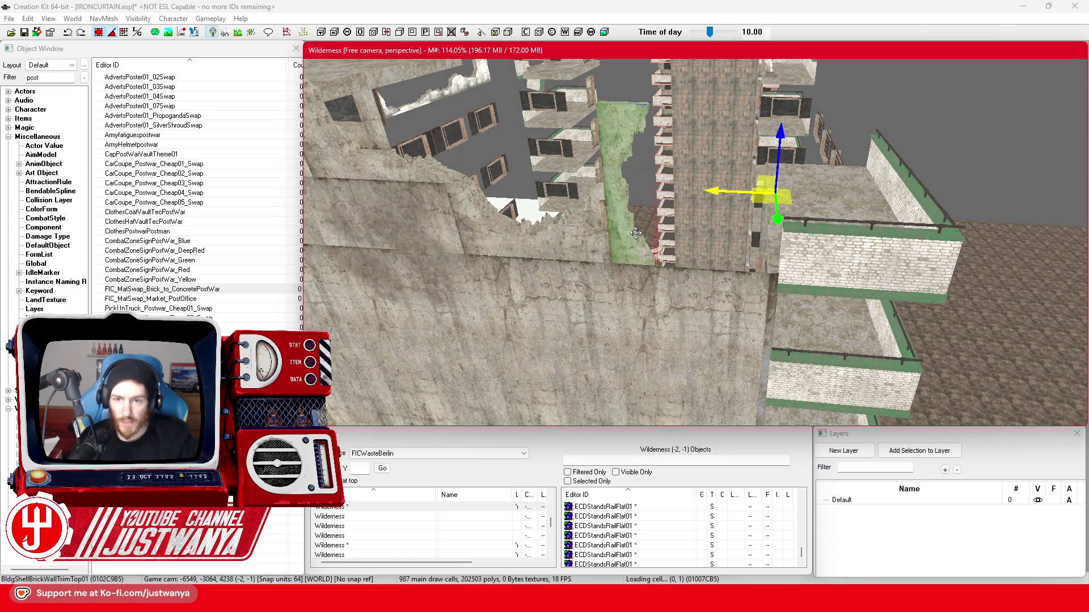
key(bracketright)
key(bracketright)
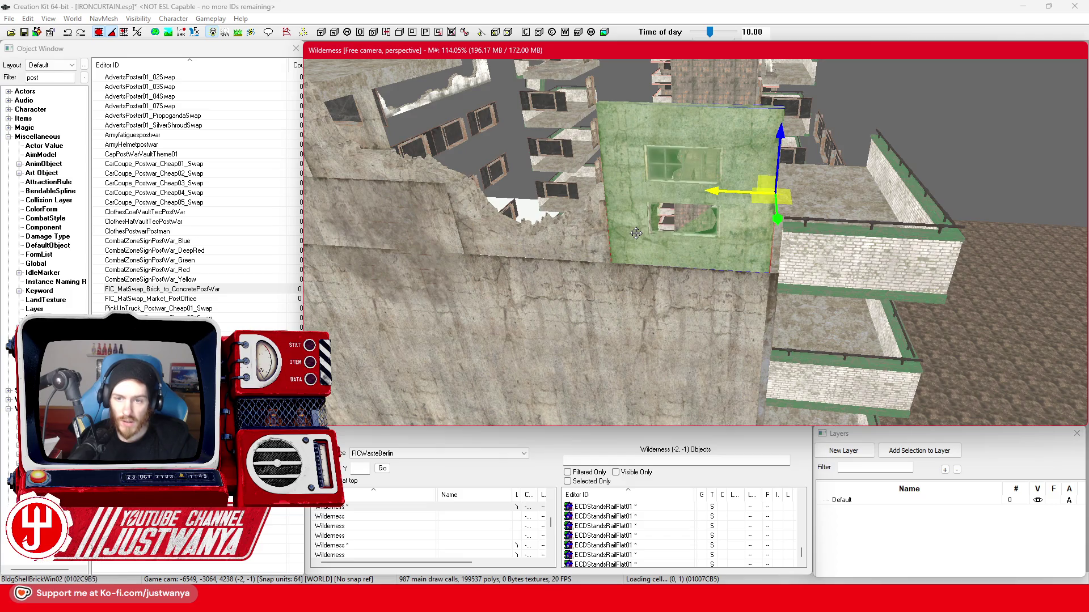
key(bracketright)
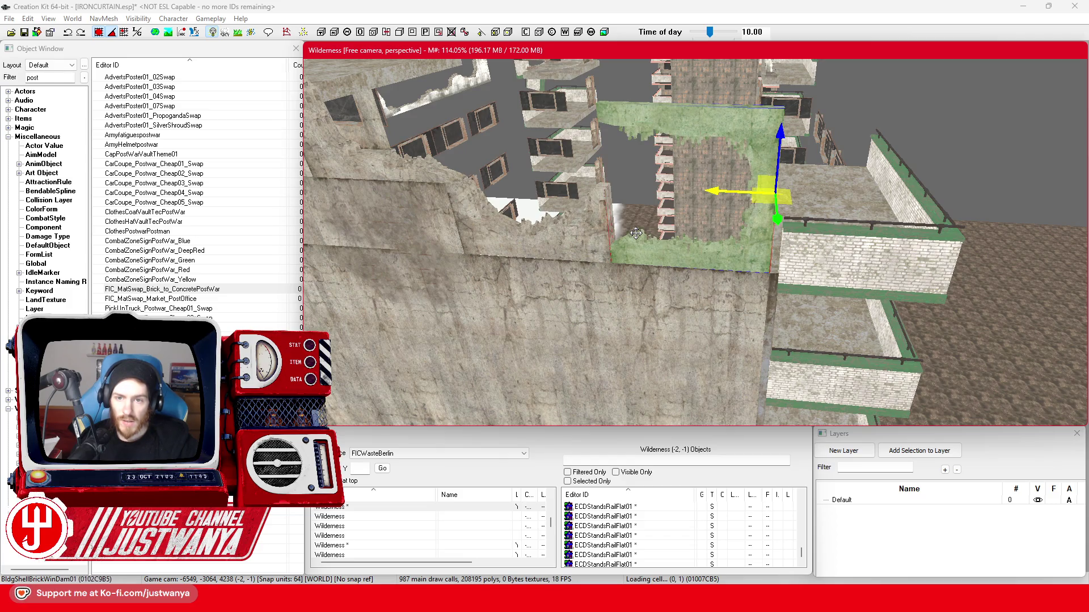
key(bracketright)
key(bracketright)
key(bracketright)
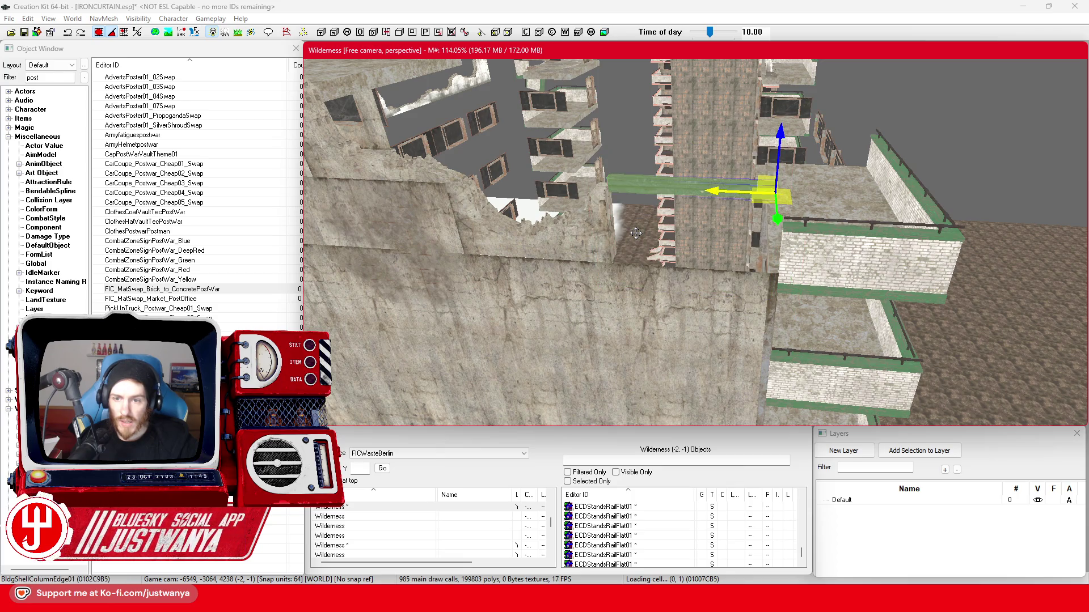
key(bracketright)
key(bracketright)
key(bracketright)
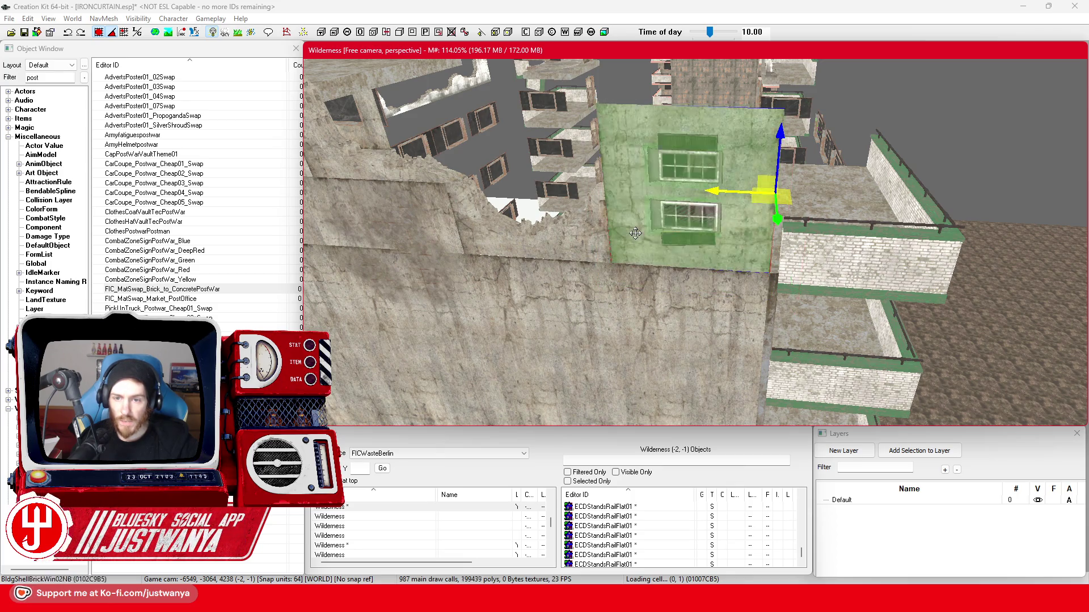
key(bracketright)
key(bracketright)
key(bracketright)
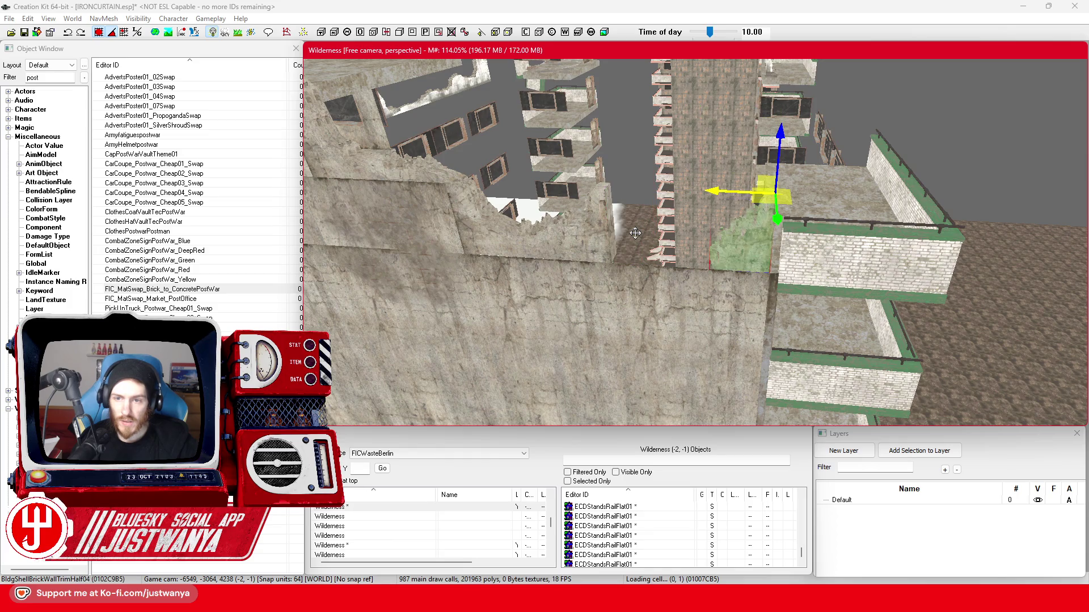
key(bracketright)
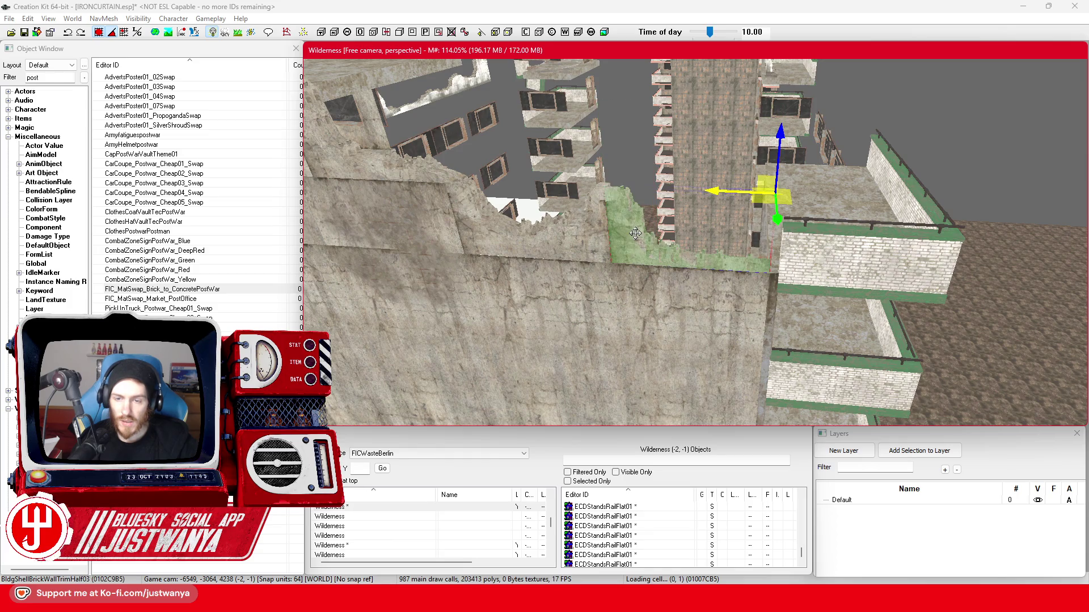
Rotate the brick trim piece so it stands upright.
key(e)
drag(781, 208, 772, 227)
key(w)
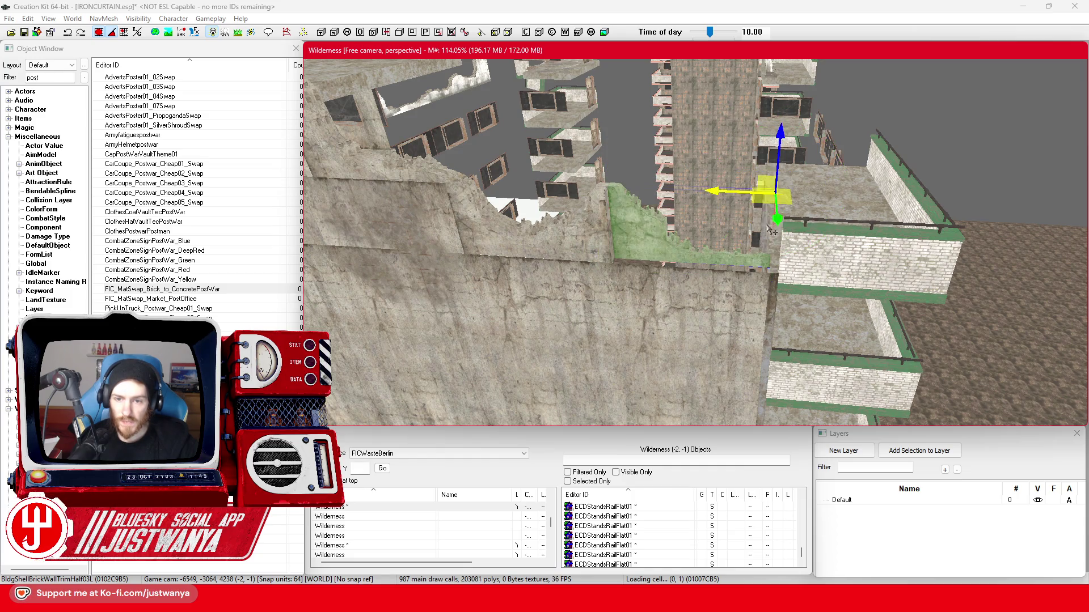
key(shift)
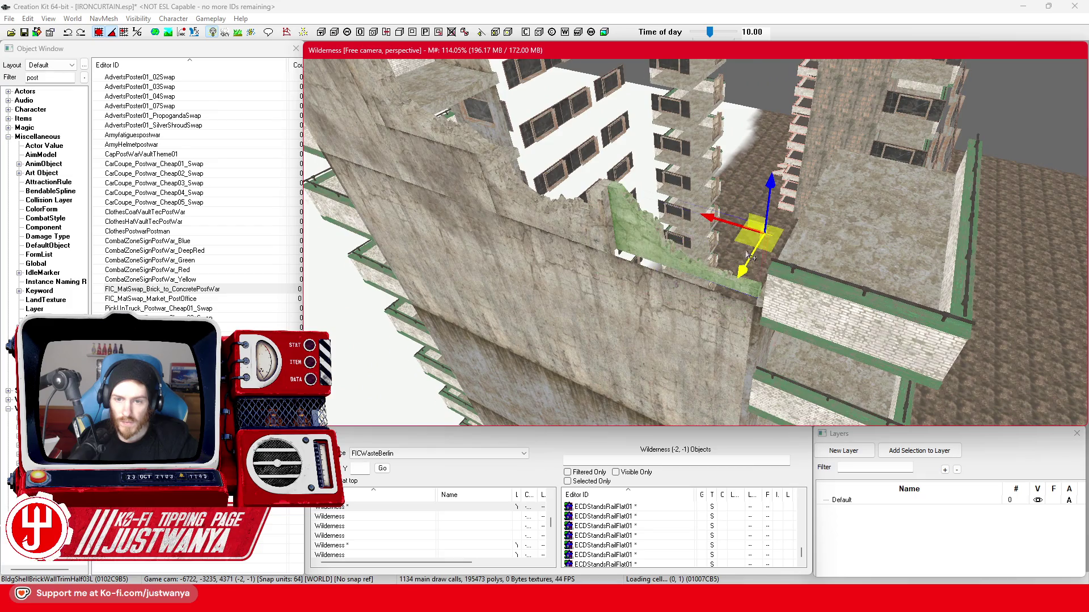
key(shift)
Slide the trim left and raise it onto the ruined concrete wall's top corner.
key(e)
key(w)
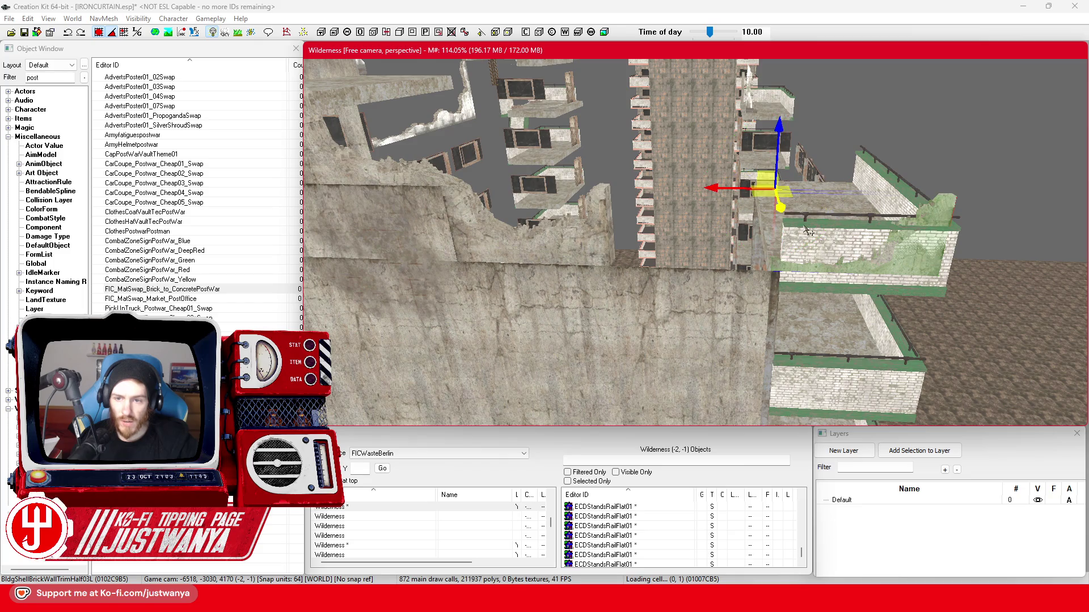
drag(720, 189, 550, 187)
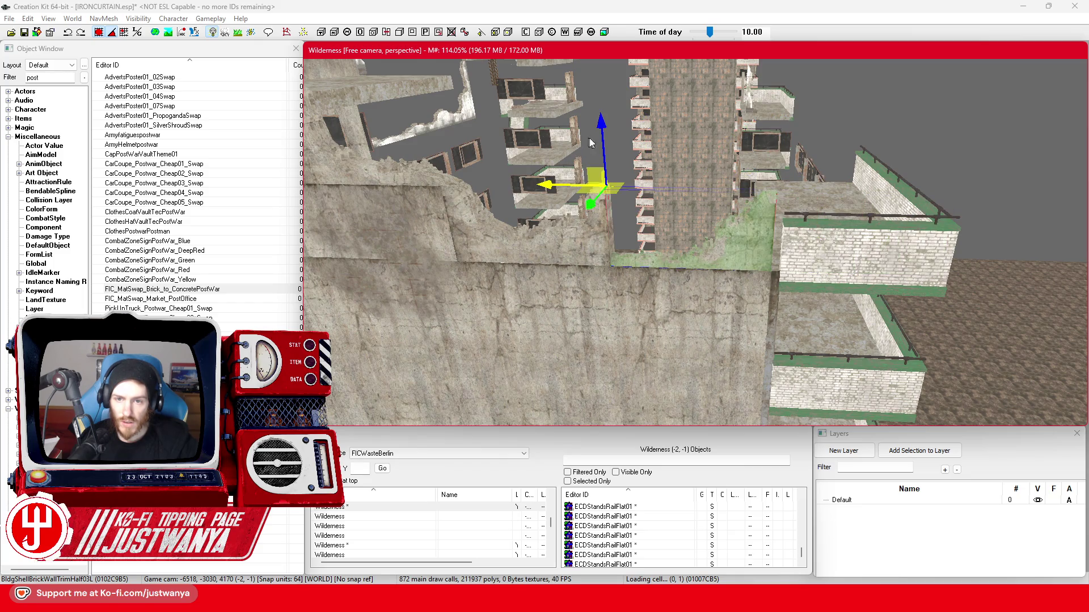
drag(602, 148, 600, 106)
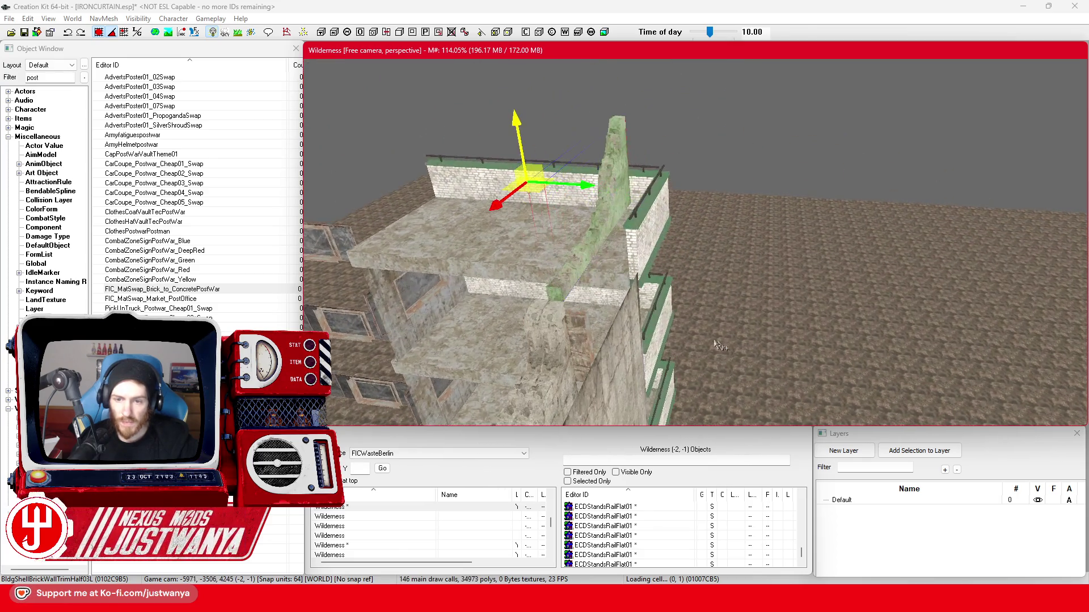
mouse_move(572, 172)
mouse_down()
mouse_move(504, 170)
mouse_move(565, 182)
mouse_up()
Select the concrete wall piece BldConcSmWall04.
click(118, 49)
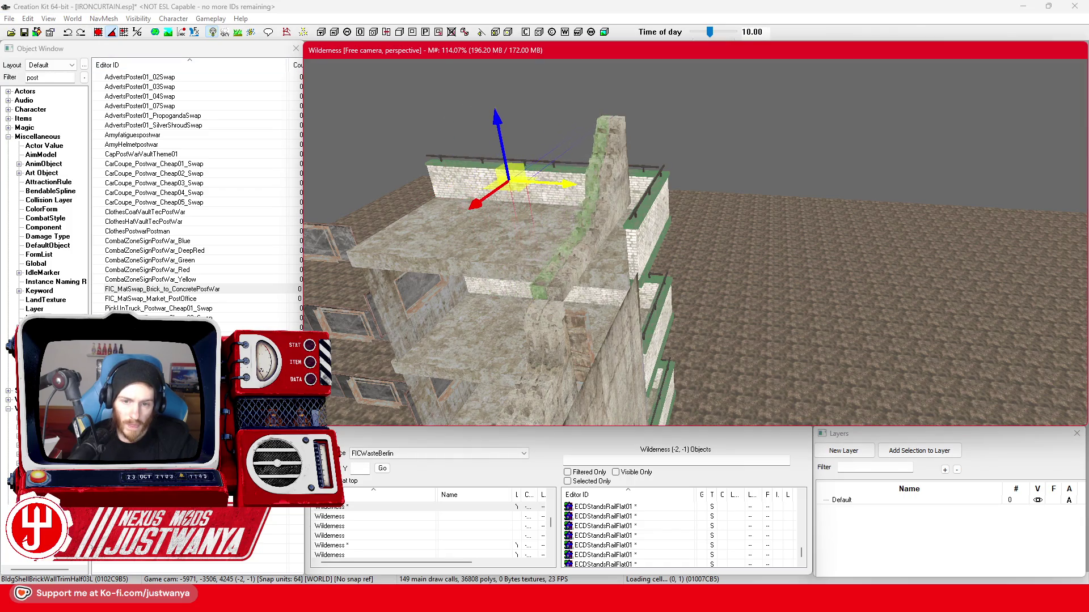
scroll(575, 179, up, 5)
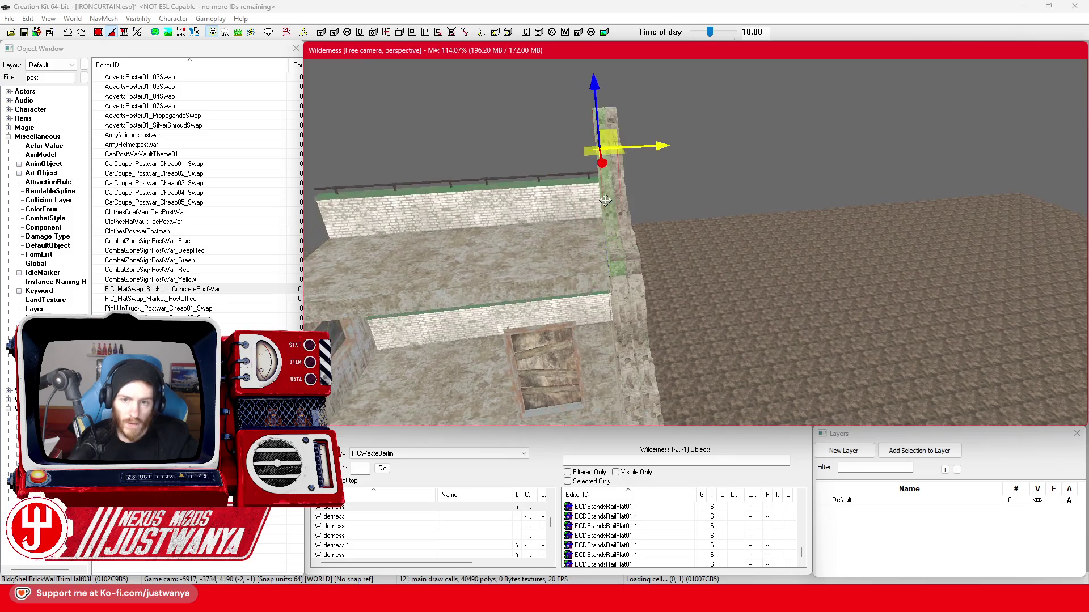
scroll(588, 281, down, 5)
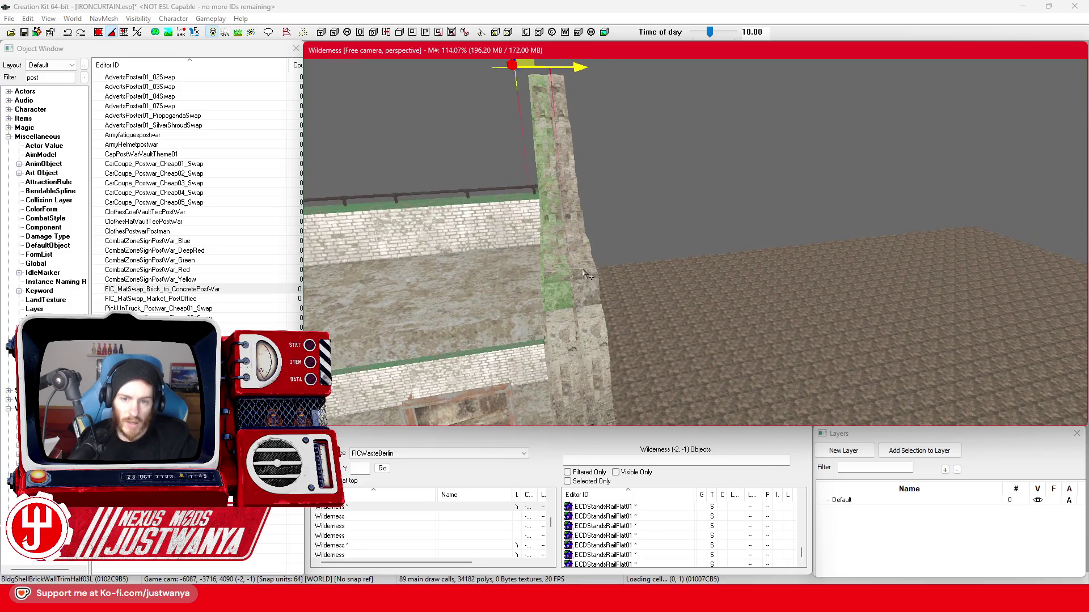
scroll(621, 297, up, 5)
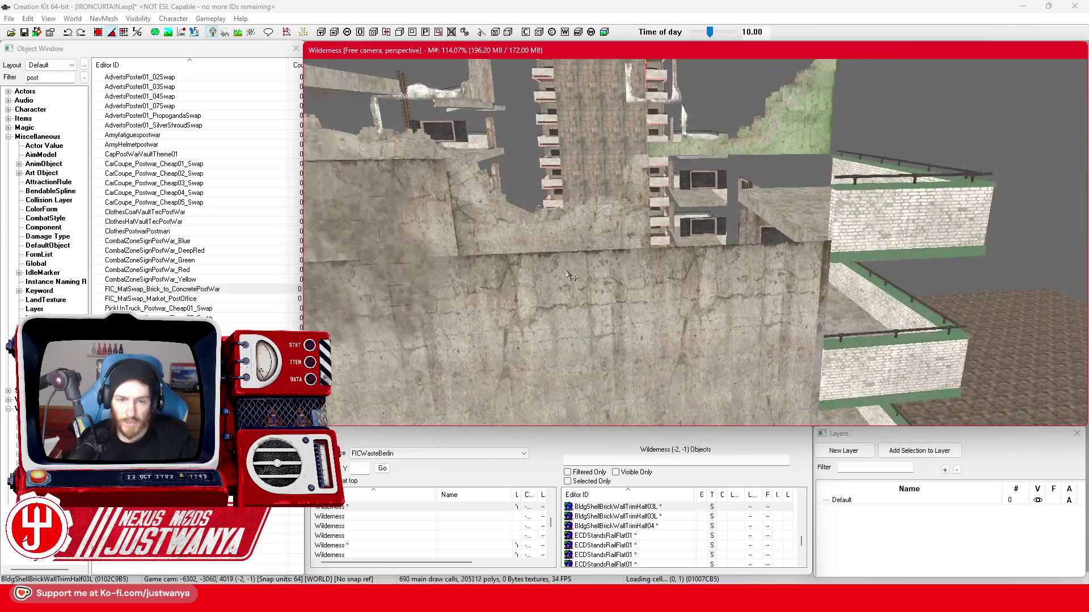
click(458, 230)
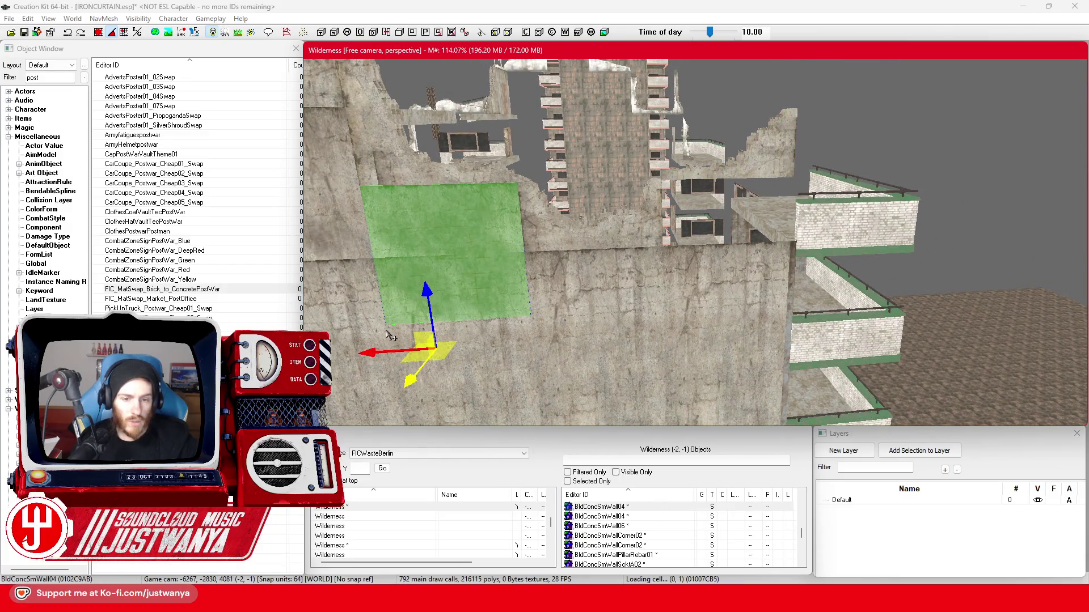
Move BldConcSmWall04 right into the gap and the rebar pillar to the wall's right edge.
drag(363, 349, 676, 331)
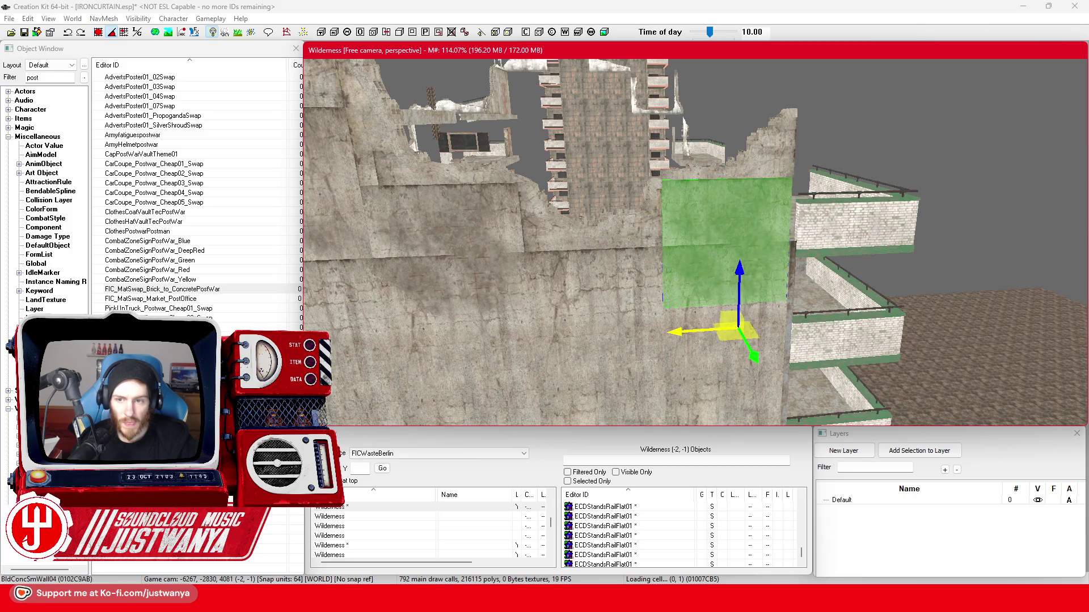
key(shift)
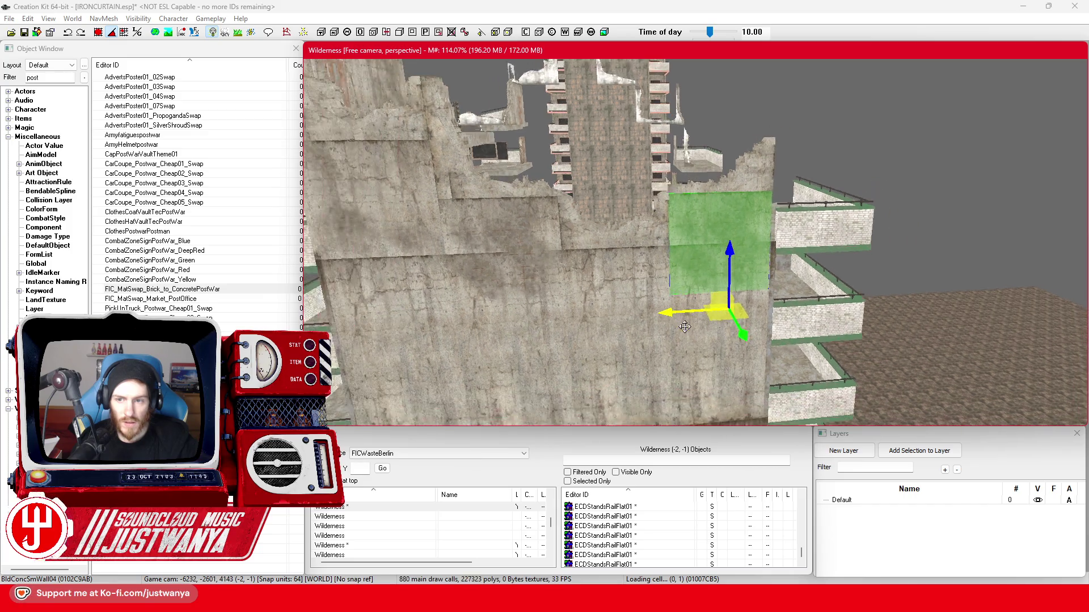
click(551, 113)
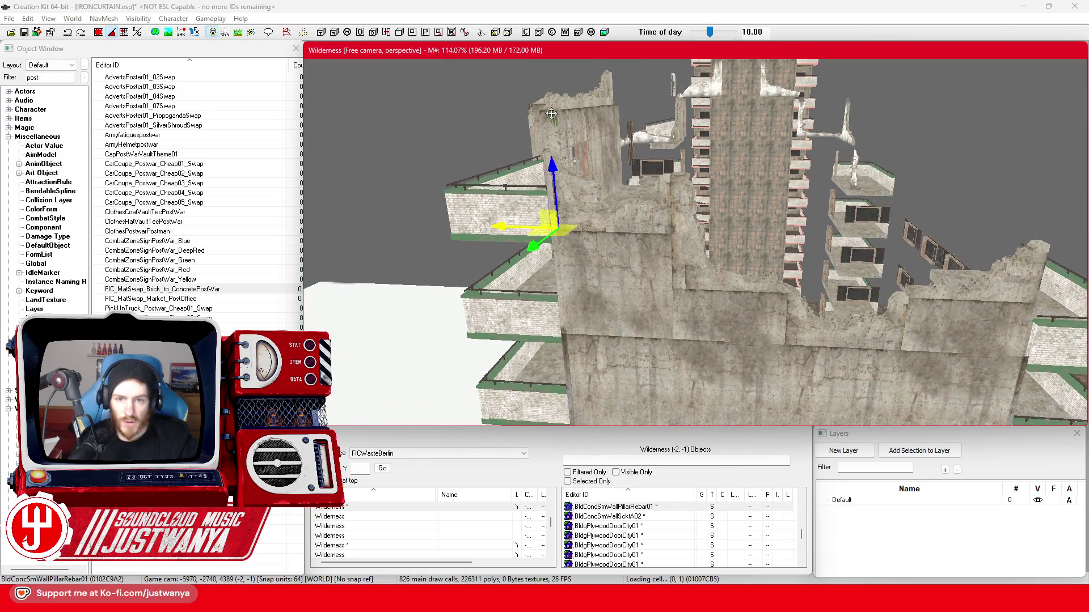
drag(652, 165, 742, 176)
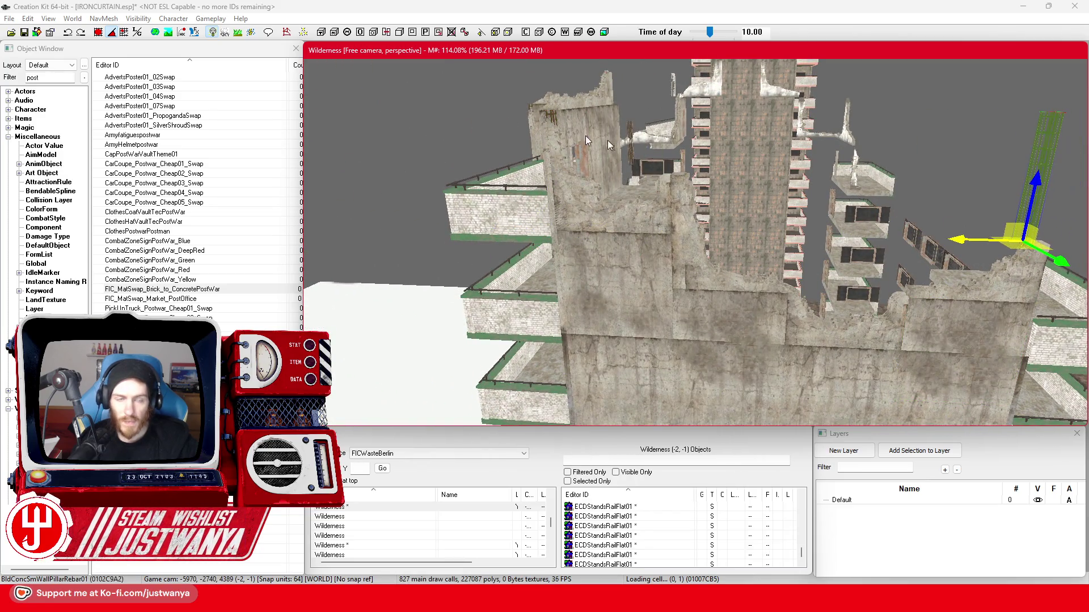
Lower the rebar pillar down along the wall edge.
click(104, 35)
key(shift)
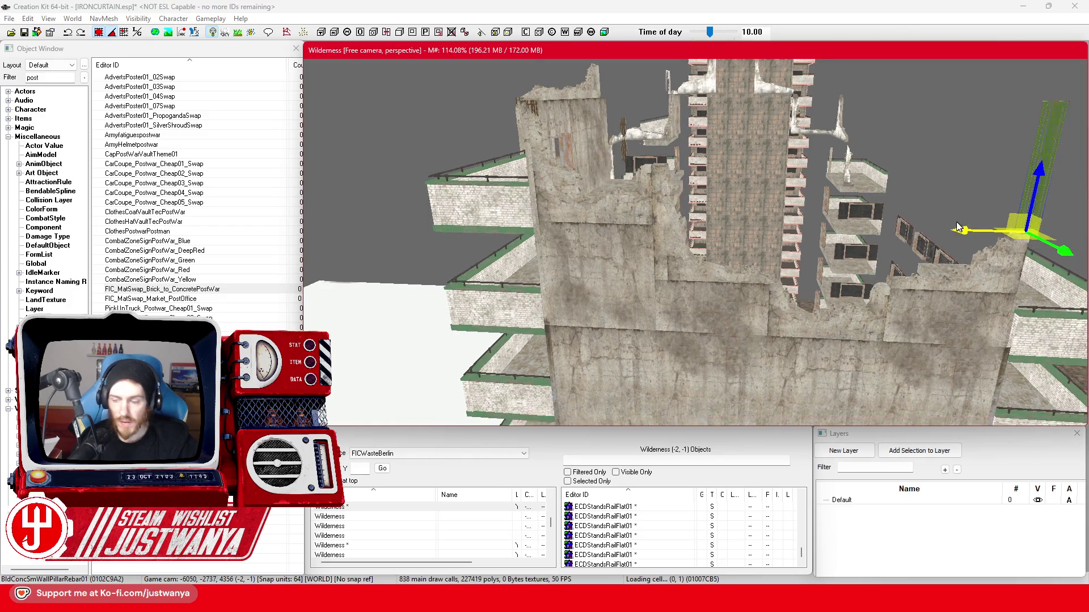
drag(761, 129, 758, 284)
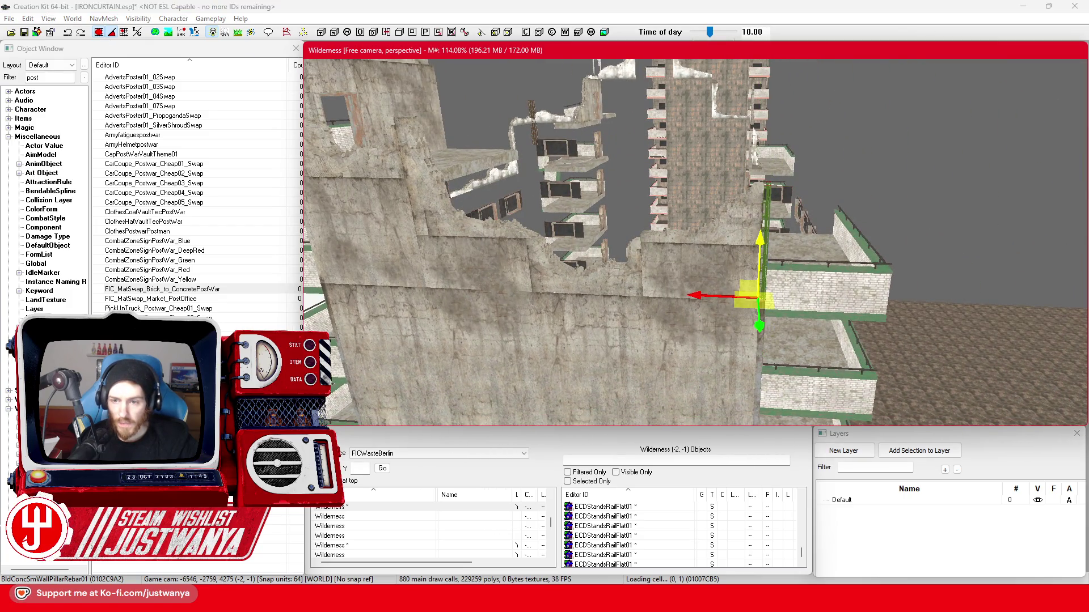
key(shift)
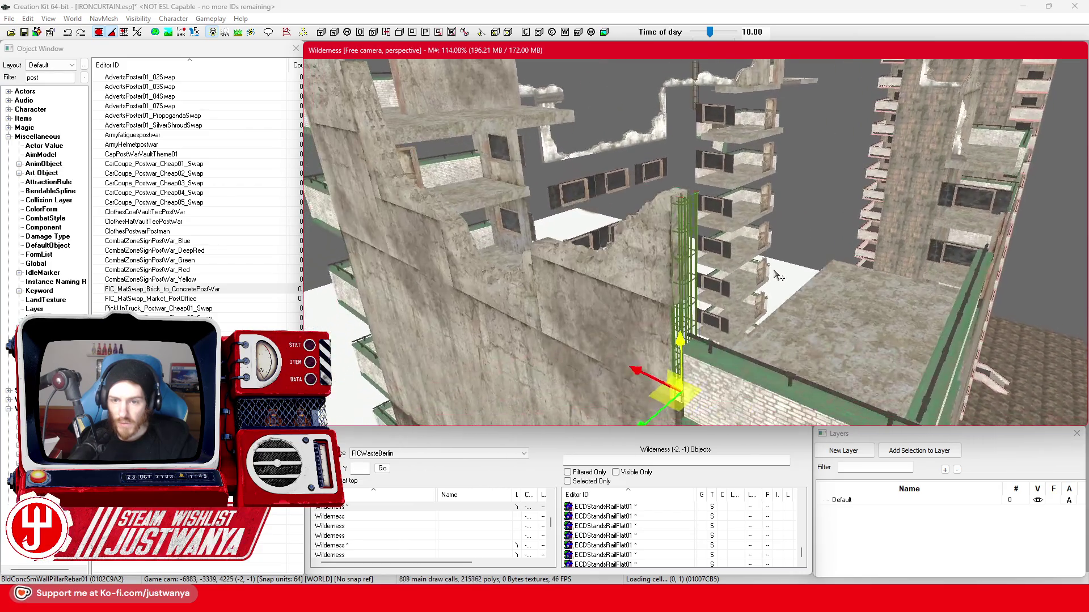
Select the BldgShellBrickWallTrim04 brick trim beside the balcony.
click(646, 289)
key(shift)
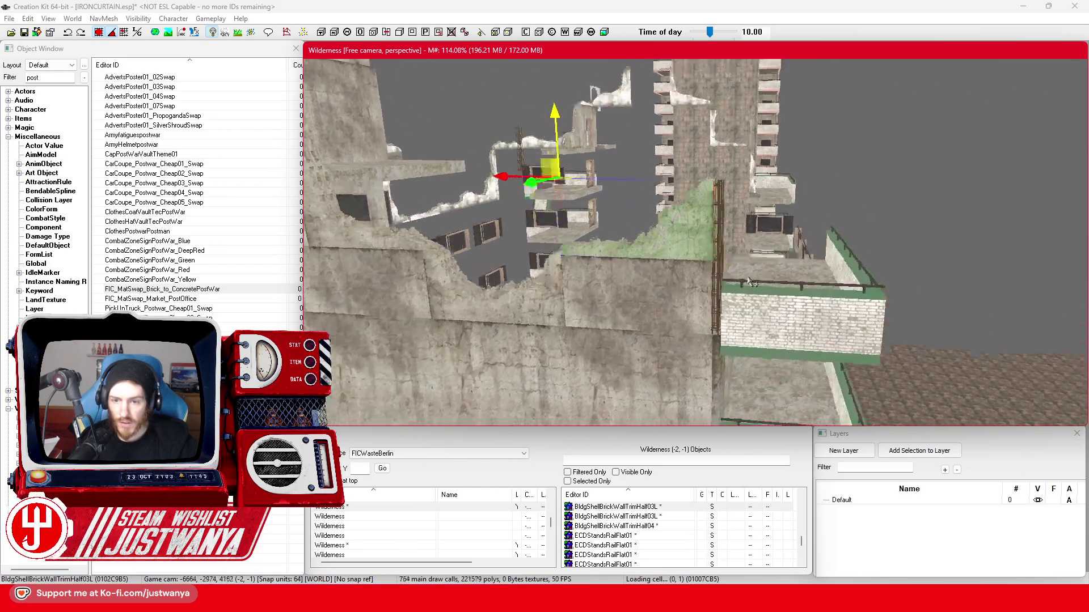
key(shift)
click(685, 193)
key(shift)
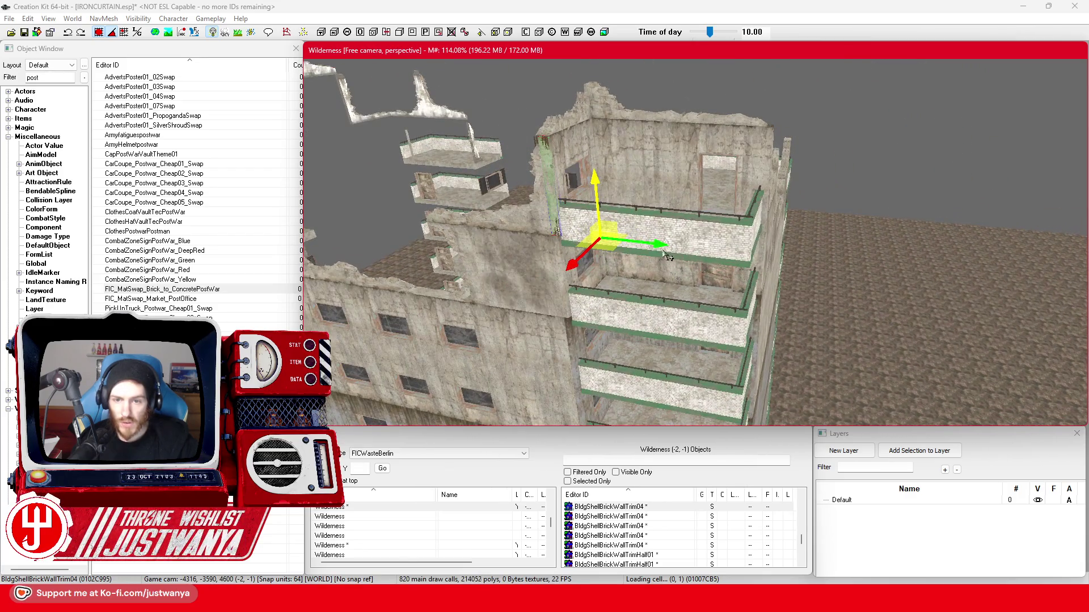
key(shift)
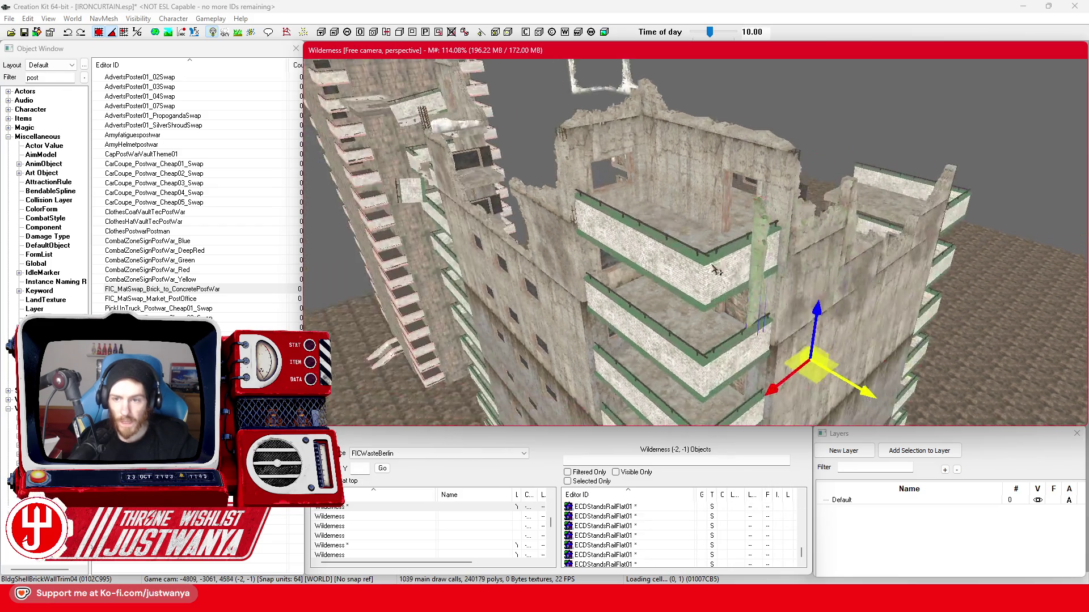
key(shift)
Move the brick trim up and outward, then lower it onto the balcony's top edge.
key(e)
key(w)
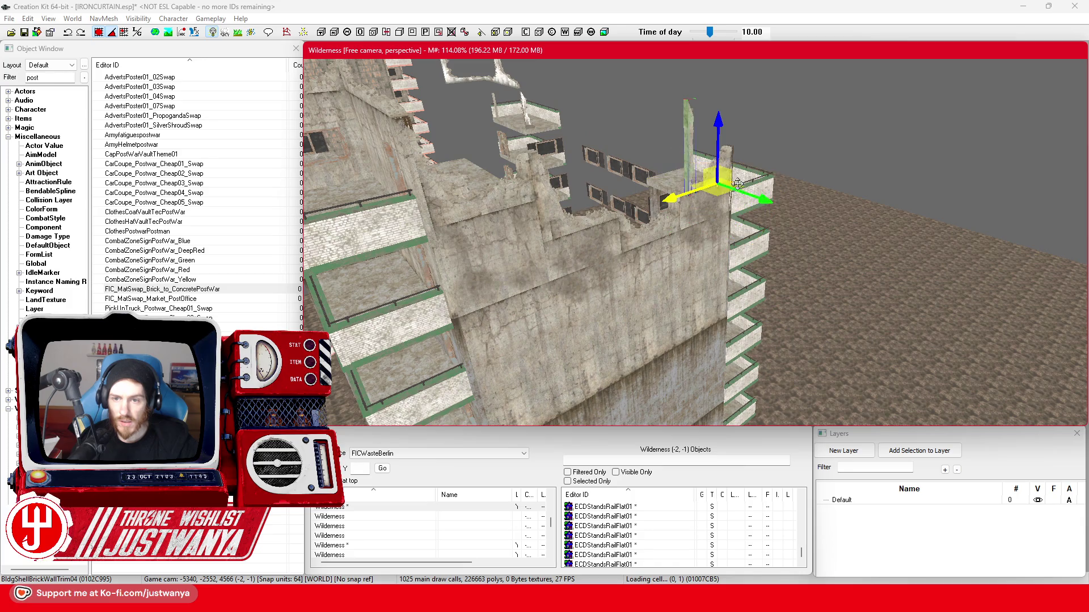
drag(686, 173, 757, 152)
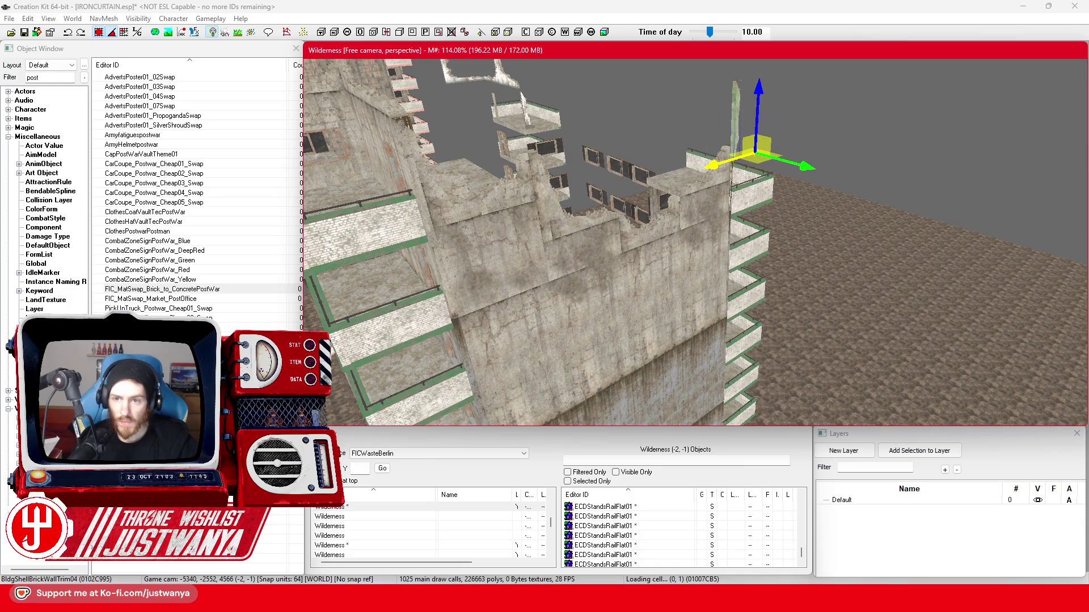
key(shift)
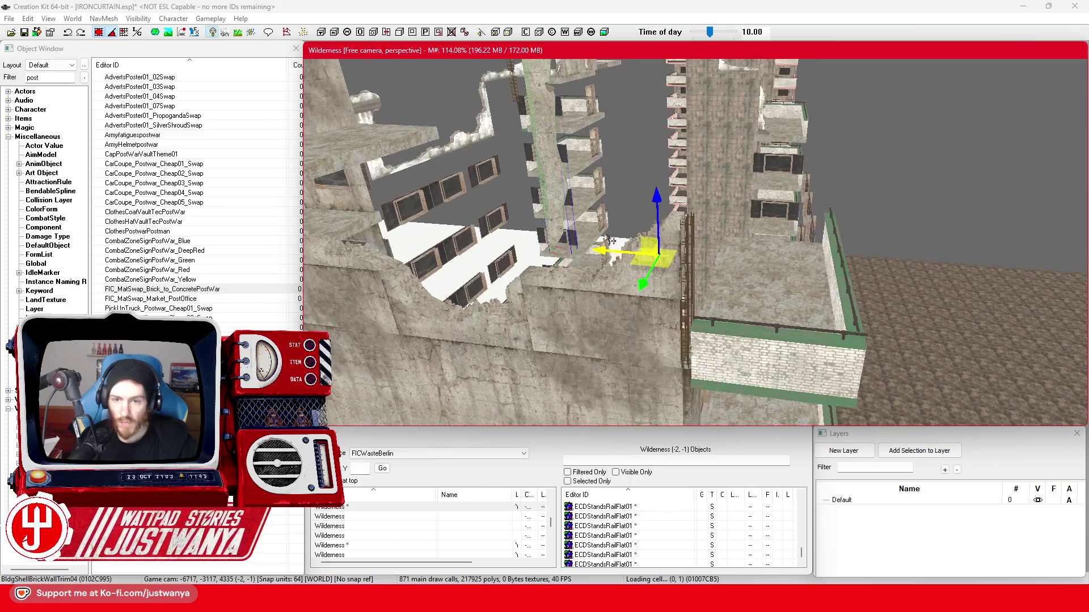
mouse_move(713, 258)
mouse_down()
mouse_move(765, 256)
mouse_move(775, 202)
mouse_move(773, 218)
mouse_up()
mouse_move(769, 169)
mouse_down()
mouse_move(732, 235)
mouse_move(756, 320)
mouse_up()
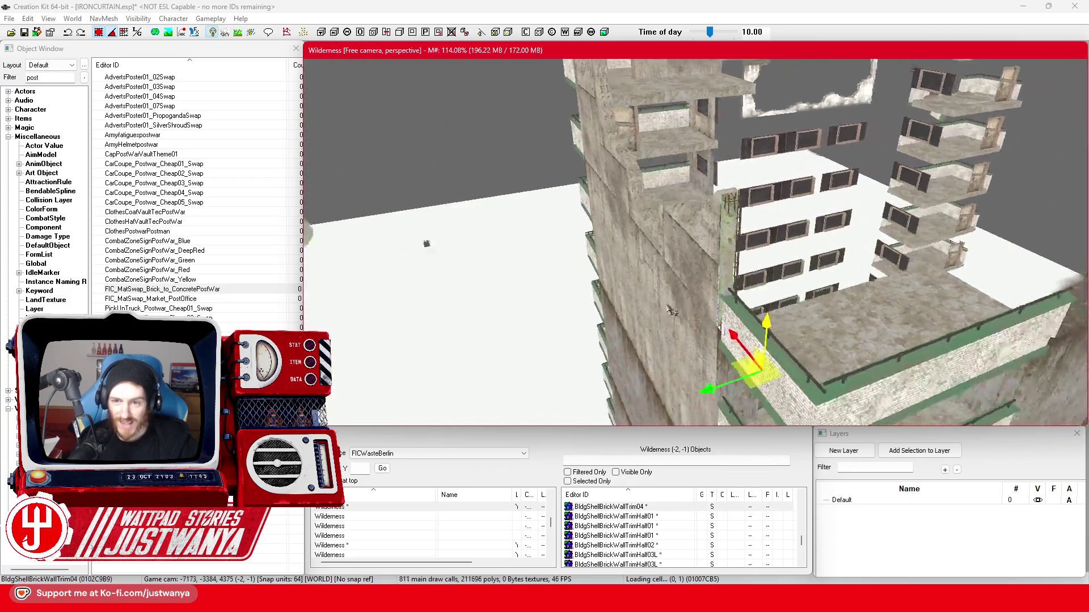
scroll(698, 310, up, 5)
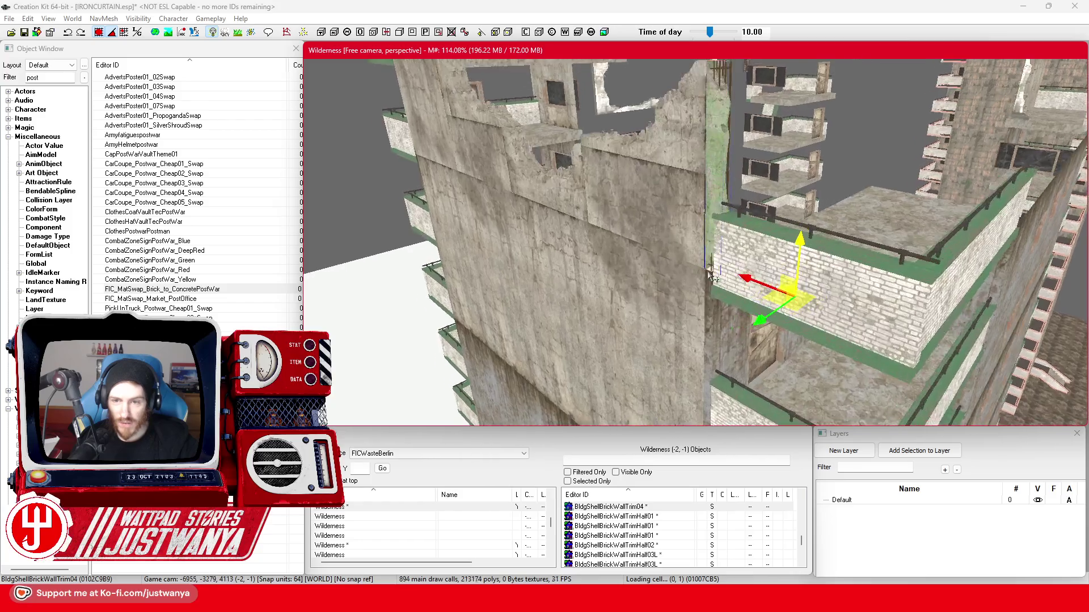
Reselect BldConcSmWall04 and the brick trim, then sink the green concrete panel back into the wall.
click(639, 211)
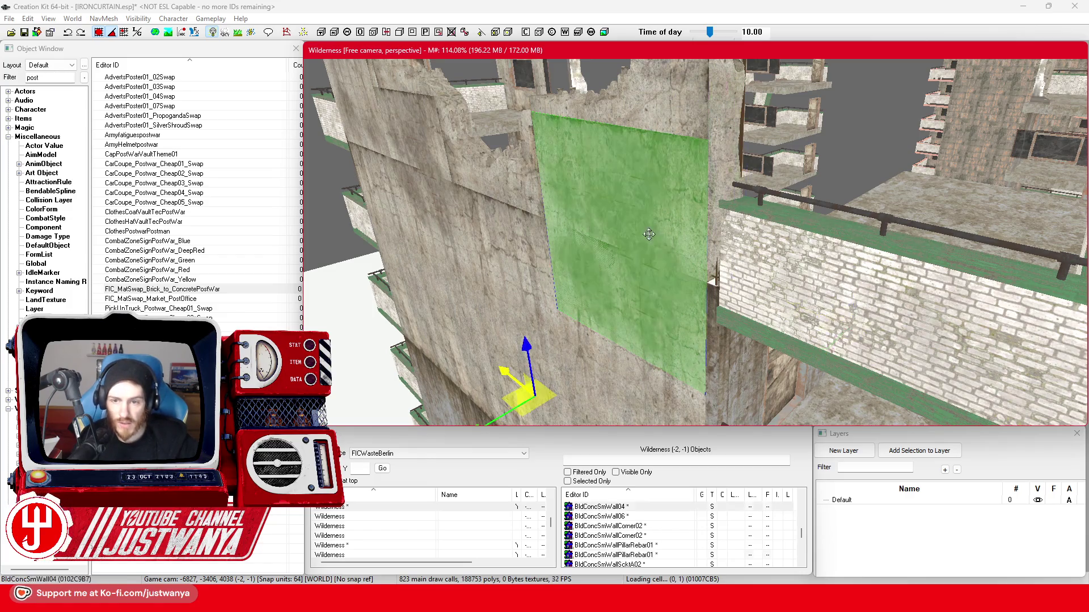
scroll(506, 341, up, 1)
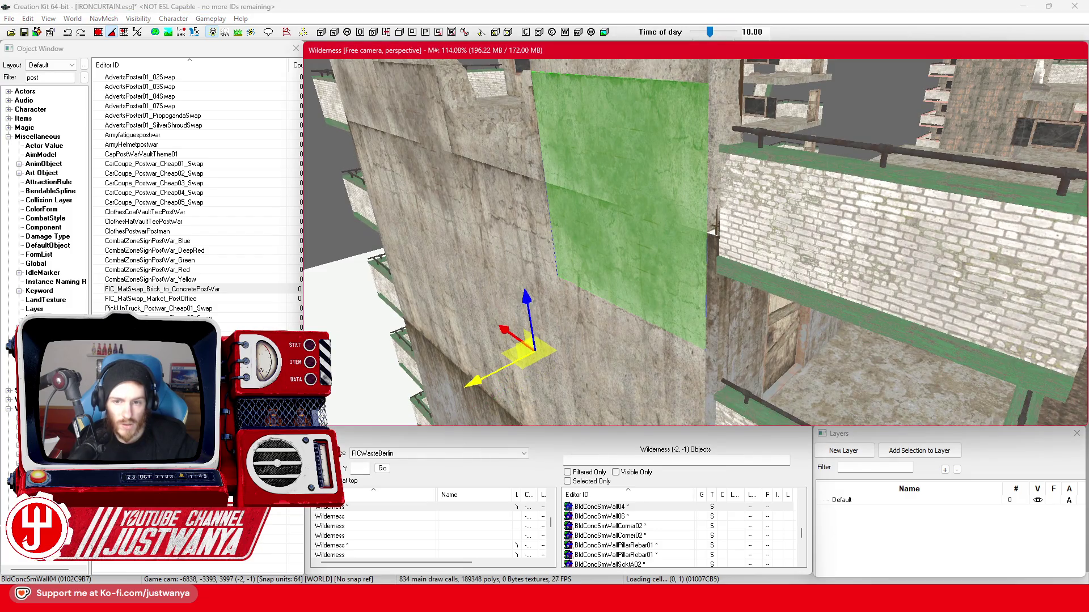
click(714, 182)
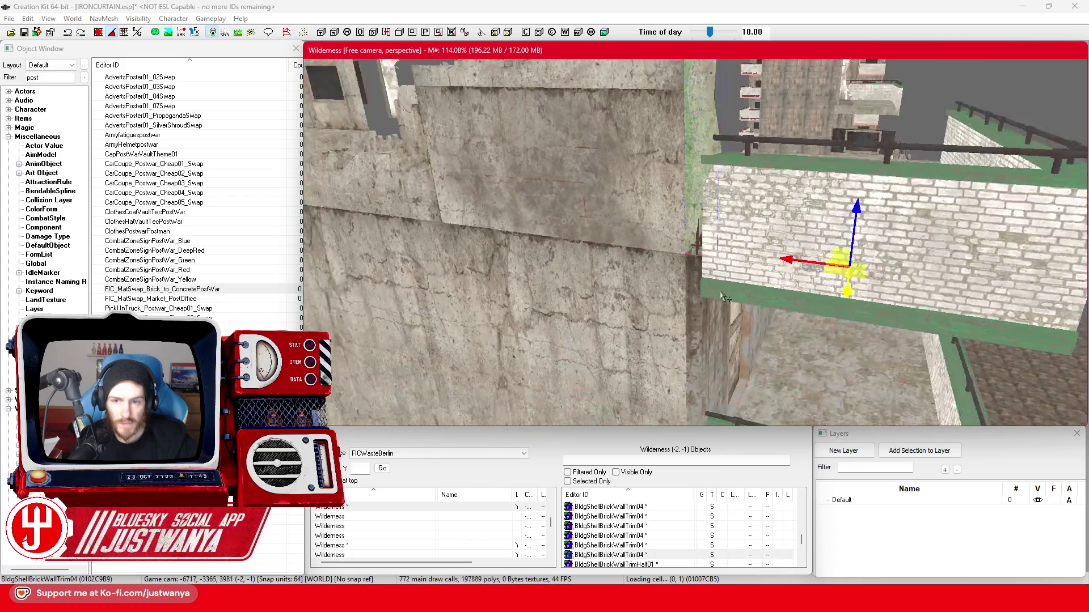
mouse_move(723, 295)
mouse_down()
mouse_move(867, 285)
mouse_move(628, 247)
mouse_move(728, 338)
mouse_move(780, 262)
mouse_move(653, 336)
mouse_move(653, 348)
mouse_up()
click(628, 247)
key(2)
key(1)
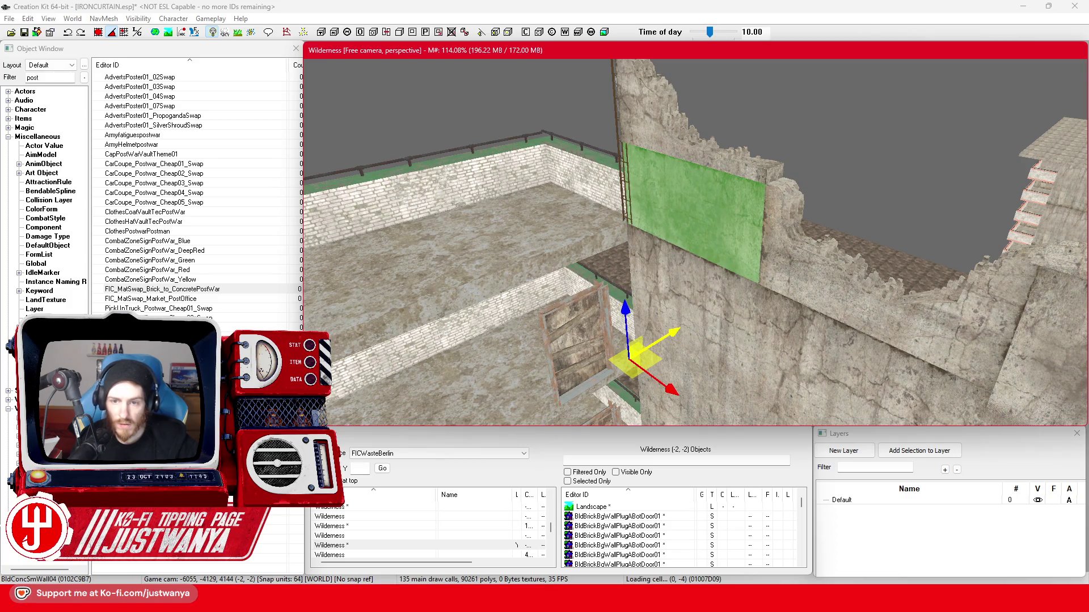
drag(653, 348, 655, 347)
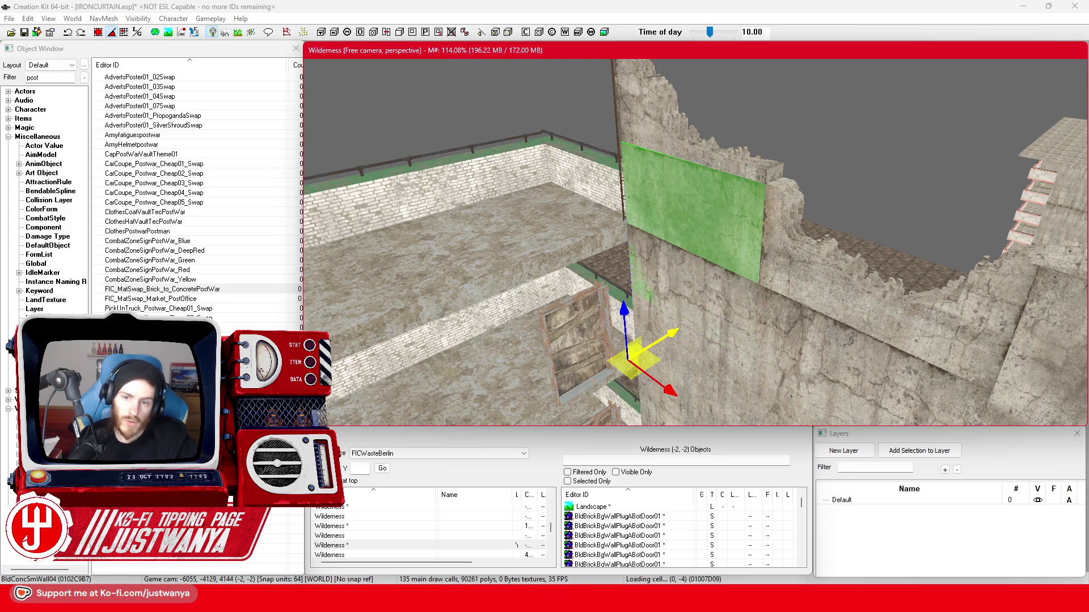
Check the BldgShellBrickWallTrimHalf01 and Trim04 trims, then select the concrete floor platform.
key(shift)
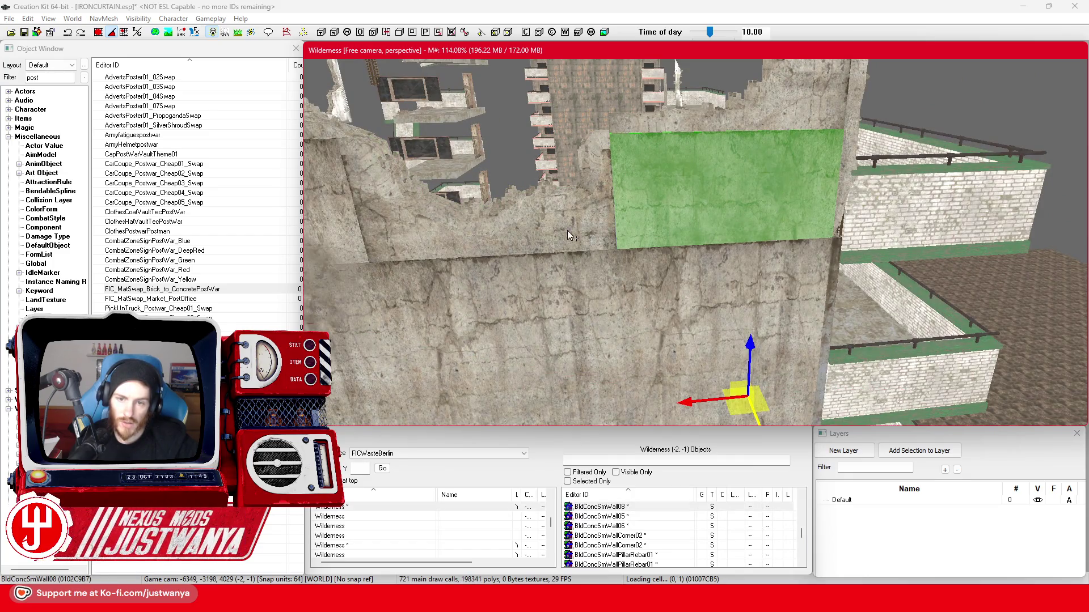
click(614, 323)
key(shift)
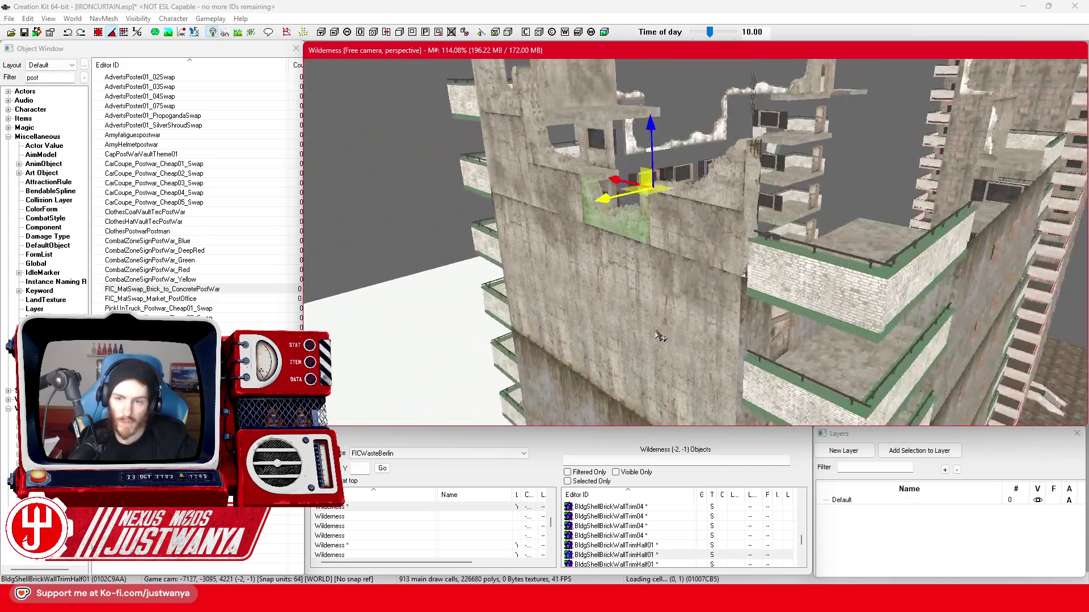
click(697, 218)
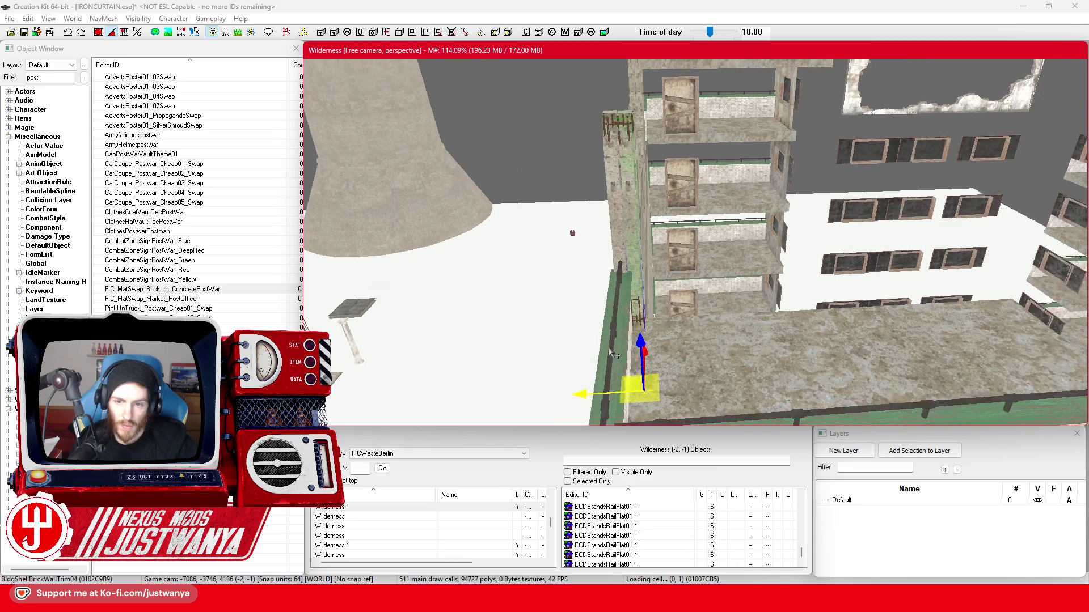
click(754, 381)
scroll(738, 336, up, 5)
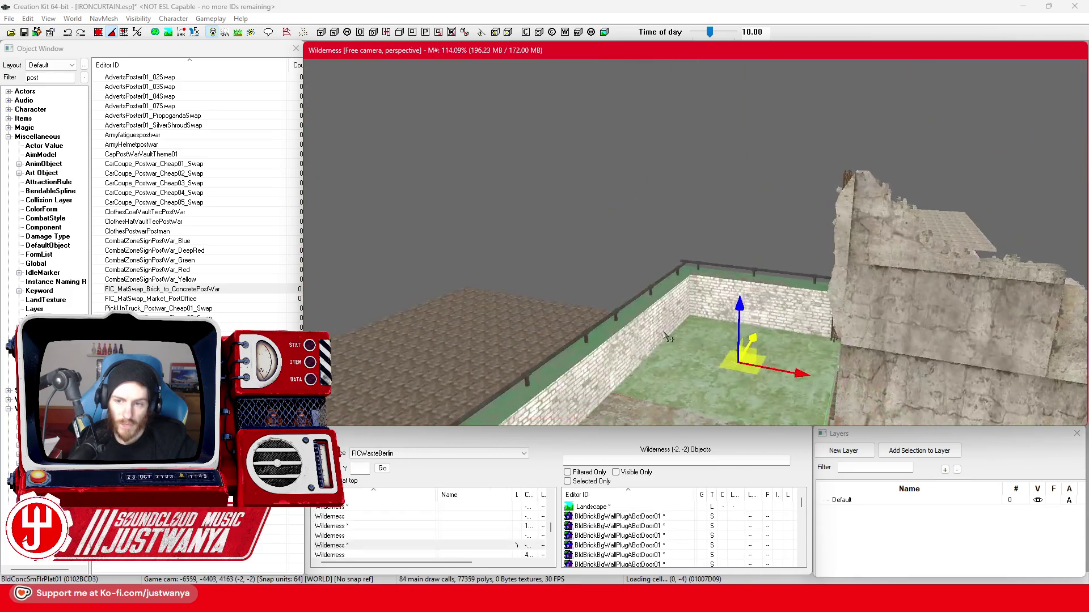
Select the broken-edged floor slab BldConcSmFlrPlatChunkEdge07 near the white building.
mouse_move(569, 320)
mouse_down()
mouse_move(563, 343)
mouse_move(668, 293)
mouse_up()
click(563, 343)
mouse_move(636, 284)
mouse_down()
mouse_move(613, 352)
mouse_move(757, 296)
mouse_up()
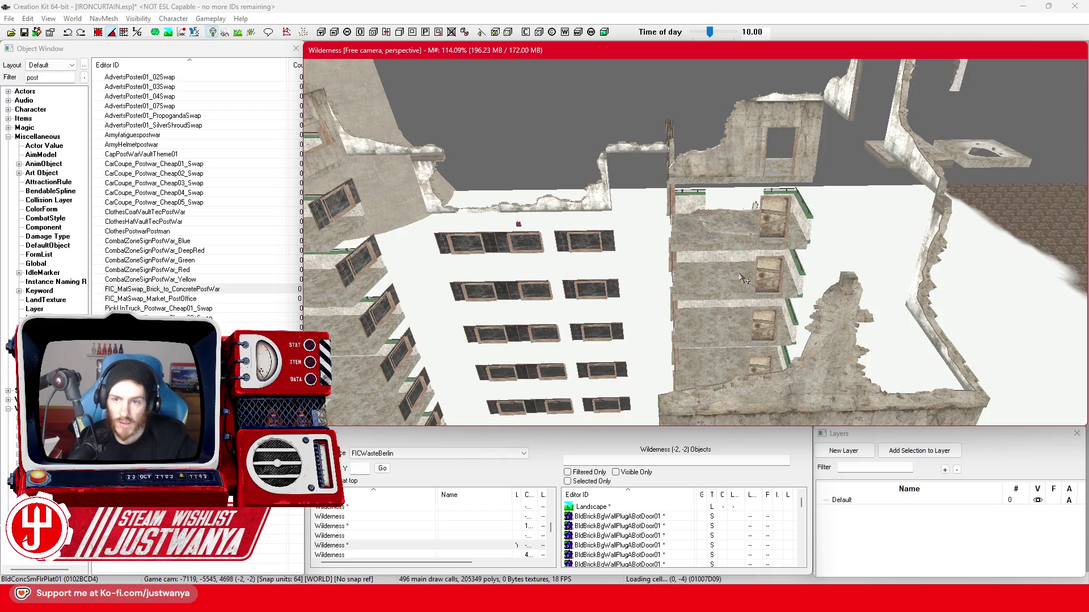
drag(586, 304, 697, 309)
click(685, 250)
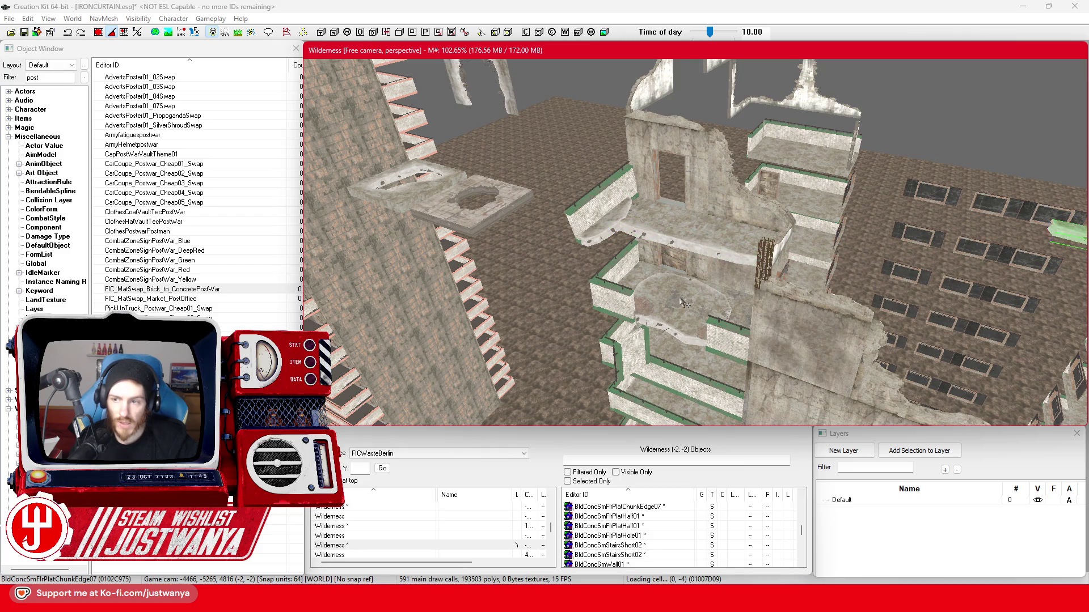
drag(738, 289, 606, 283)
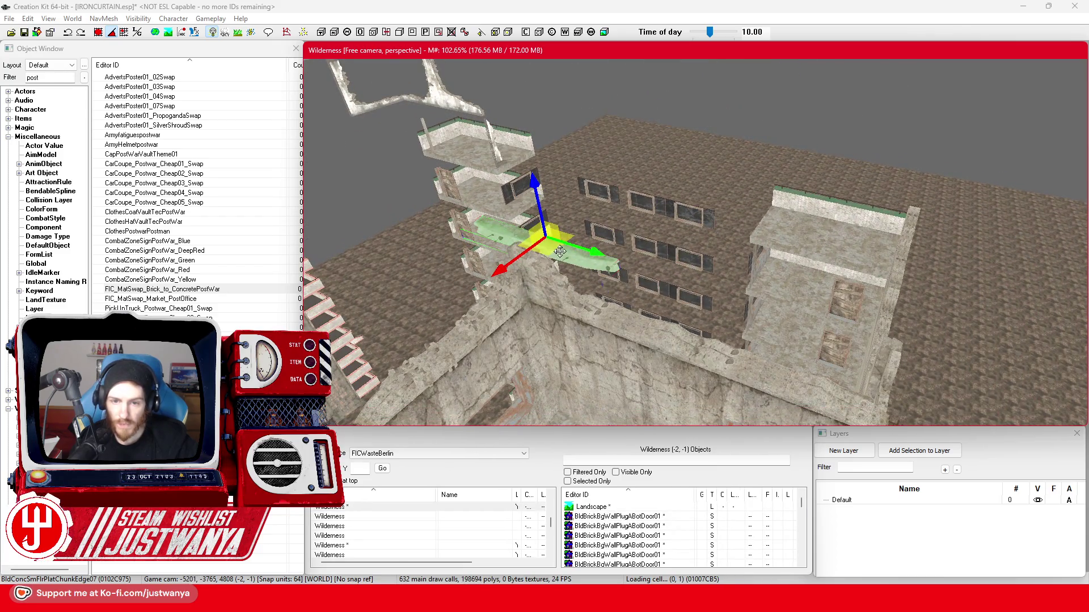
drag(685, 232, 153, 56)
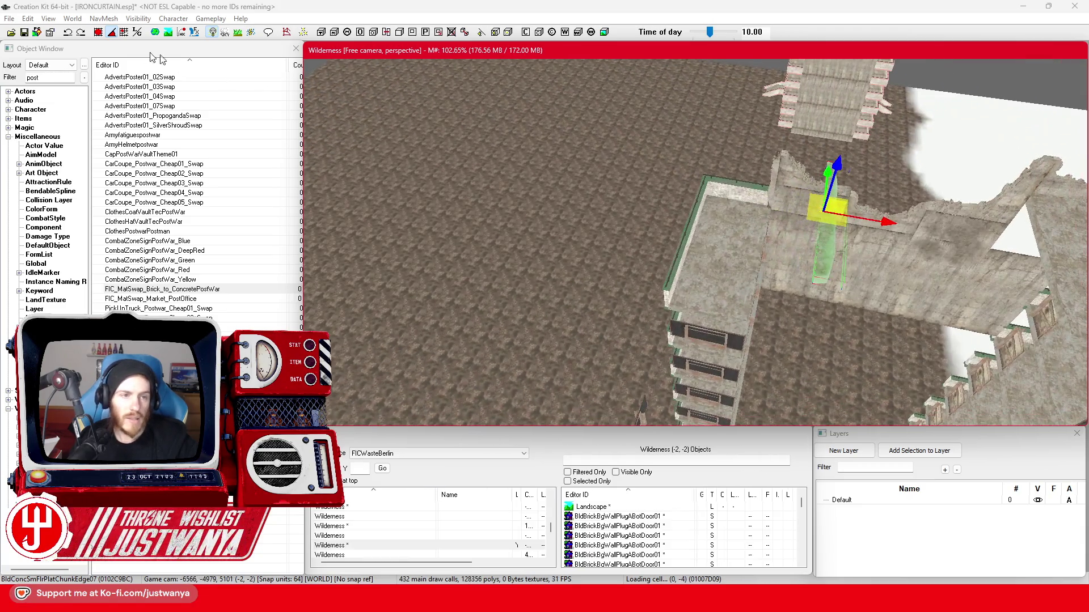
Lower the slab down the tower wall and slide it left to fit.
click(100, 33)
mouse_move(691, 229)
mouse_down()
mouse_move(776, 106)
mouse_move(746, 191)
mouse_move(668, 192)
mouse_up()
drag(678, 233, 679, 261)
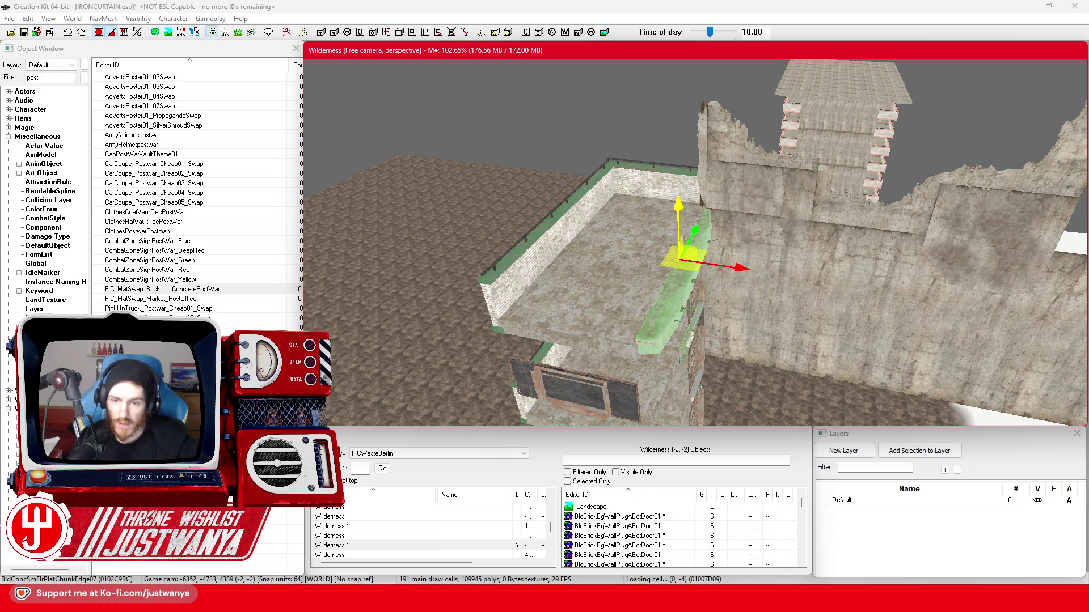
drag(659, 316, 584, 335)
scroll(584, 335, up, 5)
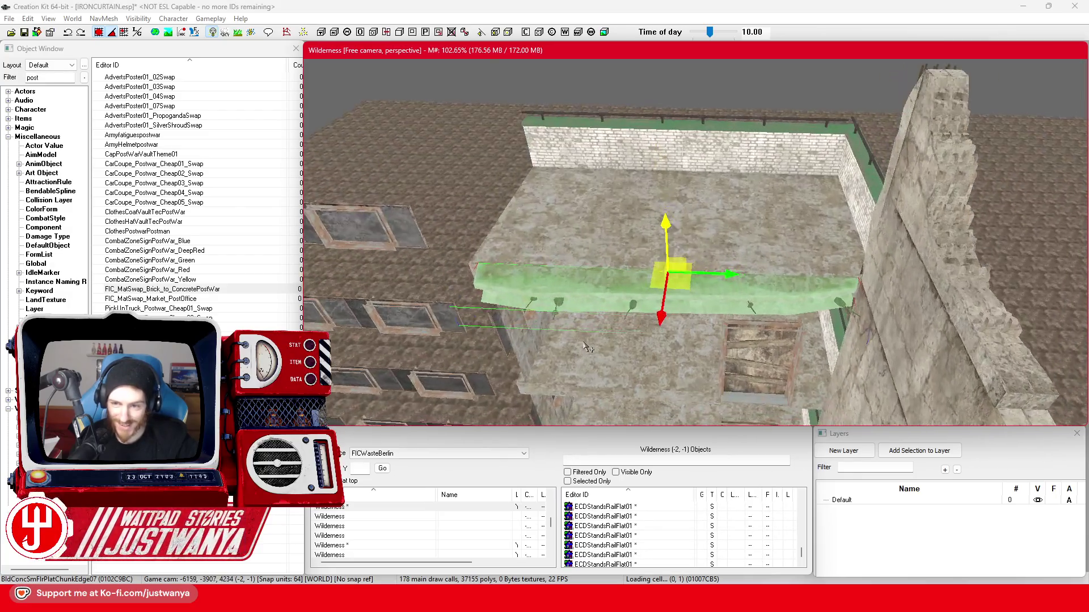
drag(624, 295, 734, 262)
mouse_move(639, 236)
mouse_down()
mouse_move(592, 226)
mouse_move(663, 237)
mouse_move(621, 226)
mouse_up()
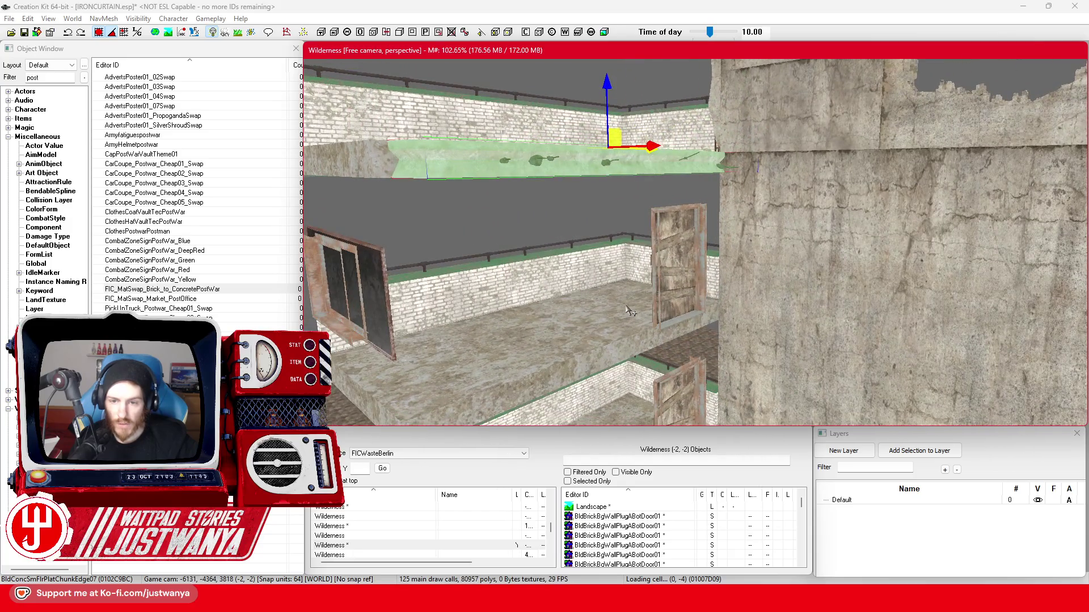
Pull the tower's first concrete wall panel to the left.
click(670, 282)
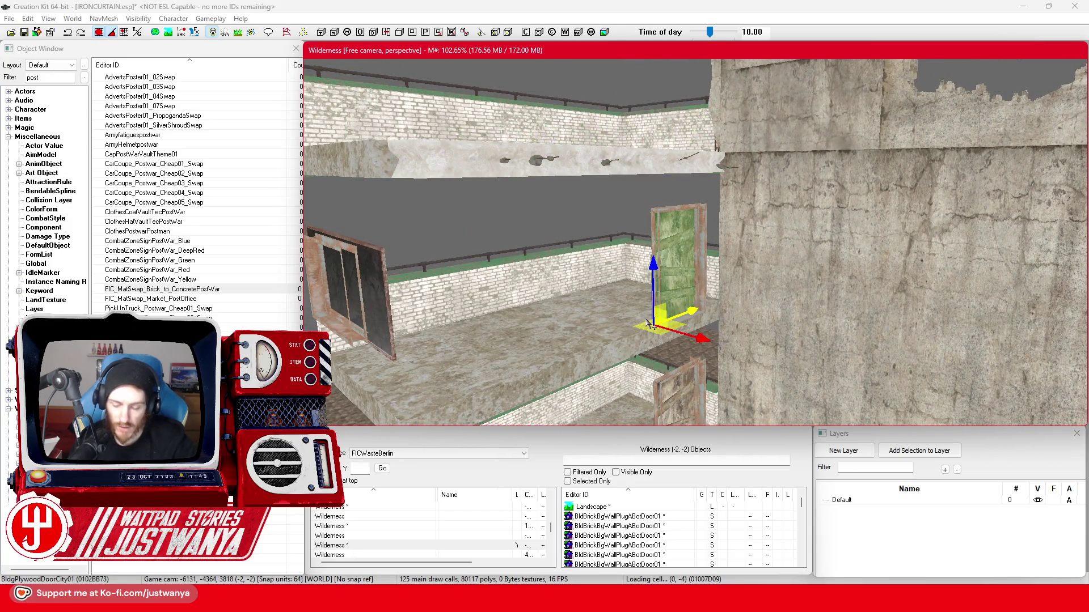
click(803, 317)
mouse_move(802, 316)
mouse_down()
mouse_move(774, 363)
mouse_move(830, 199)
mouse_up()
drag(741, 125, 764, 261)
drag(819, 239, 601, 280)
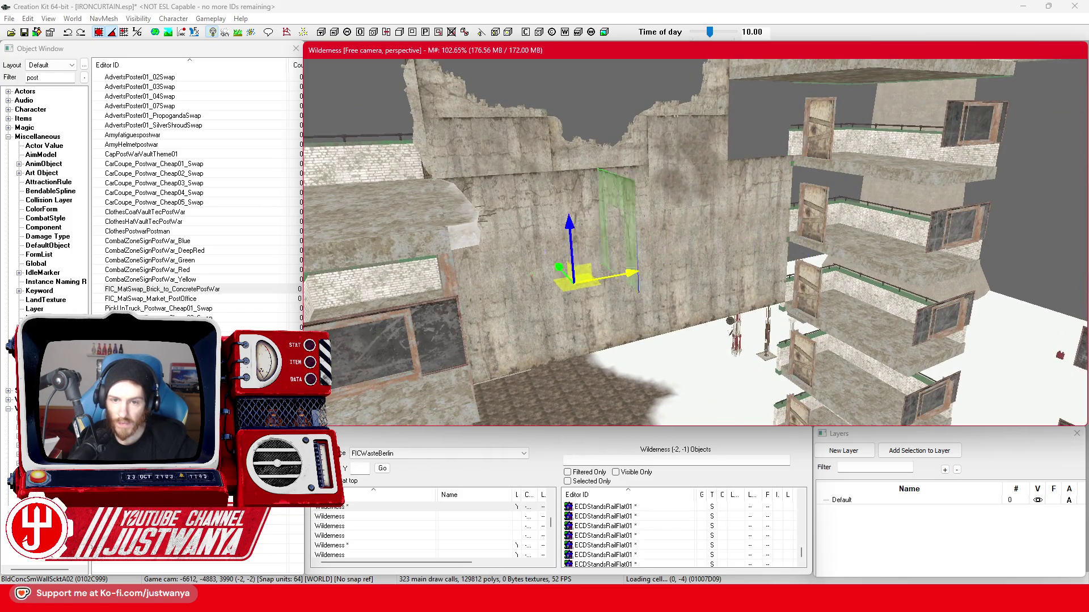
key(e)
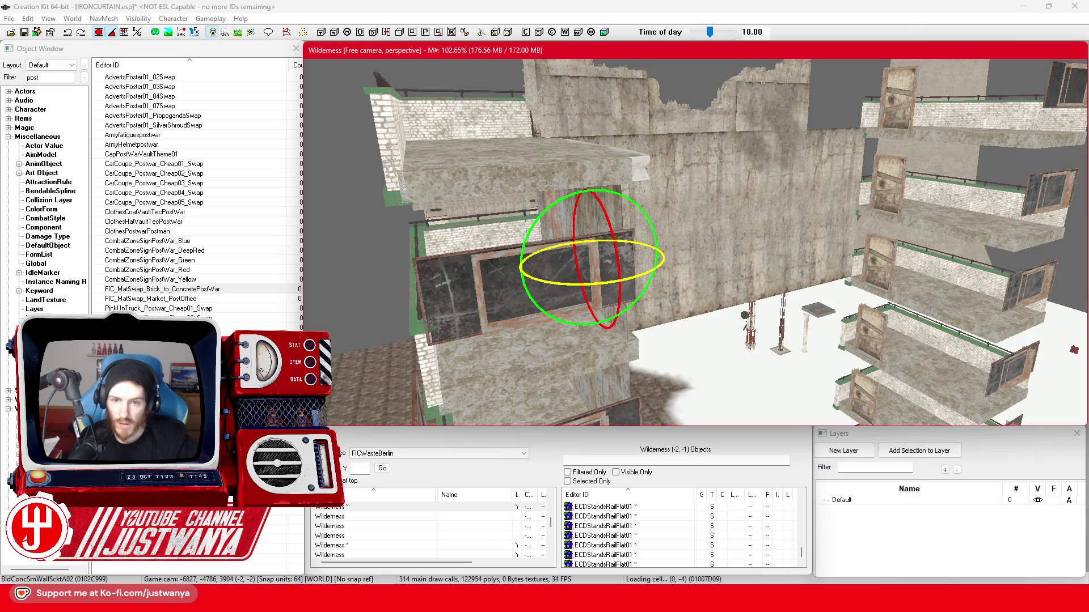
key(w)
drag(618, 278, 606, 310)
scroll(606, 309, up, 2)
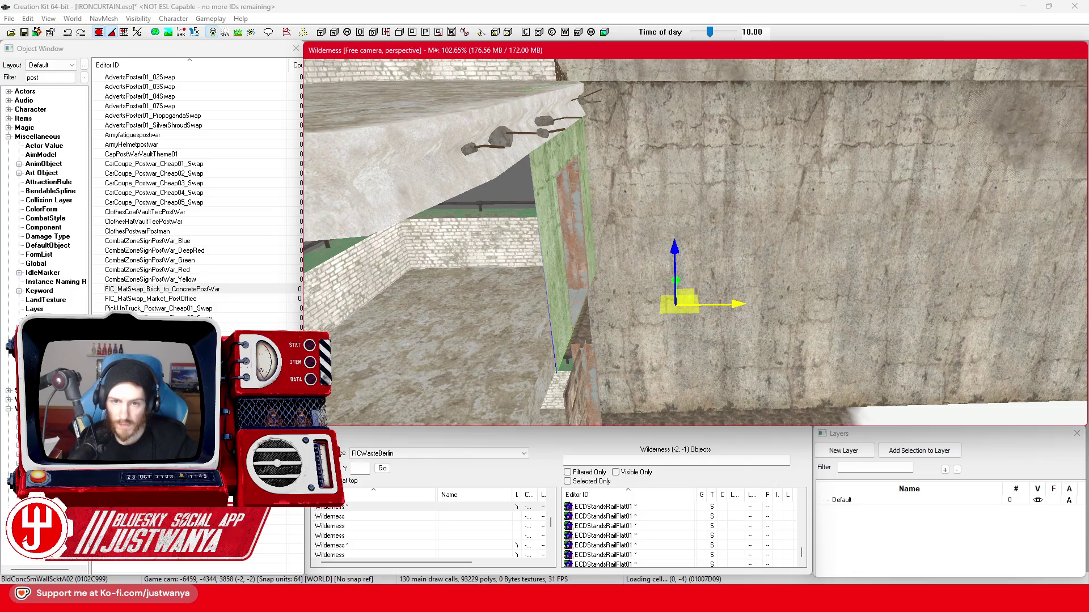
scroll(677, 185, down, 3)
drag(693, 208, 673, 234)
scroll(855, 157, down, 3)
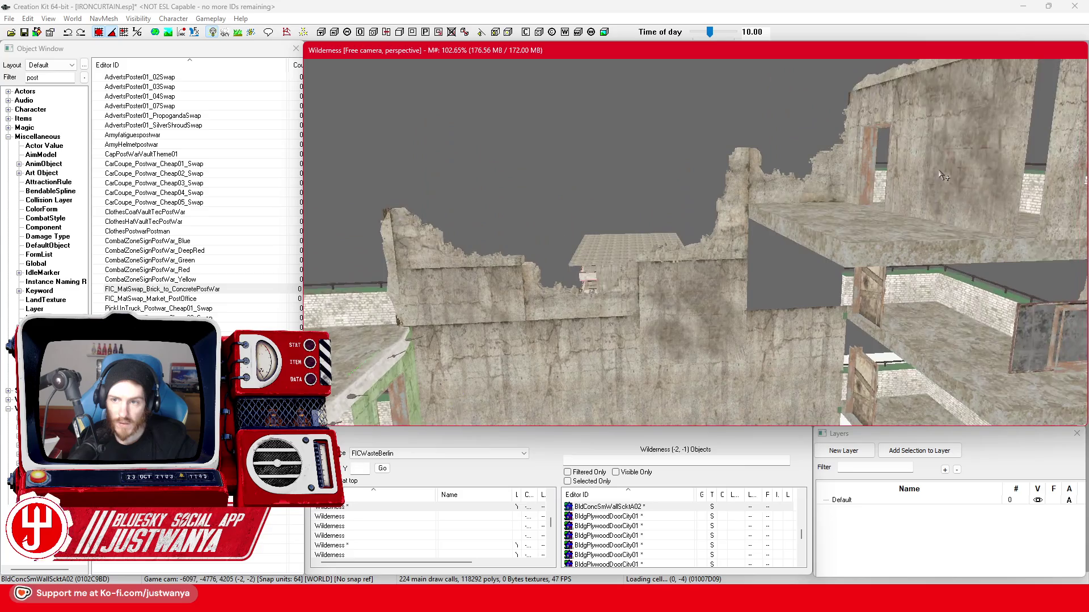
Move a second concrete wall panel far left and save IRONCURTAIN.esp.
click(849, 225)
drag(942, 223, 614, 239)
drag(692, 206, 763, 207)
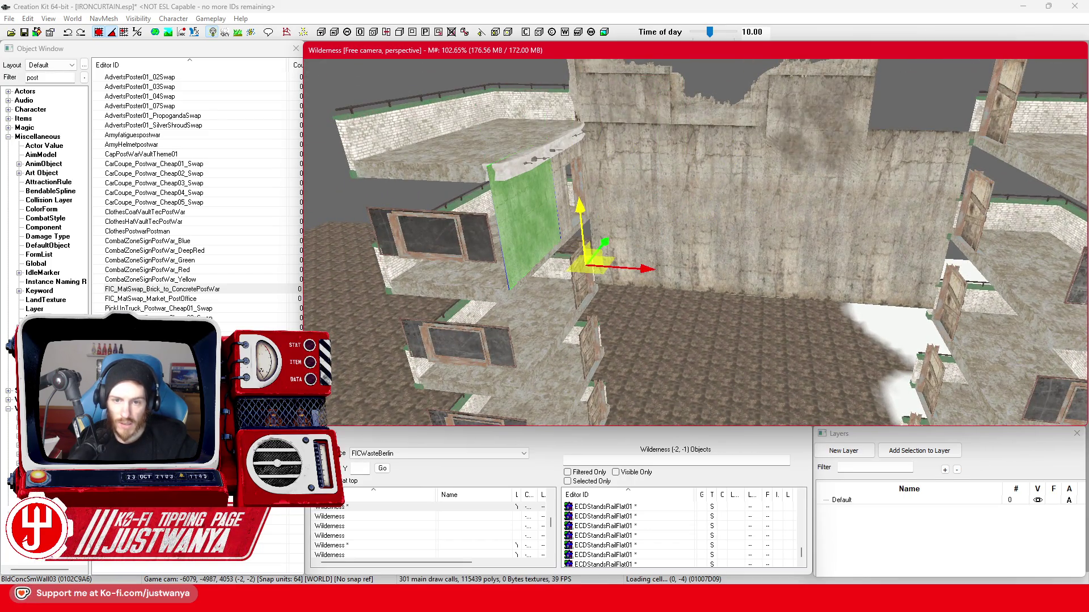
mouse_move(529, 229)
mouse_down()
mouse_move(554, 214)
mouse_move(573, 278)
mouse_move(549, 212)
mouse_move(519, 222)
mouse_up()
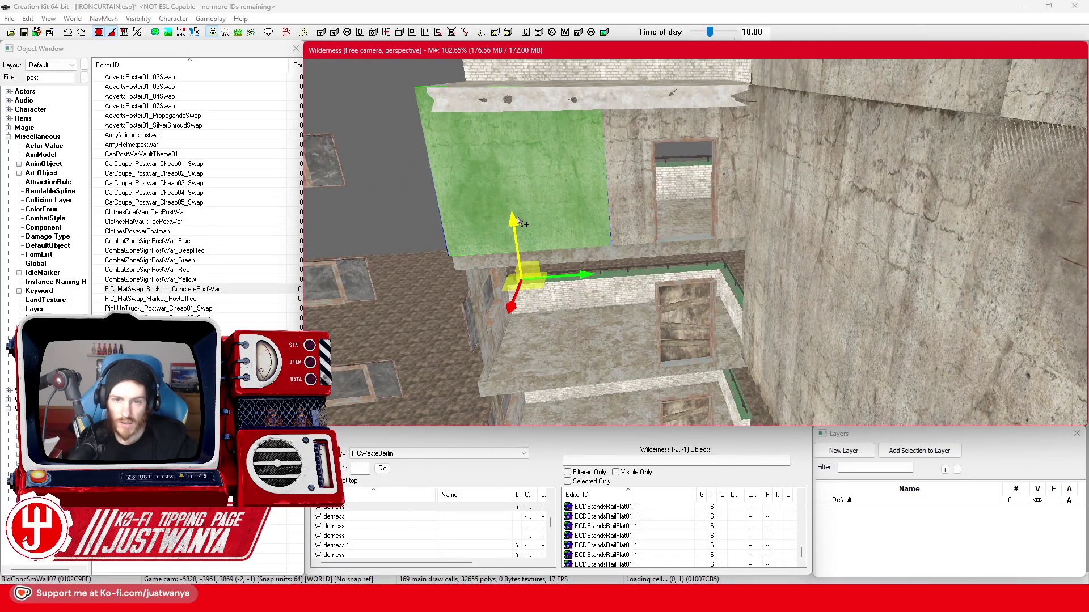
click(632, 214)
mouse_move(650, 243)
mouse_down()
mouse_move(652, 263)
mouse_move(612, 256)
mouse_move(652, 244)
mouse_move(641, 230)
mouse_move(682, 229)
mouse_up()
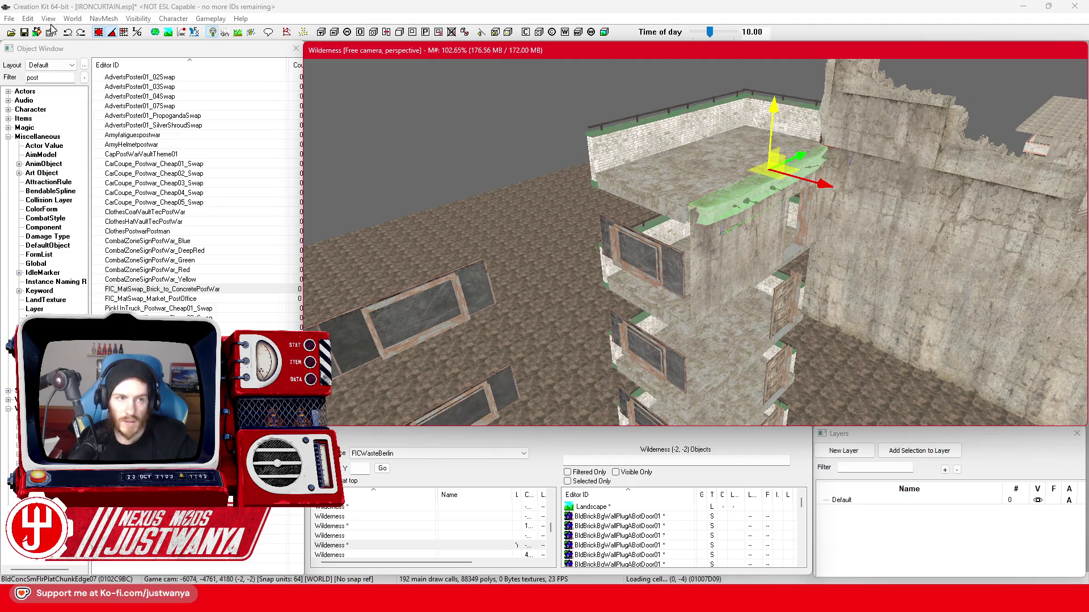
click(23, 33)
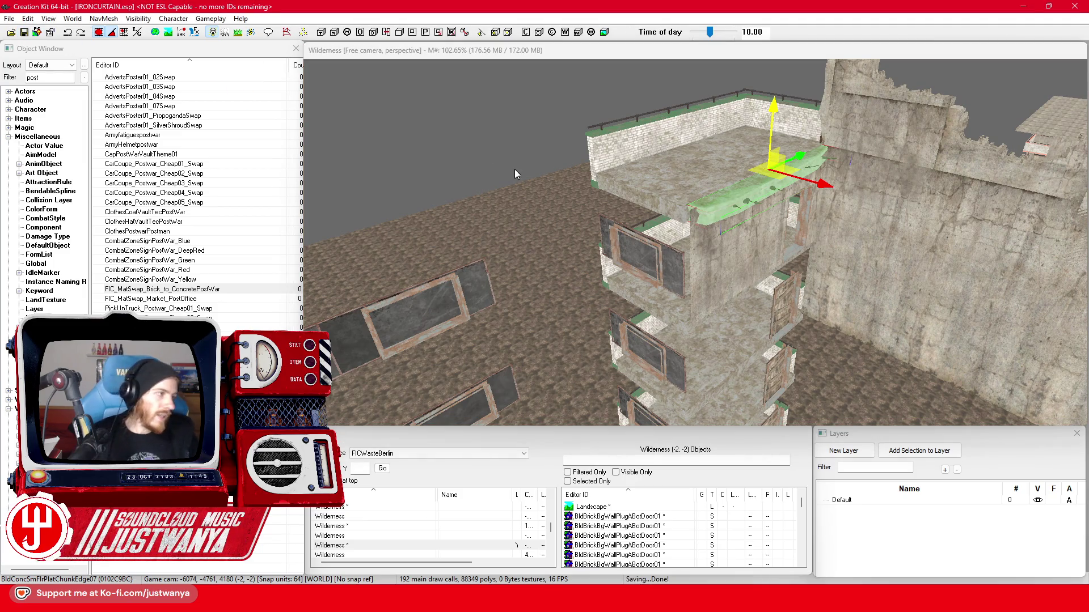
Slide the BldConcSmFlrPlat01 floor slab left past the building edge.
mouse_move(521, 165)
mouse_down()
mouse_move(619, 205)
mouse_move(494, 274)
mouse_move(675, 210)
mouse_move(614, 241)
mouse_move(681, 196)
mouse_move(843, 200)
mouse_move(649, 231)
mouse_move(712, 221)
mouse_move(756, 229)
mouse_up()
click(682, 193)
click(732, 213)
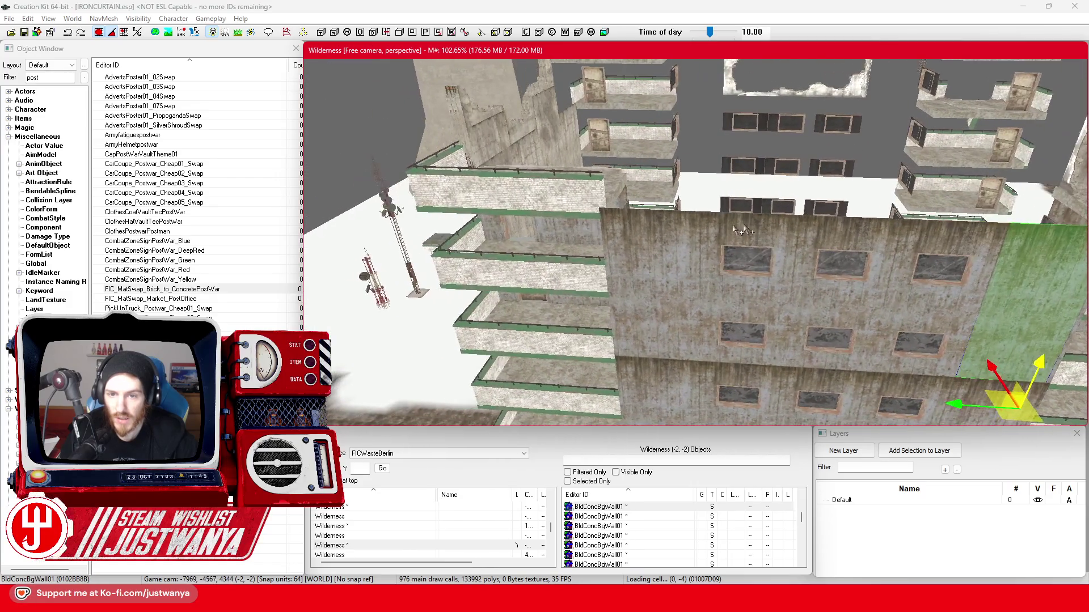
mouse_move(625, 194)
mouse_down()
mouse_move(701, 202)
mouse_move(578, 237)
mouse_move(603, 241)
mouse_up()
scroll(703, 204, down, 5)
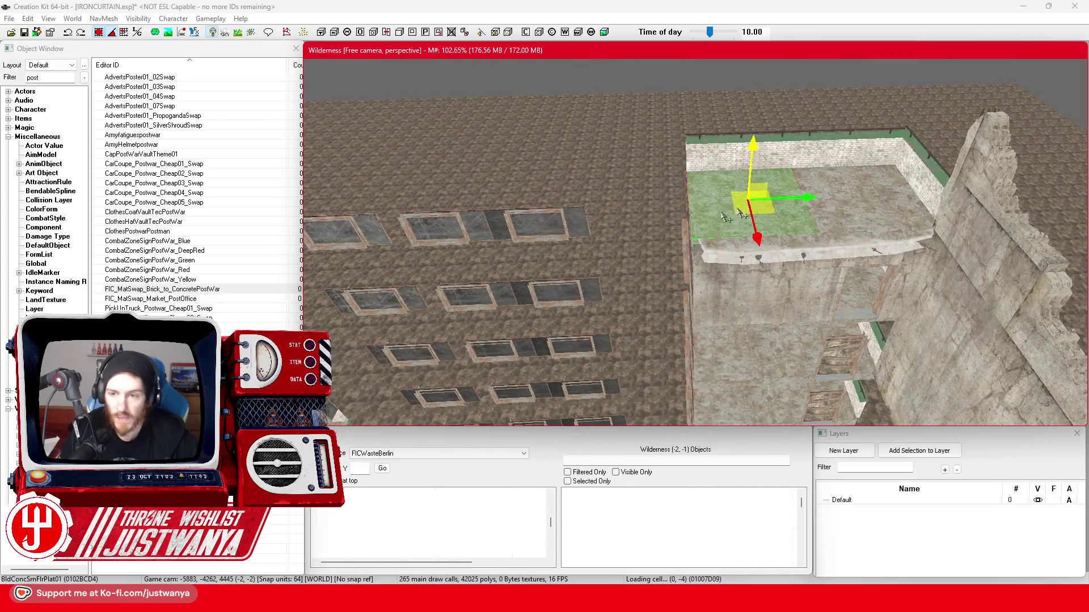
drag(706, 221, 639, 243)
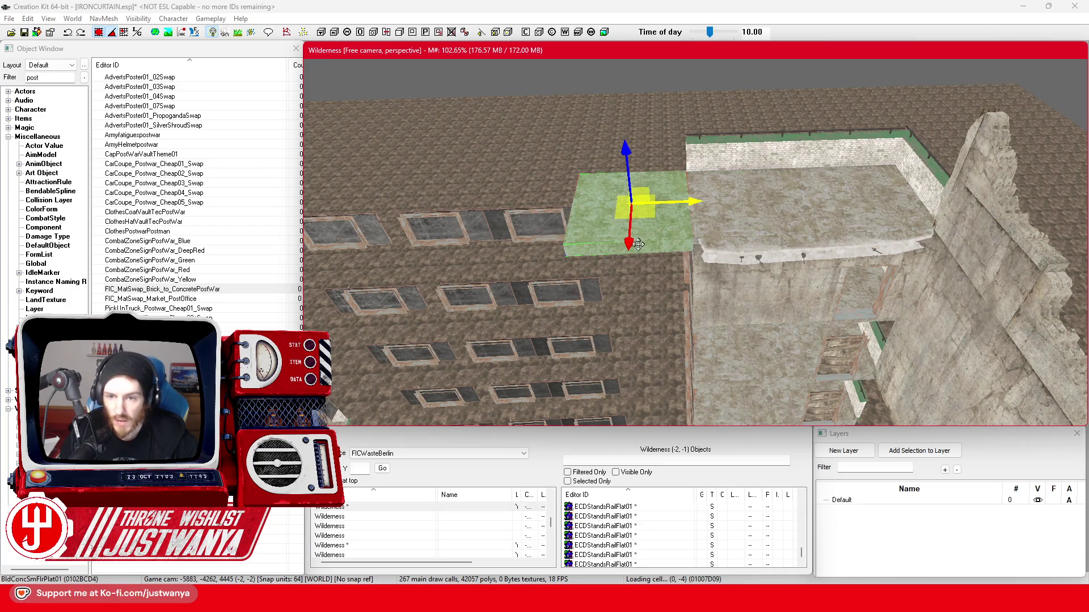
scroll(655, 245, up, 3)
Inspect the ChunkEdge ledge pieces and neighbouring floor slab on the upper storey.
click(761, 211)
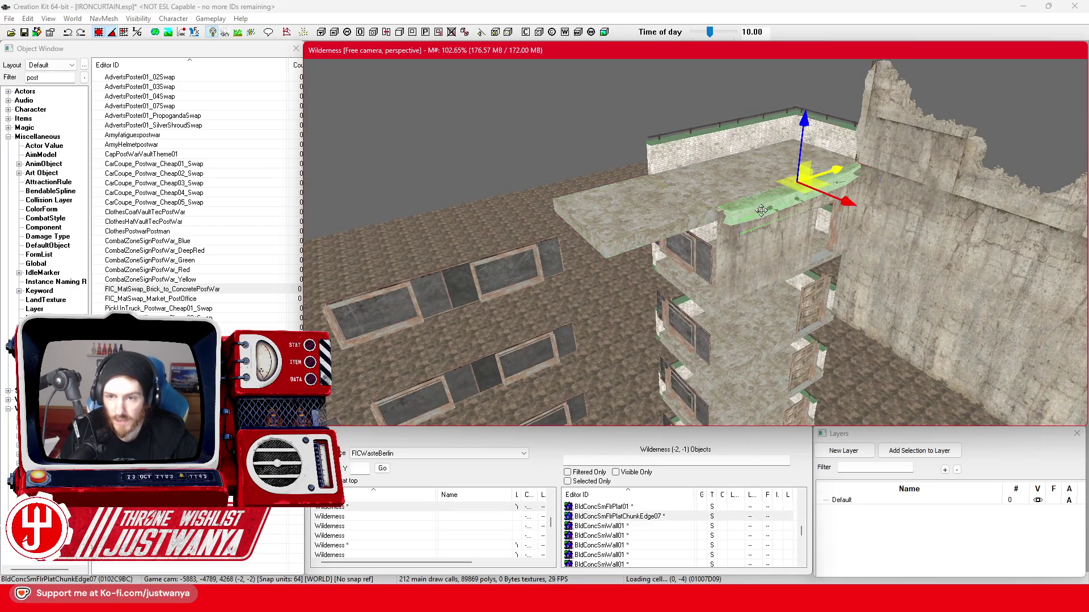
click(630, 252)
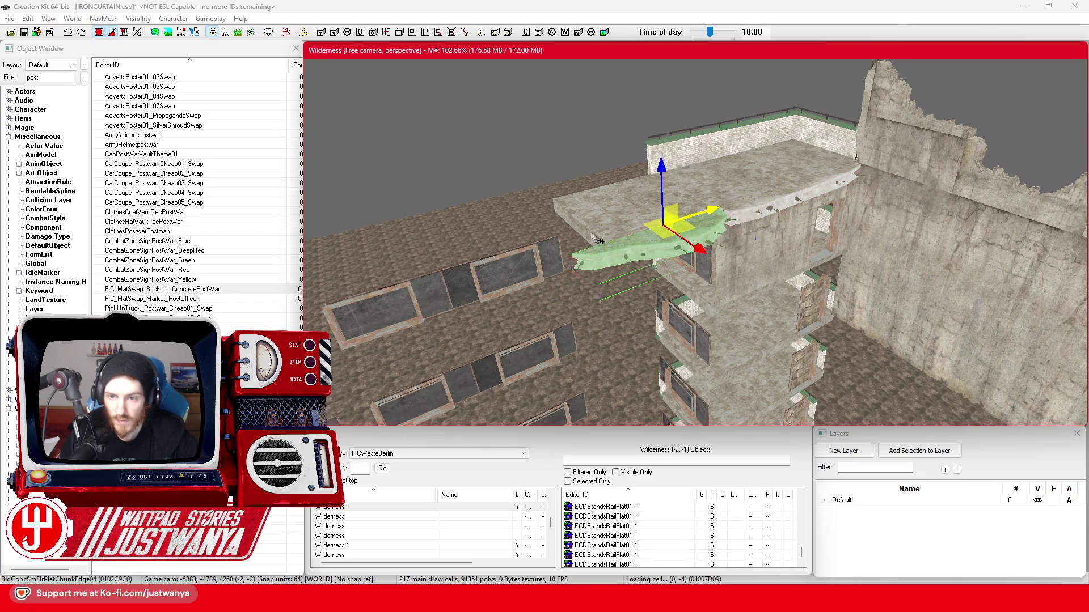
scroll(593, 238, up, 3)
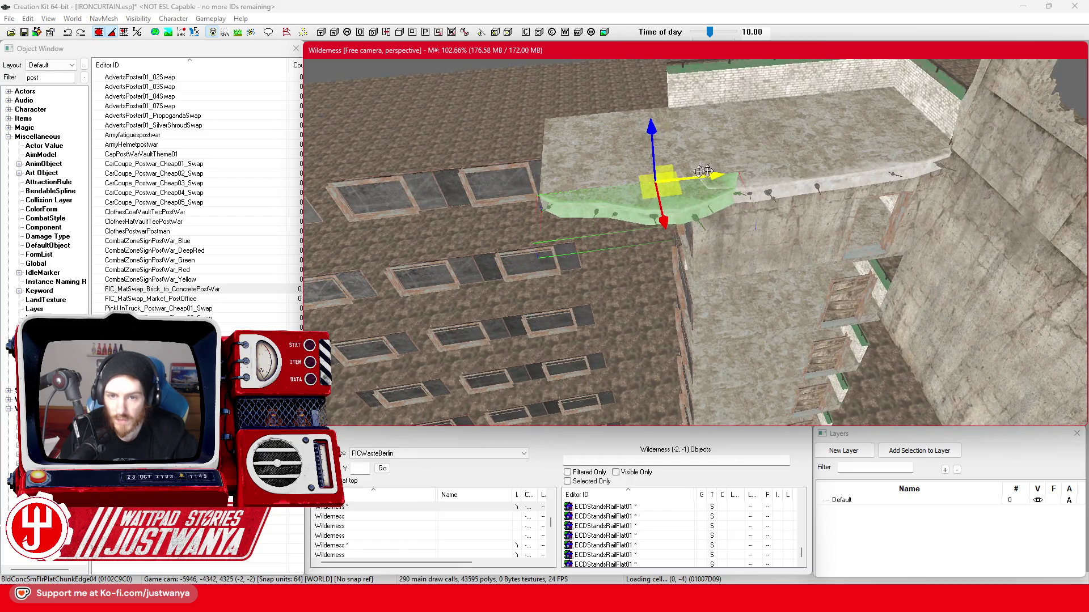
click(600, 180)
scroll(601, 182, up, 3)
mouse_move(602, 179)
mouse_down()
mouse_move(558, 192)
mouse_move(760, 214)
mouse_up()
click(619, 217)
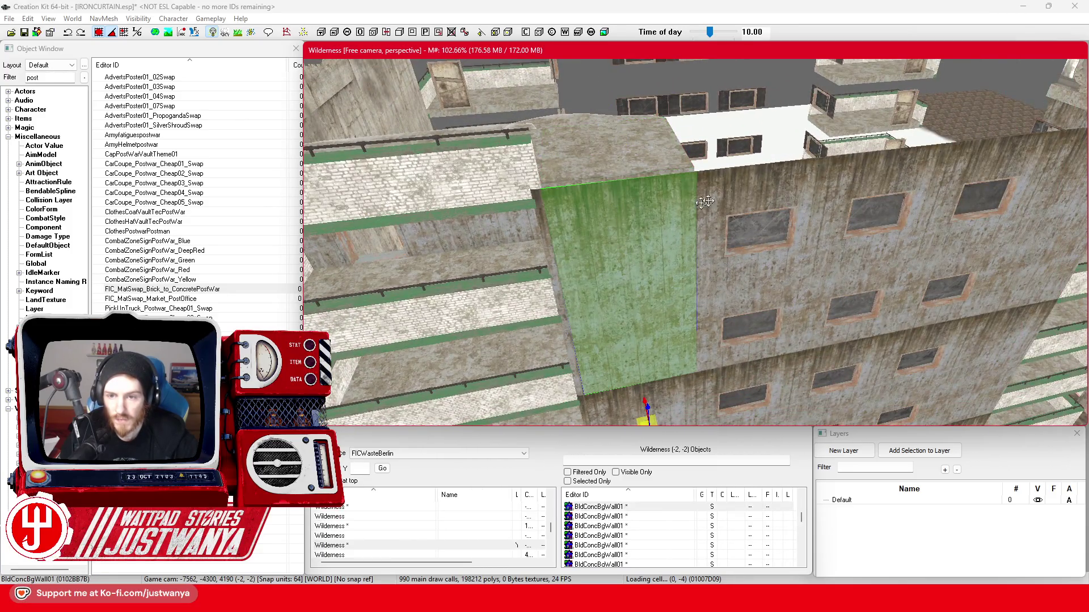
Multi-select the facade wall segment, window glass and brick wall plugs, and delete them.
click(745, 189)
drag(641, 210, 632, 174)
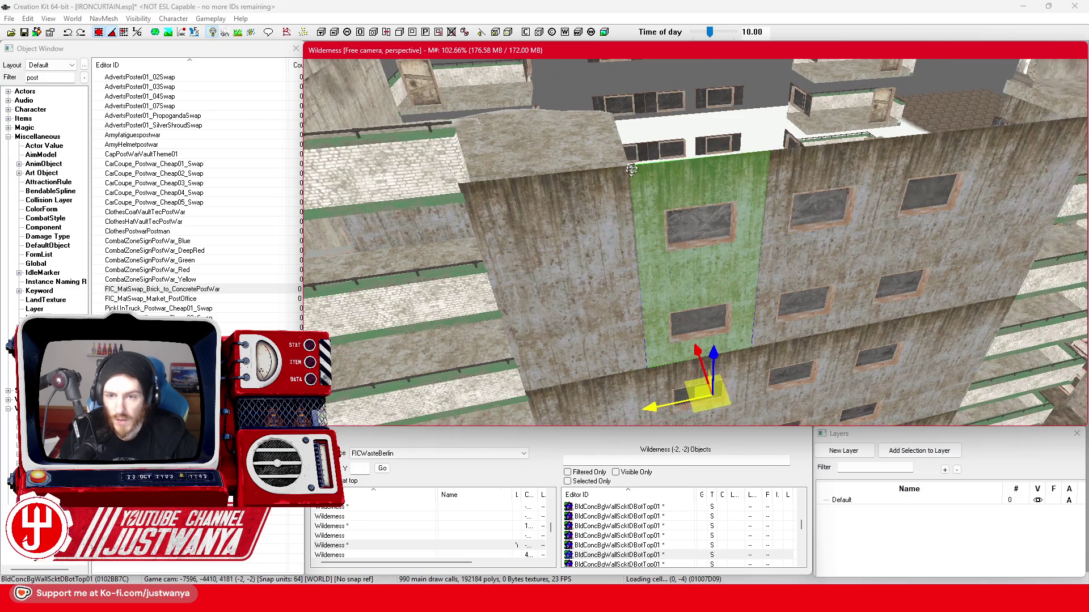
drag(745, 211, 715, 216)
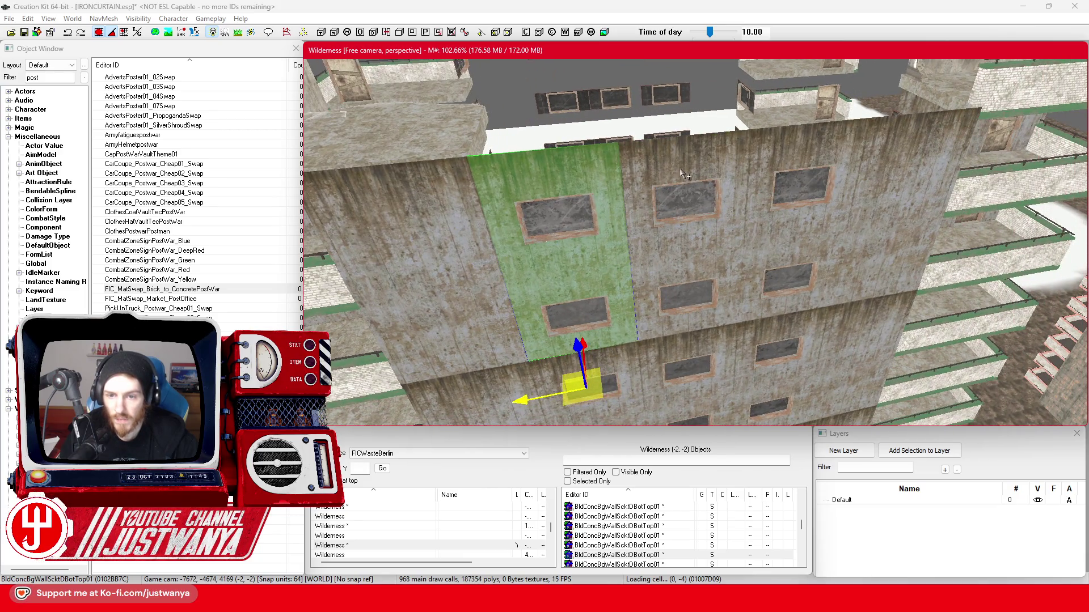
ctrl+click(789, 199)
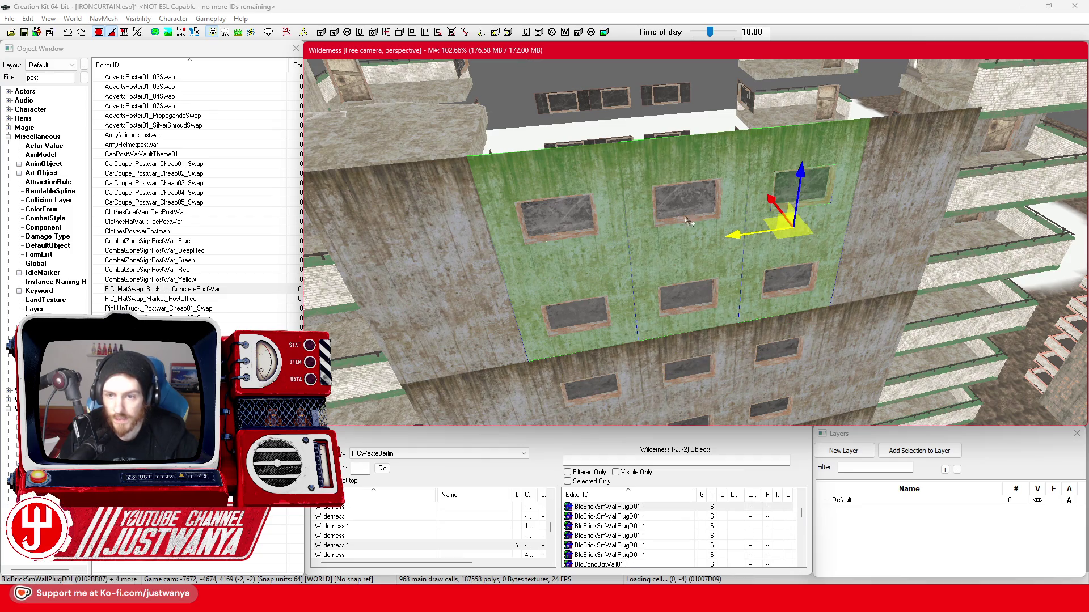
ctrl+click(567, 233)
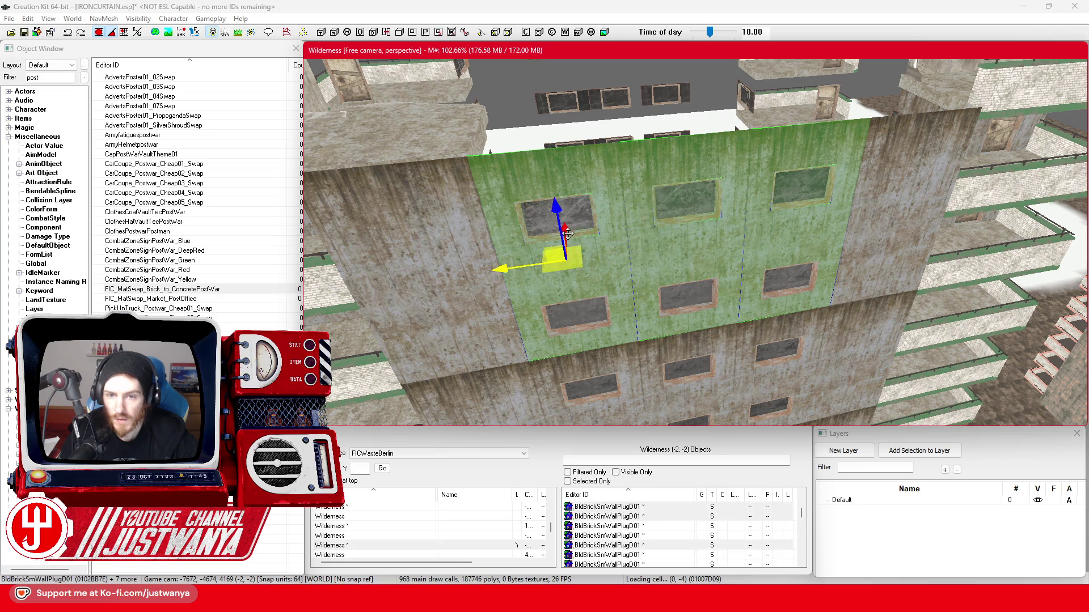
ctrl+click(576, 312)
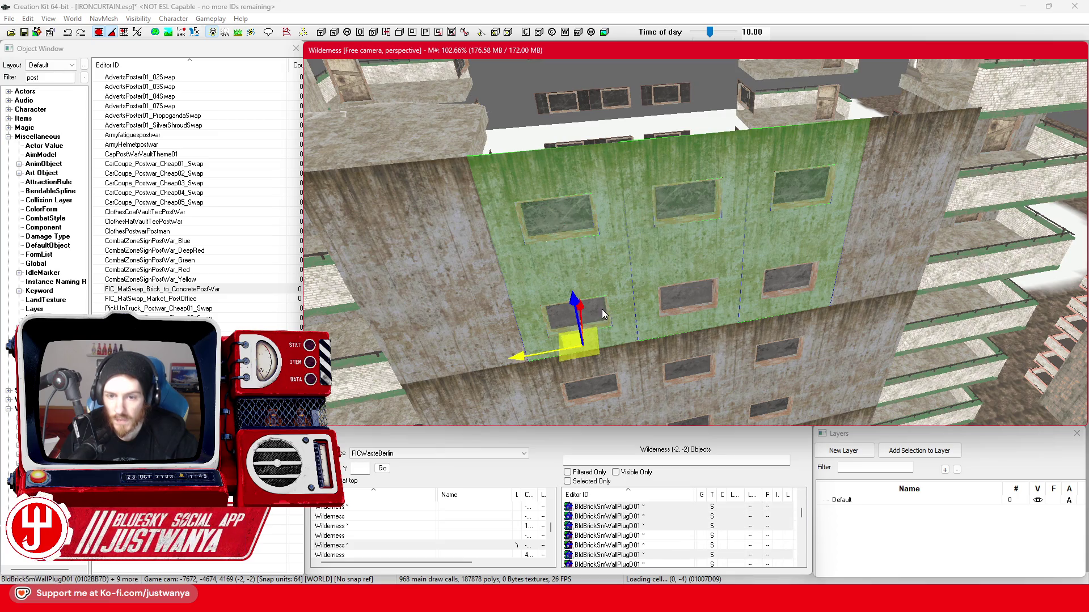
ctrl+click(681, 309)
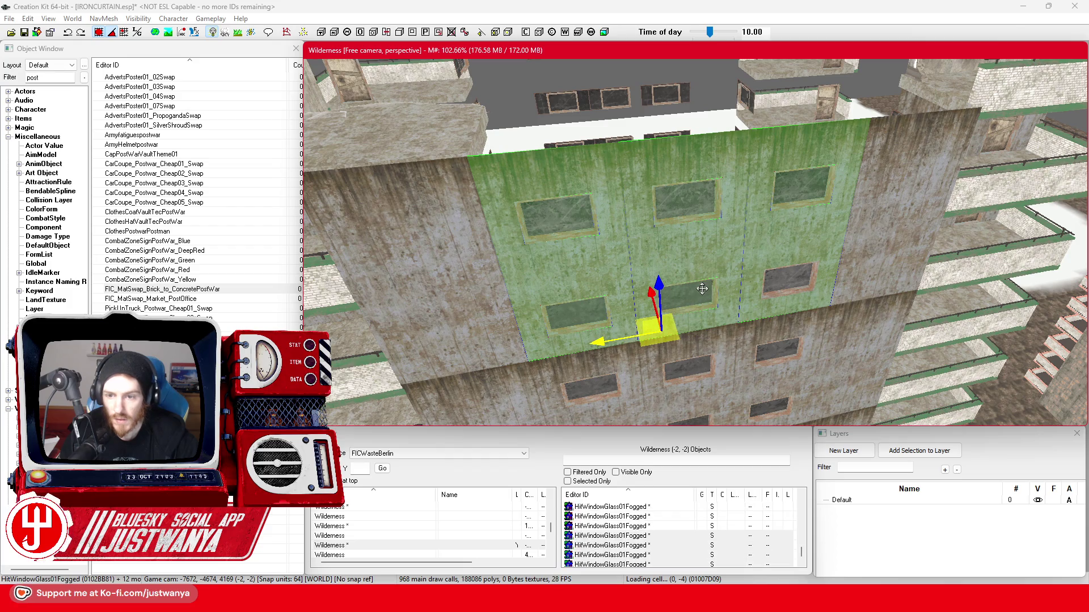
key(1)
Select a wall piece on the ruin from a new view of the buildings.
drag(487, 266, 600, 308)
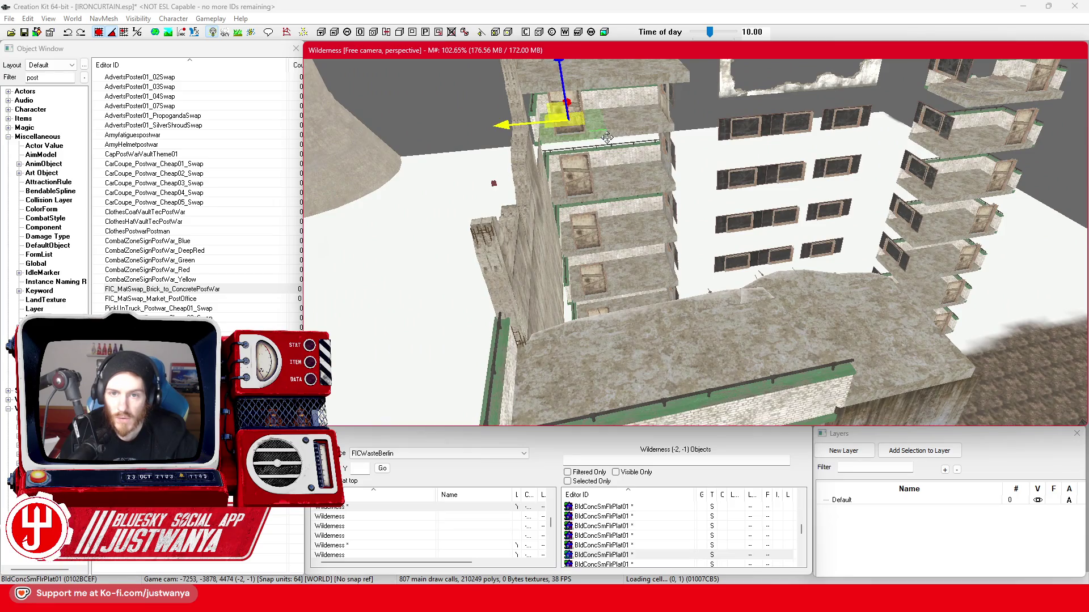
mouse_move(608, 137)
mouse_down()
mouse_move(567, 136)
mouse_move(538, 199)
mouse_move(530, 237)
mouse_move(577, 235)
mouse_up()
click(472, 127)
Move the BldConcSmWallScktD01 wall piece down and to the left.
drag(501, 174, 689, 181)
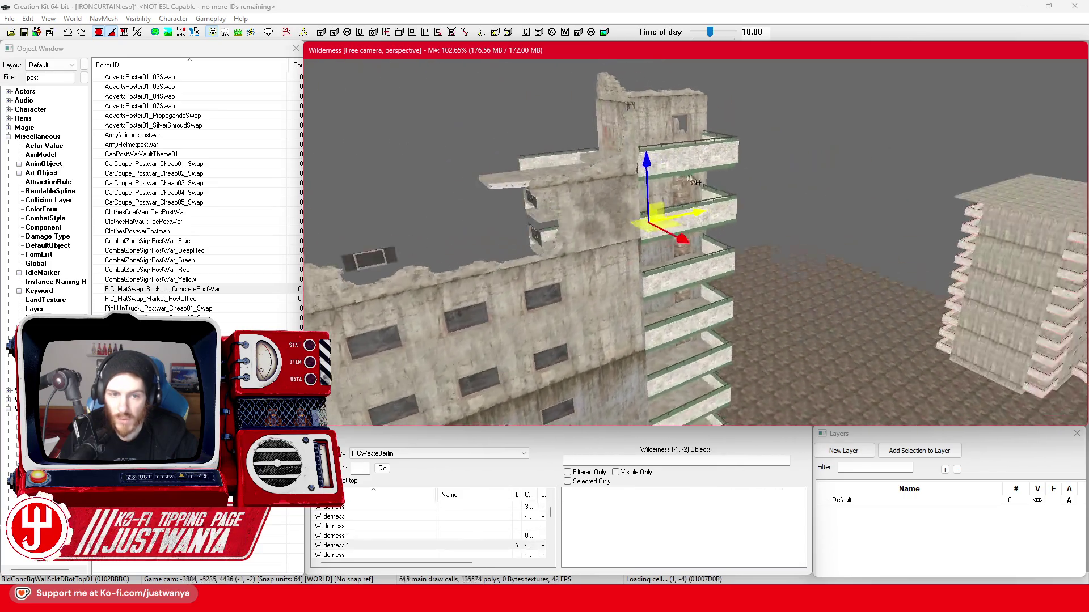
scroll(689, 180, up, 5)
click(638, 245)
scroll(638, 245, up, 2)
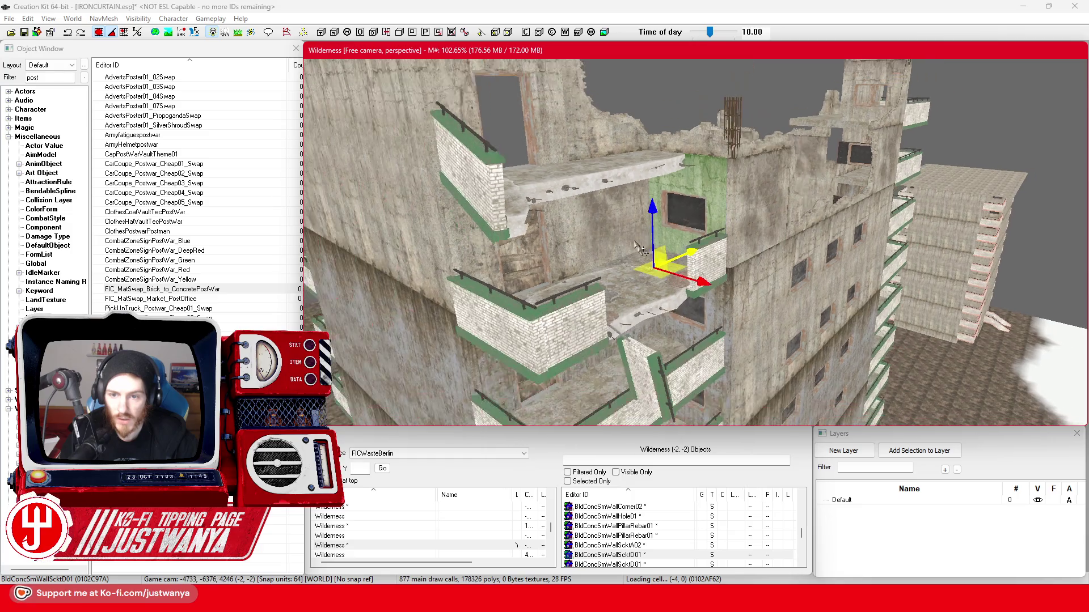
mouse_move(525, 220)
mouse_down()
mouse_move(749, 206)
mouse_move(941, 259)
mouse_up()
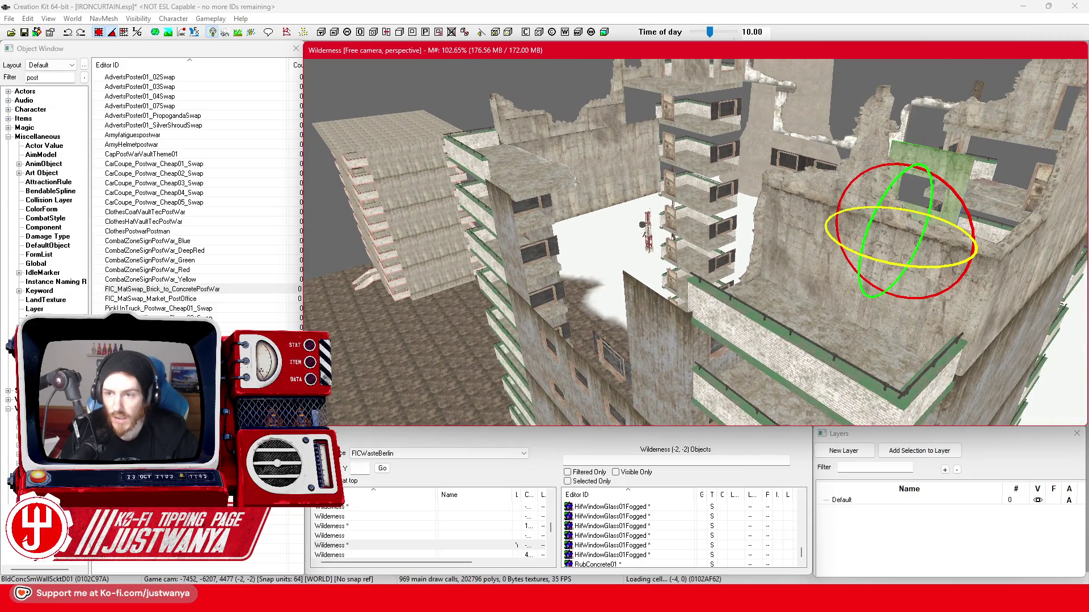
drag(809, 178, 687, 221)
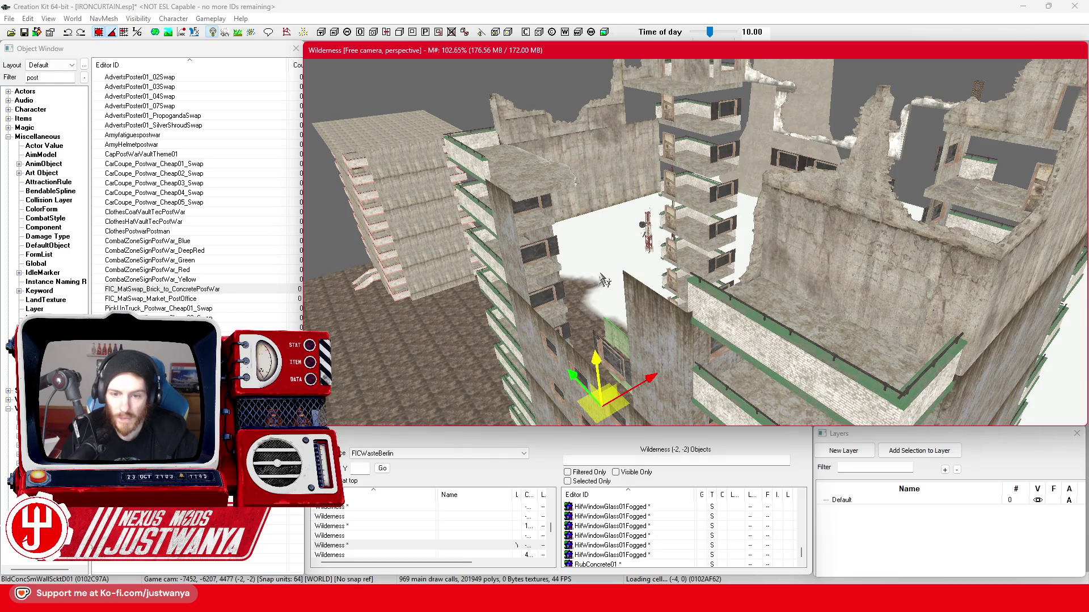
scroll(603, 284, up, 5)
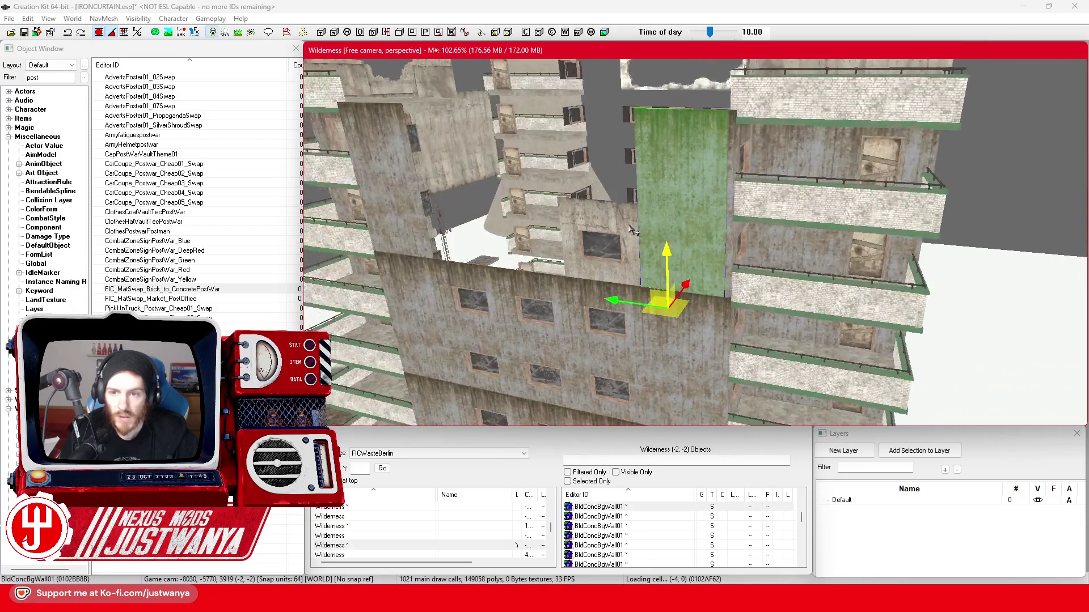
Check the neighbouring and corner walls, then reselect only the small wall piece.
ctrl+click(770, 173)
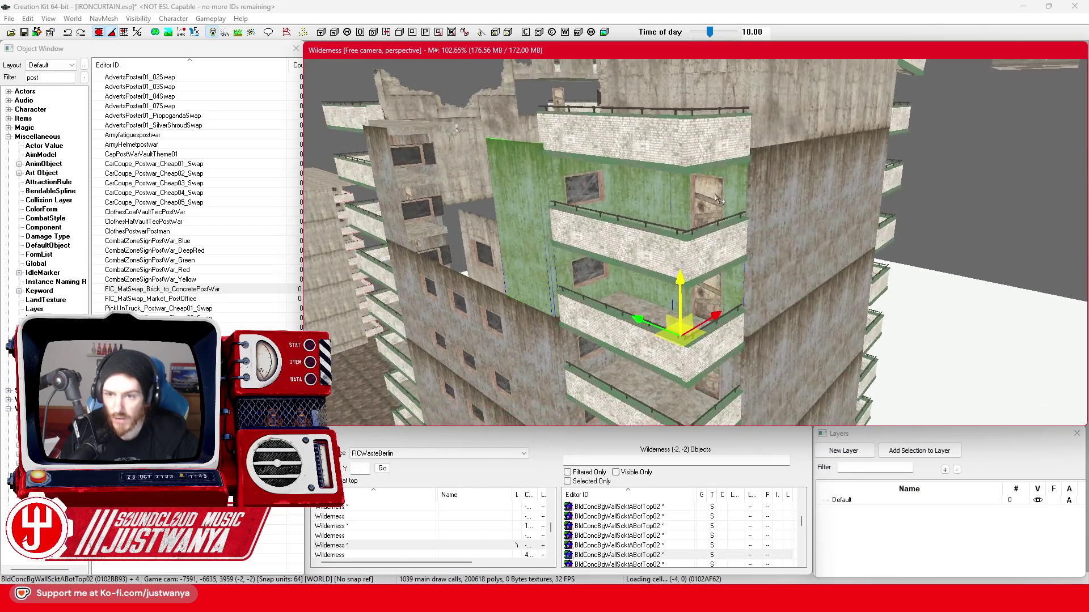
ctrl+click(754, 185)
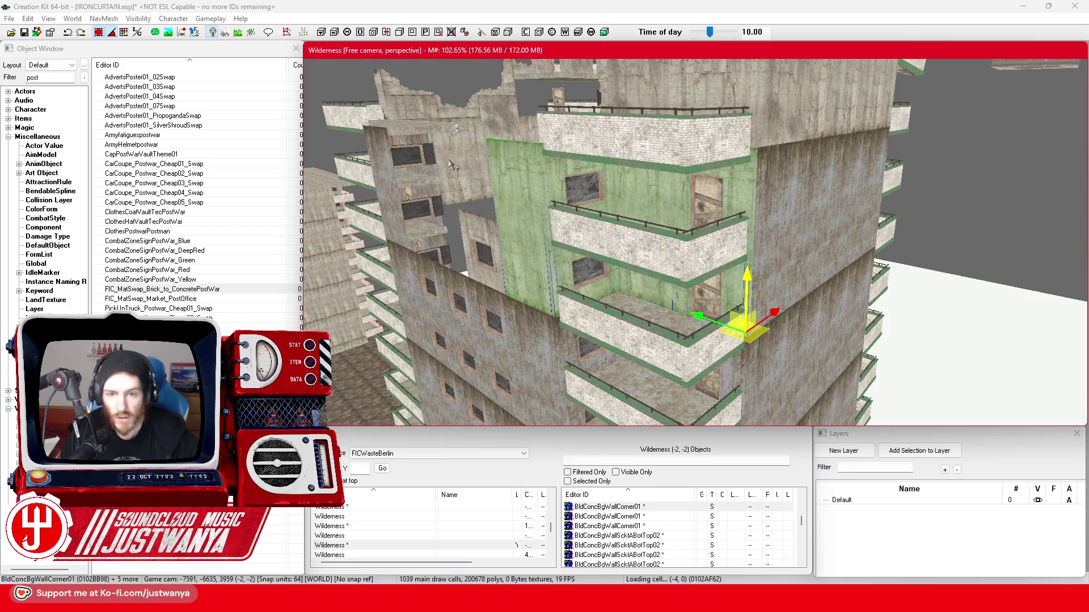
click(476, 242)
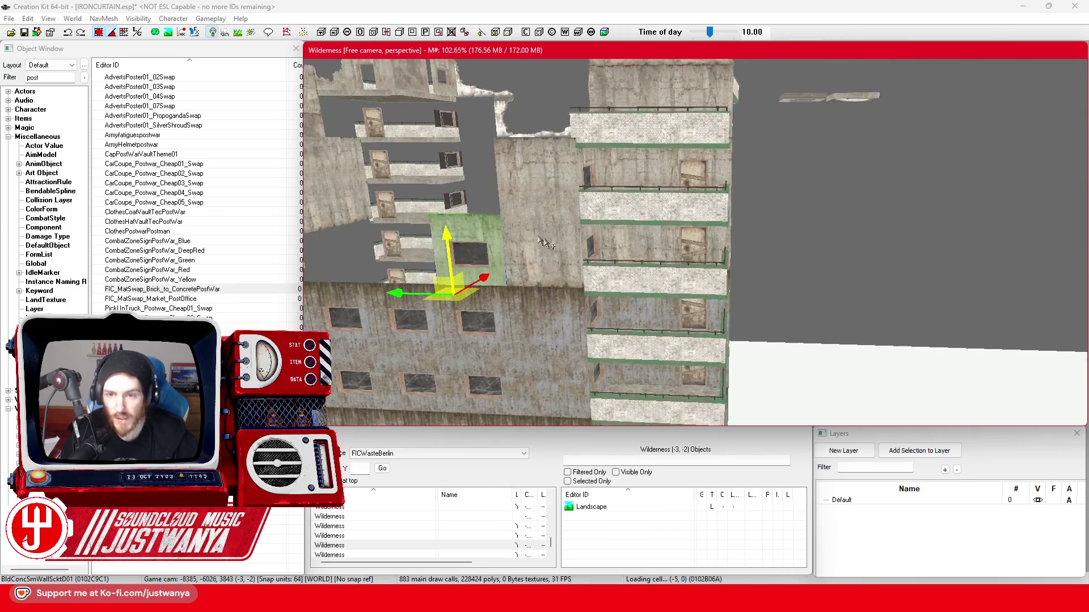
scroll(639, 276, up, 5)
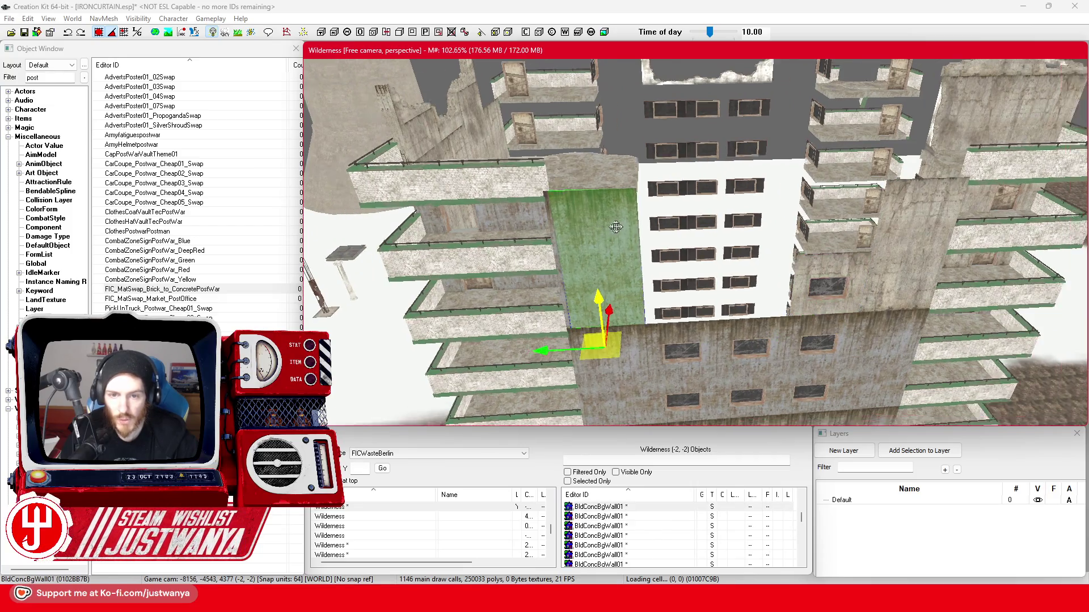
scroll(672, 219, up, 3)
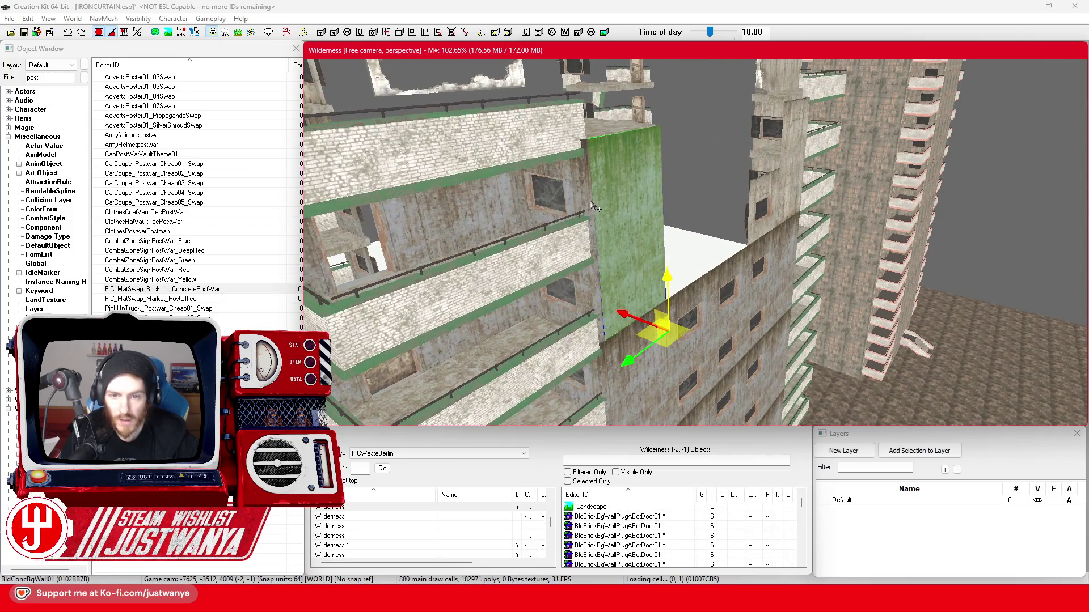
scroll(574, 227, up, 3)
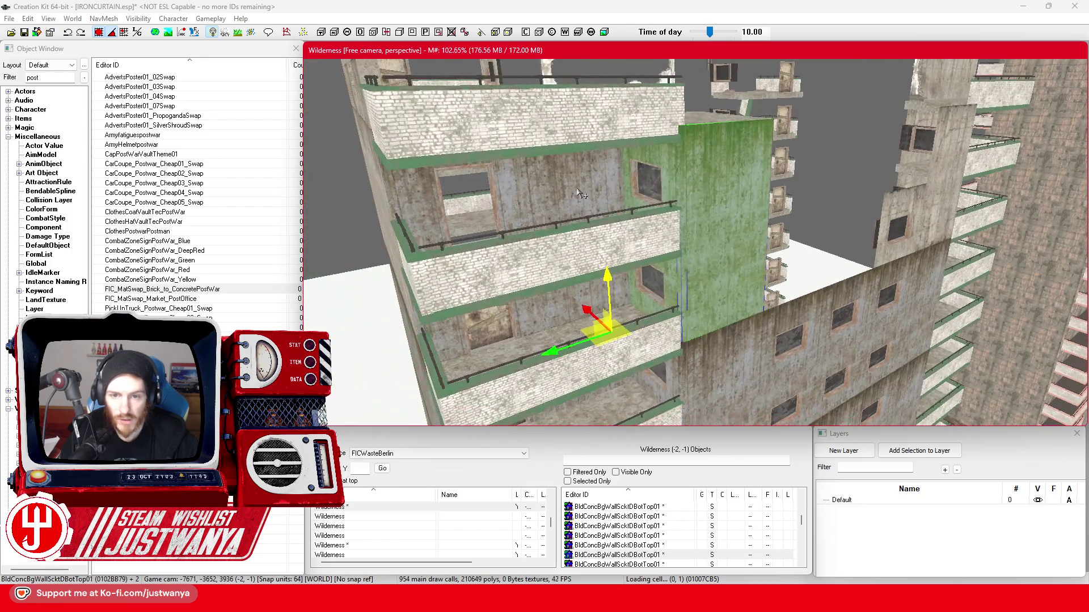
Inspect the left balcony wall, top railing and green concrete wall; reposition the rooftop brick trim.
click(524, 197)
drag(524, 198, 565, 195)
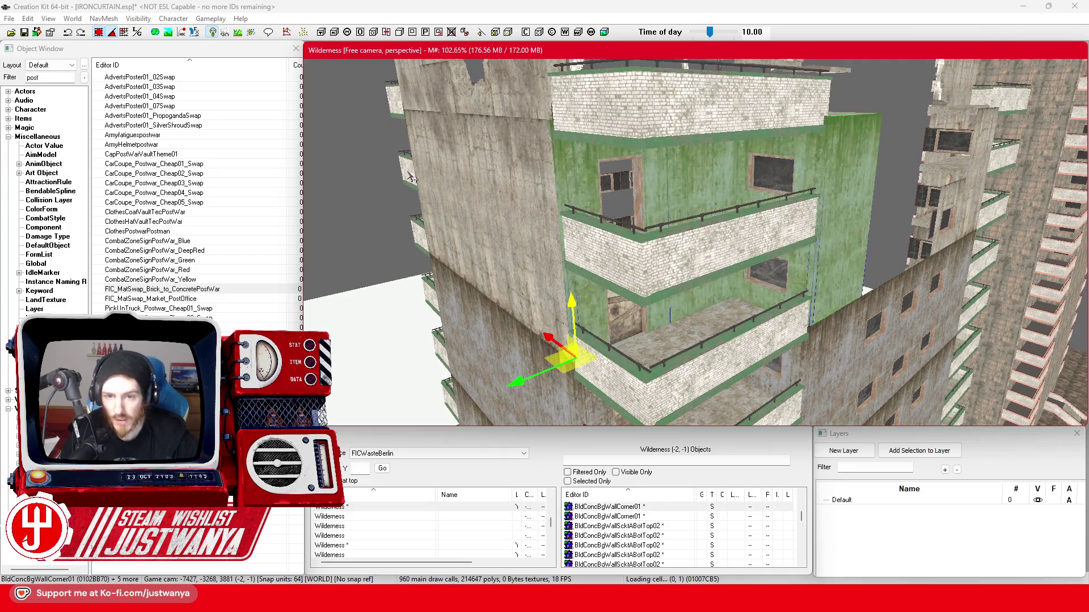
click(528, 121)
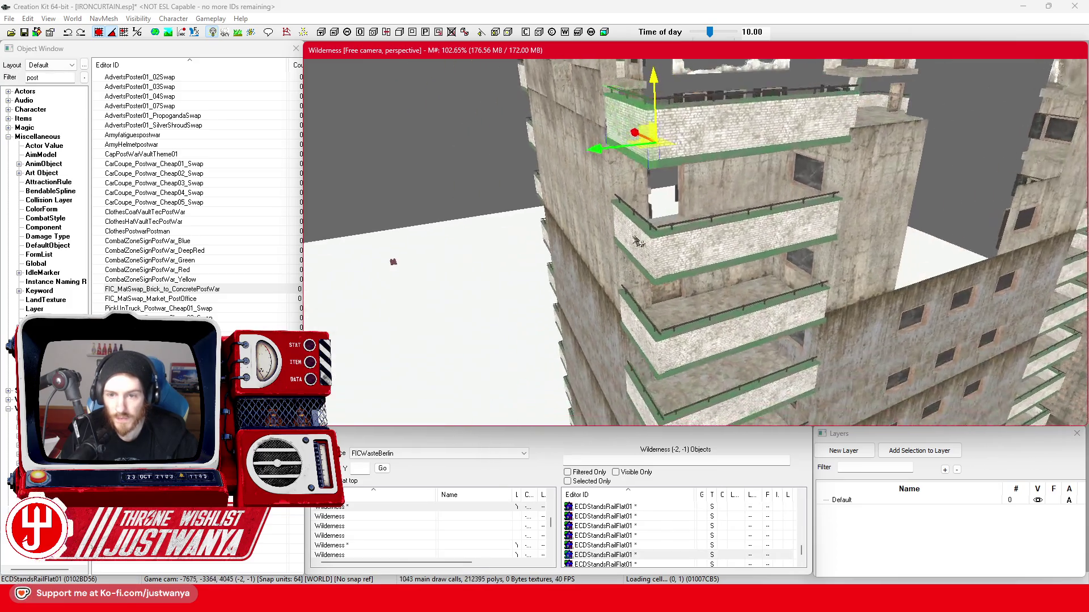
click(688, 252)
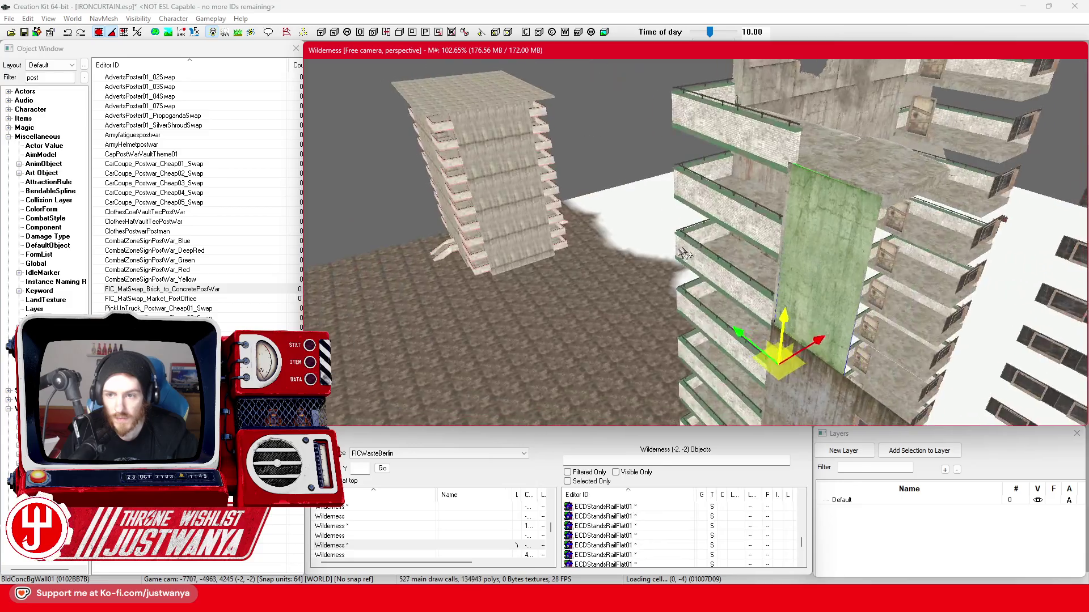
scroll(688, 252, up, 5)
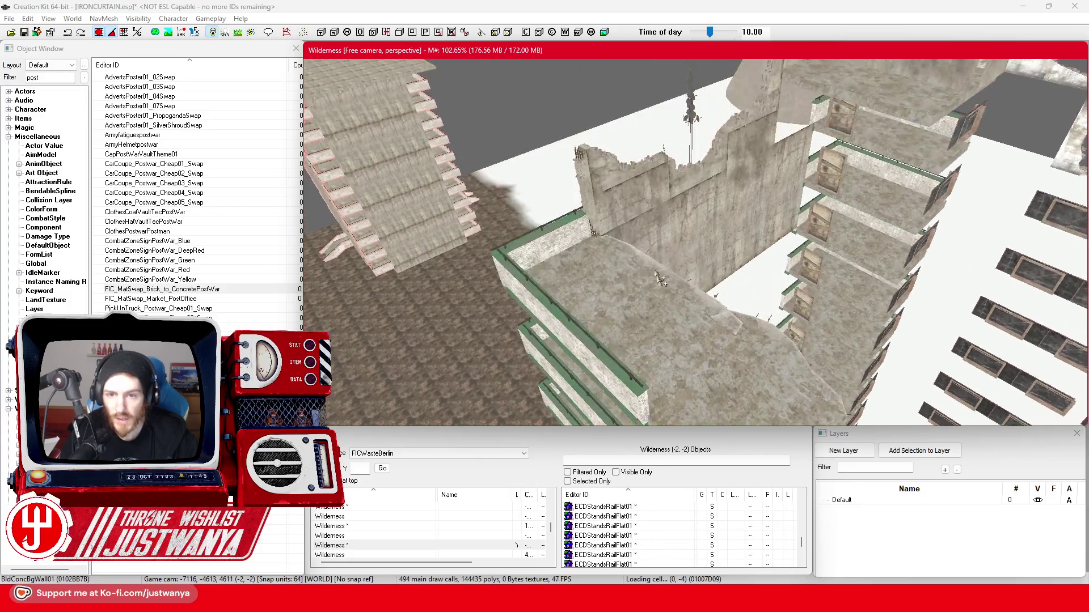
drag(664, 201, 557, 238)
Cycle the trim piece's variants, settling on the bottom brick trim variant.
scroll(527, 133, up, 5)
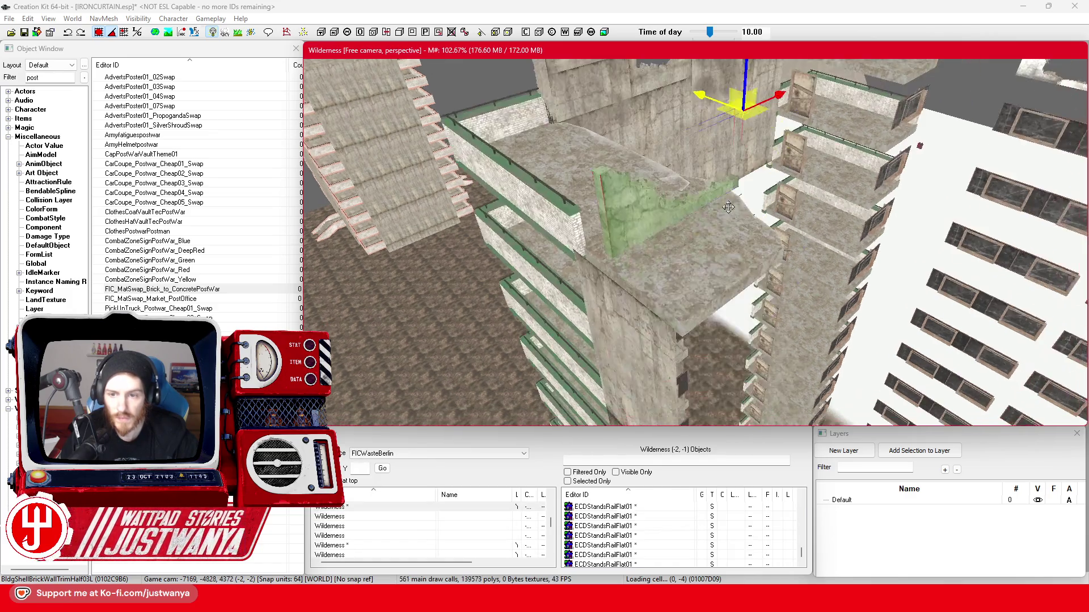
key(ctrl+z)
scroll(603, 248, down, 2)
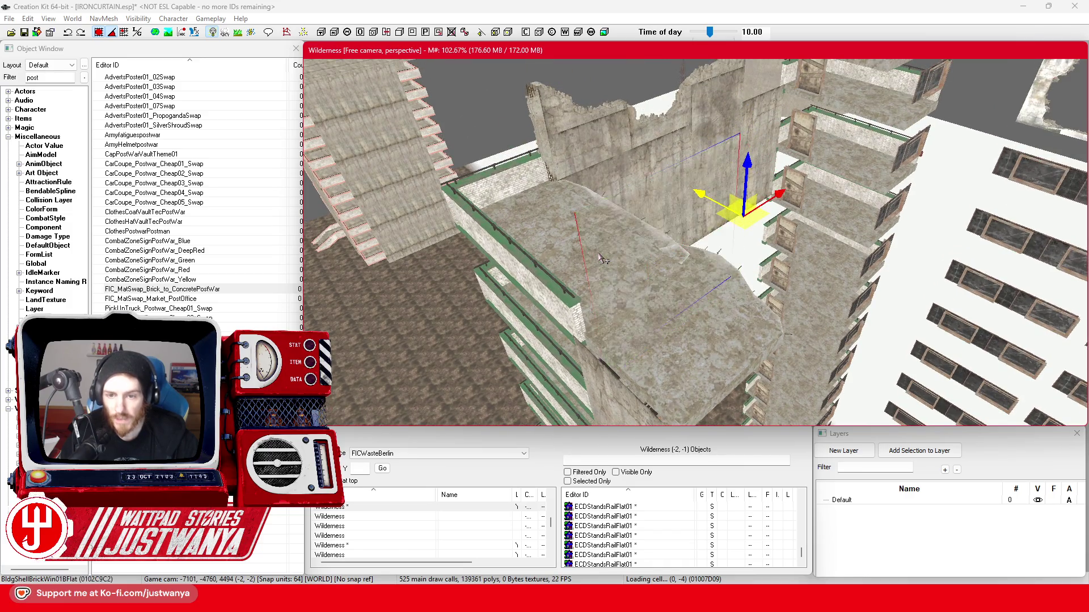
key(ctrl+z)
key(ctrl+y)
key(ctrl+z)
key(ctrl+y)
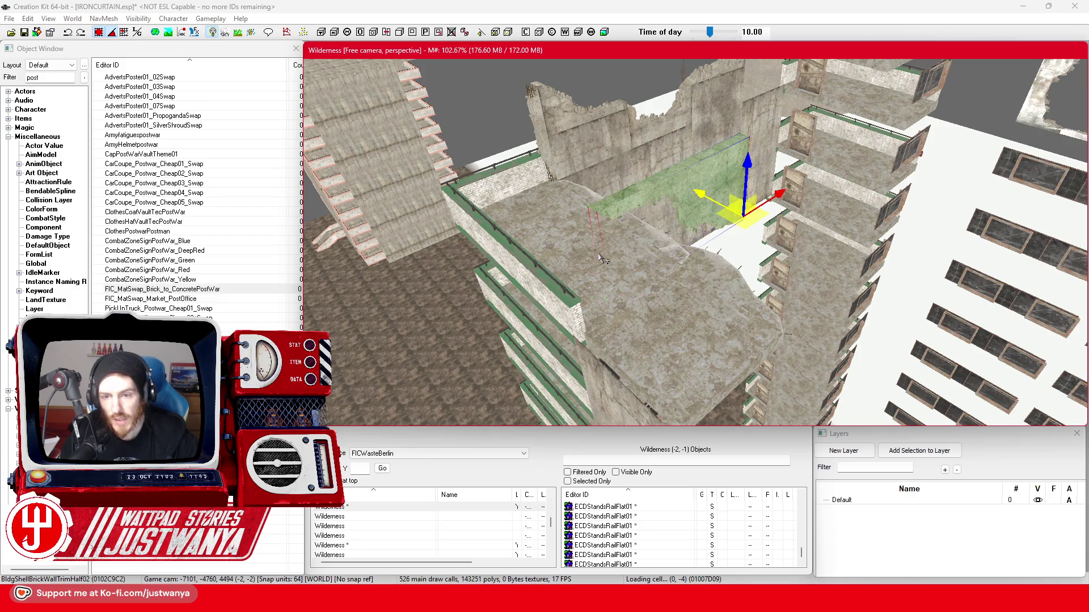
key(e)
scroll(603, 259, up, 3)
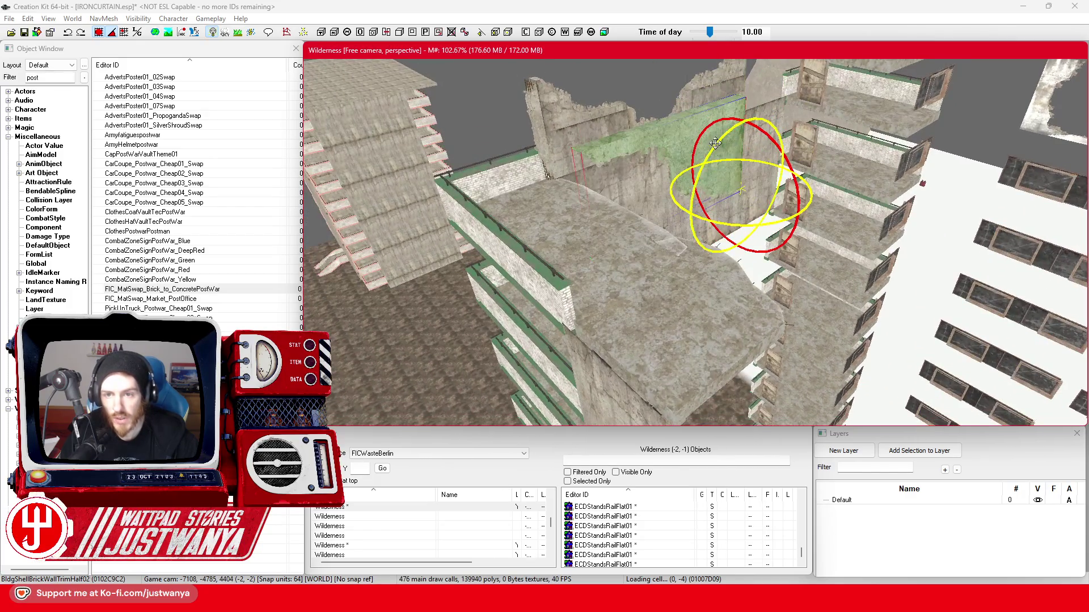
key(ctrl+z)
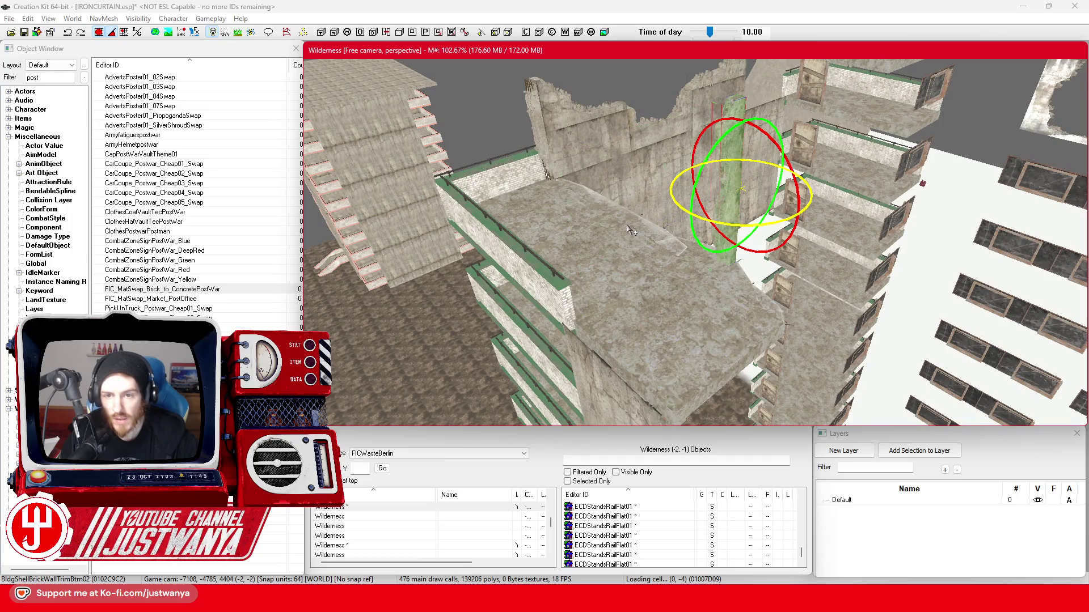
Lay the trim piece horizontally and drop it onto the lower wall edge.
mouse_move(703, 173)
mouse_down()
mouse_move(703, 216)
mouse_move(740, 222)
mouse_up()
key(w)
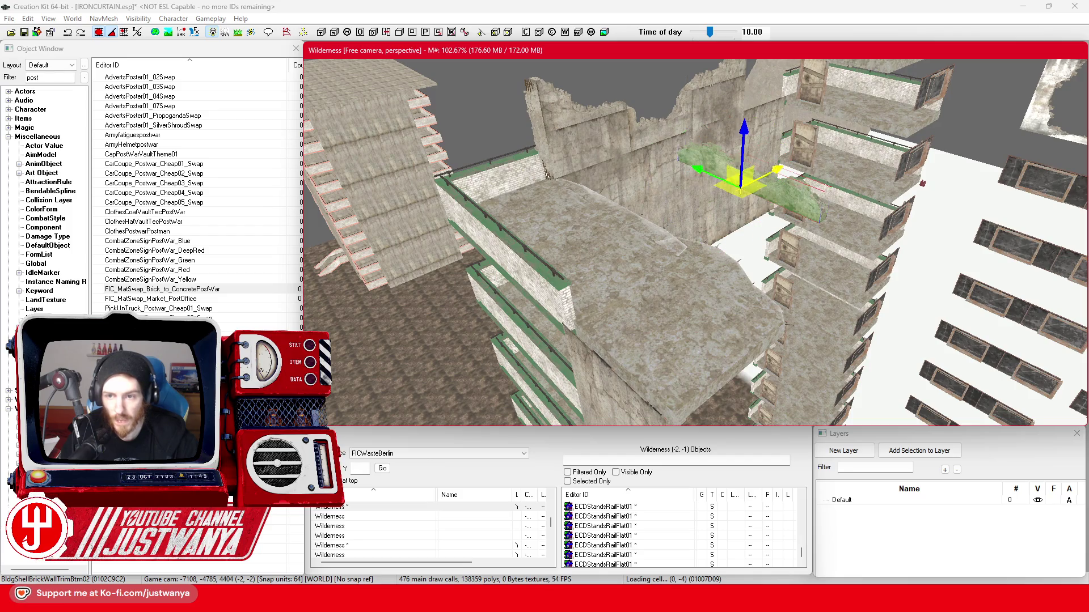
drag(772, 173, 616, 252)
mouse_move(570, 214)
mouse_down()
mouse_move(570, 282)
mouse_move(590, 330)
mouse_up()
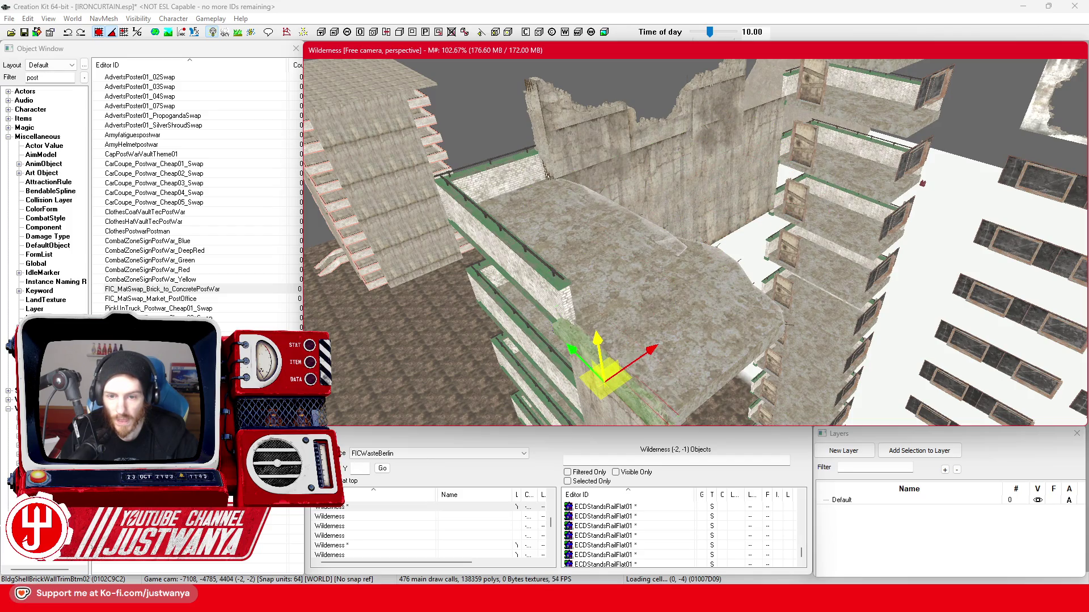
scroll(596, 351, up, 3)
drag(622, 228, 628, 284)
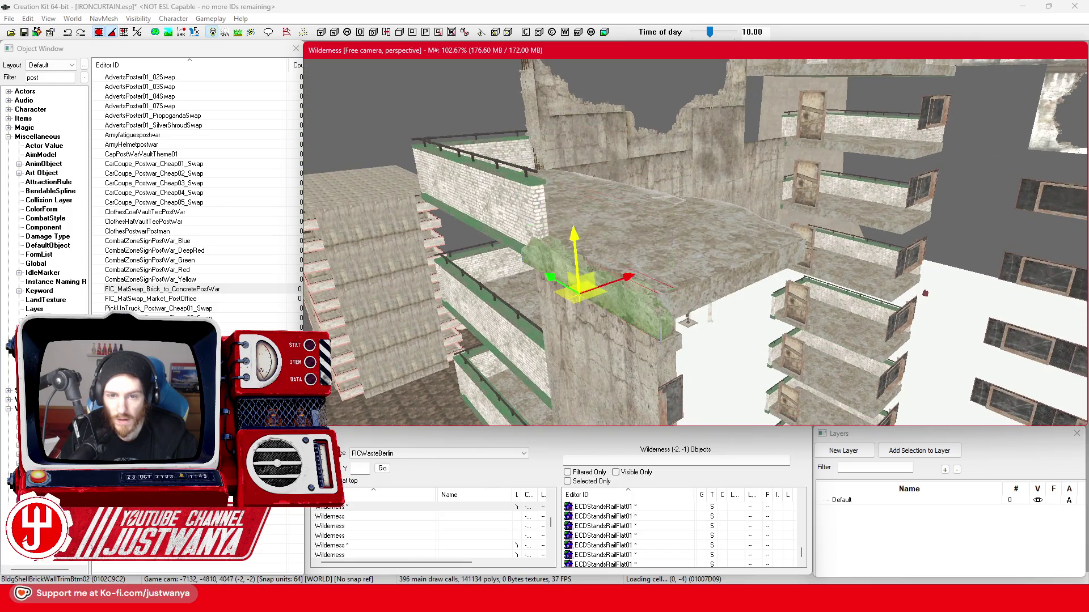
Slide and rotate the trim piece to follow the wall top, nudging it left.
drag(594, 318, 643, 301)
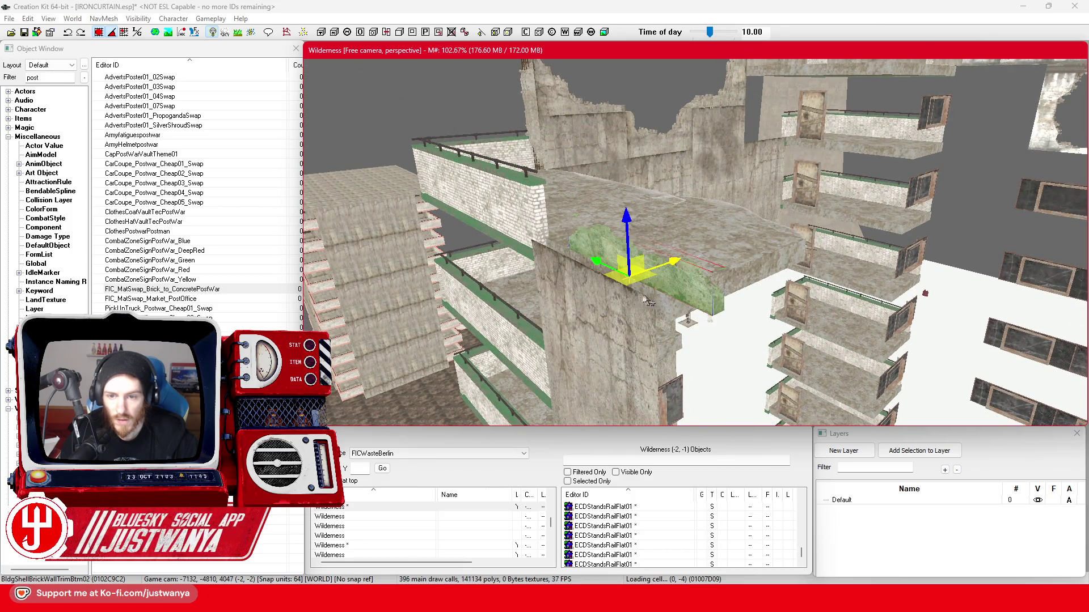
key(e)
mouse_move(626, 280)
mouse_down()
mouse_move(614, 305)
mouse_move(721, 308)
mouse_up()
key(w)
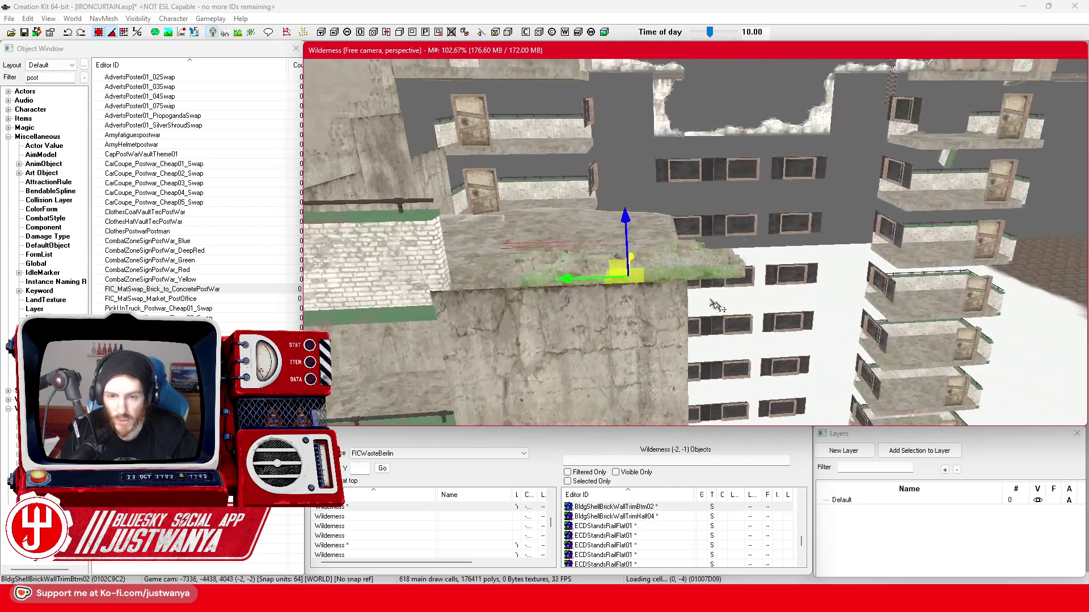
mouse_move(626, 275)
mouse_down()
mouse_move(516, 279)
mouse_move(545, 275)
mouse_move(525, 289)
mouse_up()
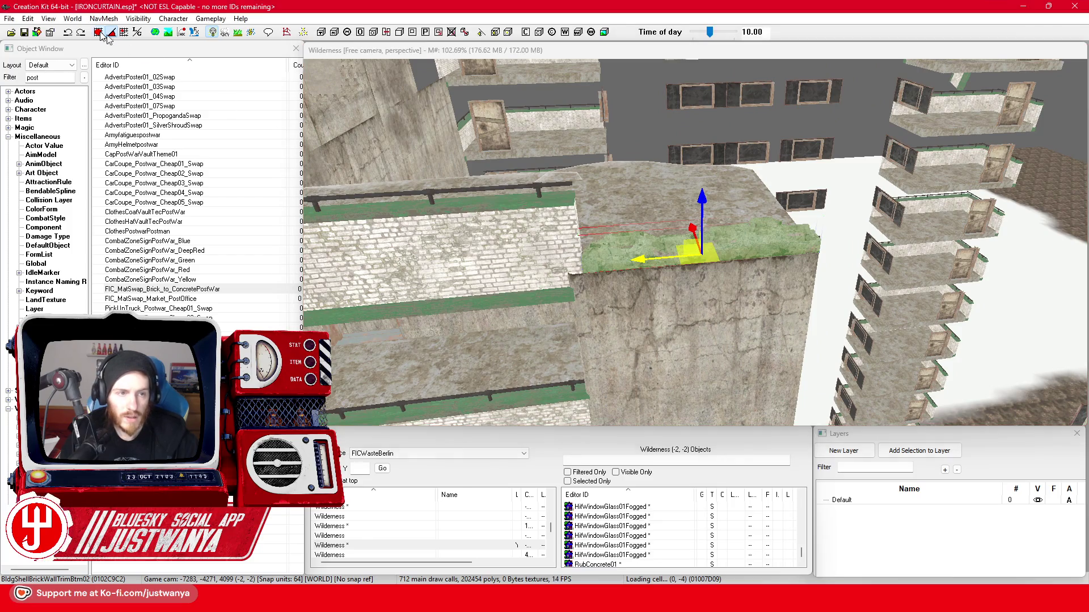
scroll(624, 264, up, 2)
drag(633, 271, 609, 271)
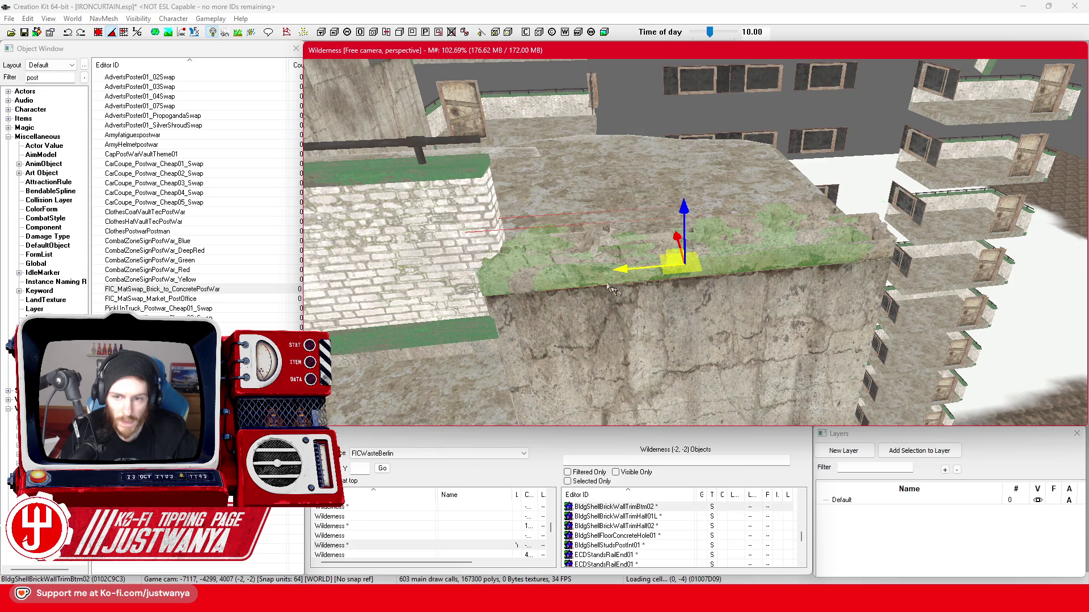
Inspect the trim from below and select the large green concrete wall.
key(shift)
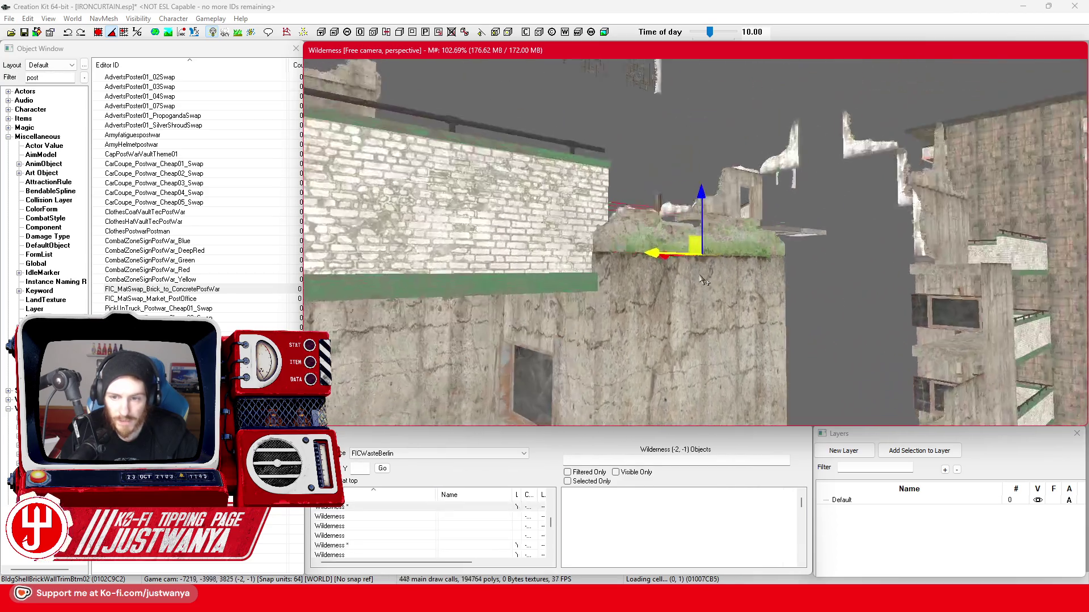
key(shift)
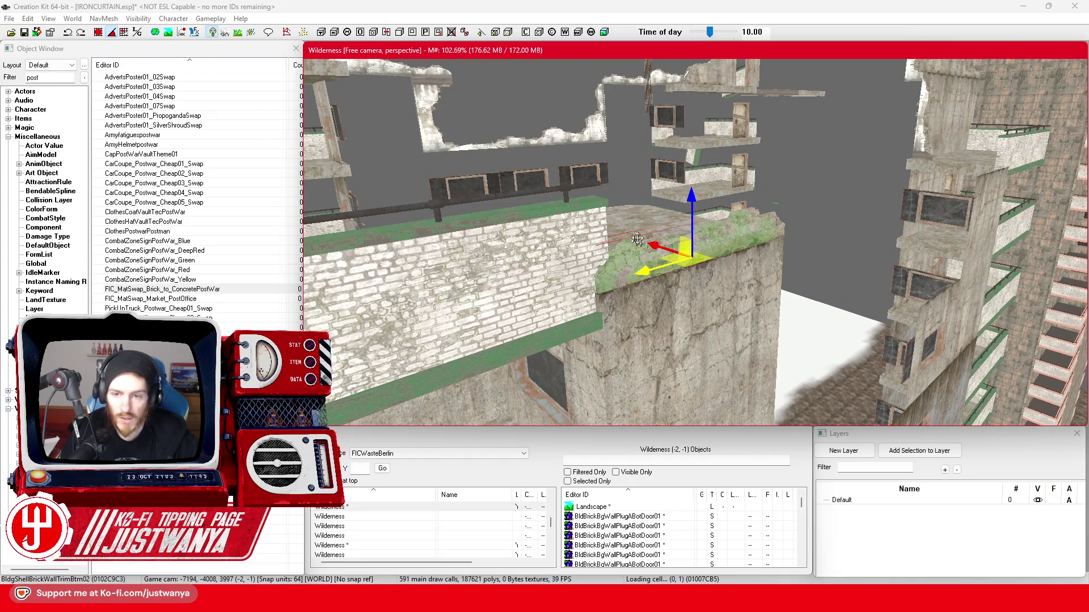
click(680, 316)
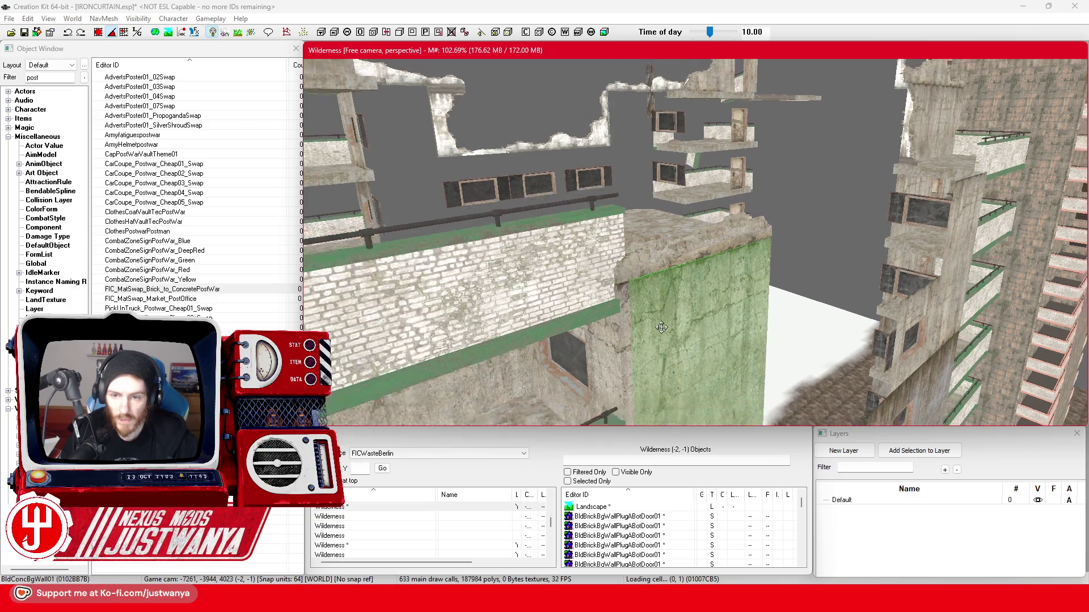
scroll(689, 317, up, 5)
scroll(692, 319, down, 5)
key(shift)
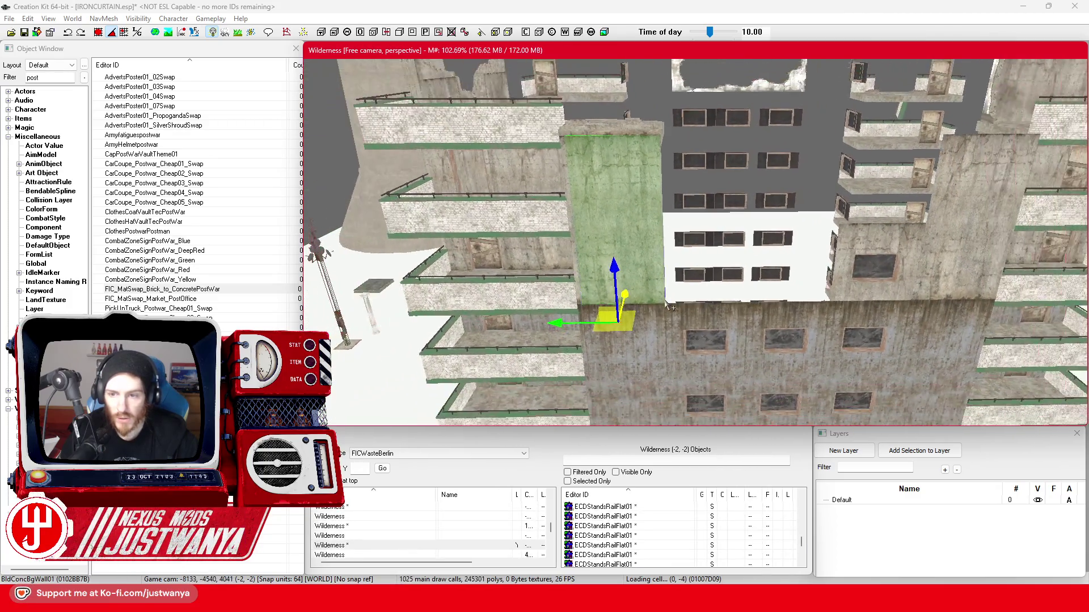
key(shift)
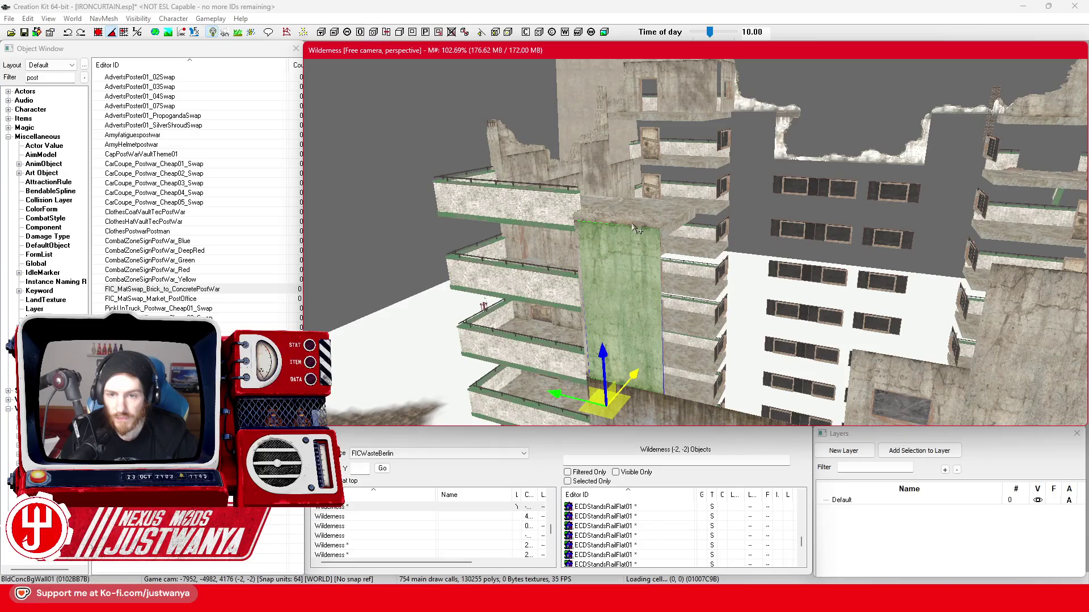
Swap the brick ledge piece for a vine-covered wall trim and lower it into the gap.
click(637, 229)
click(98, 33)
click(659, 227)
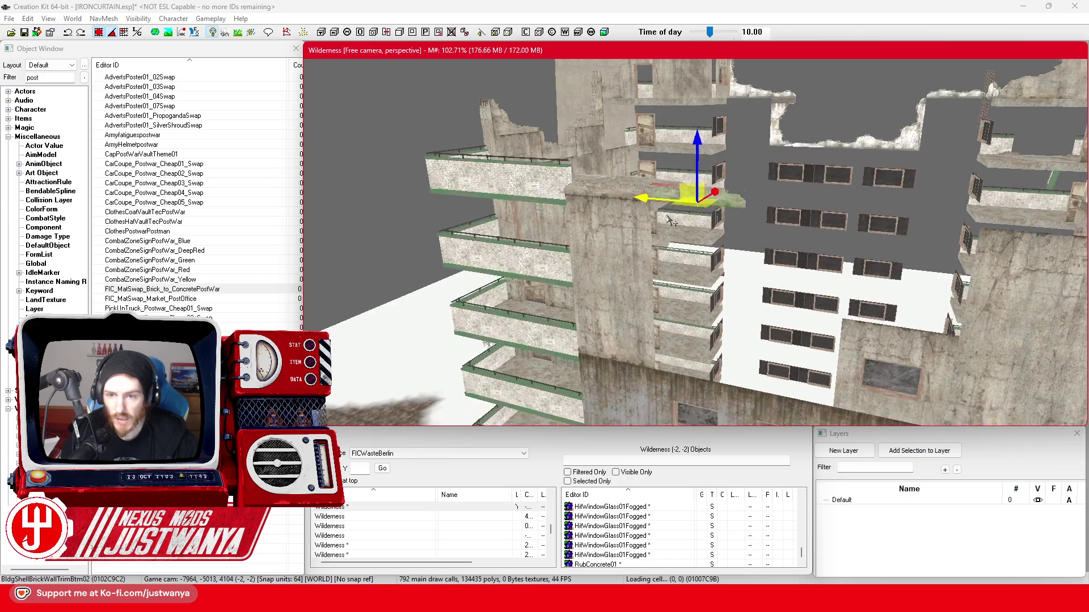
scroll(646, 238, up, 5)
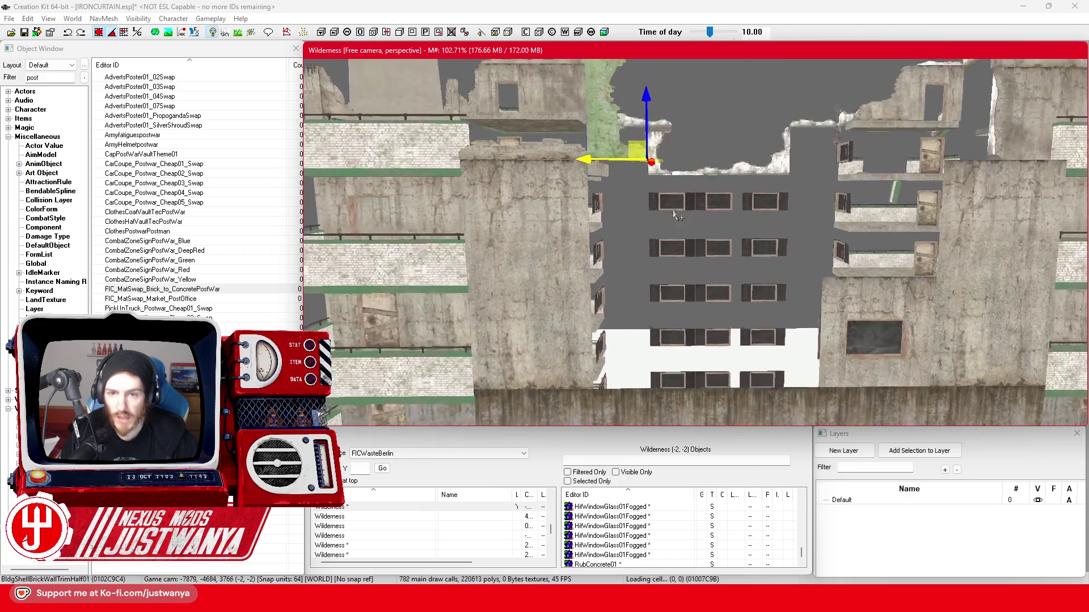
key(1)
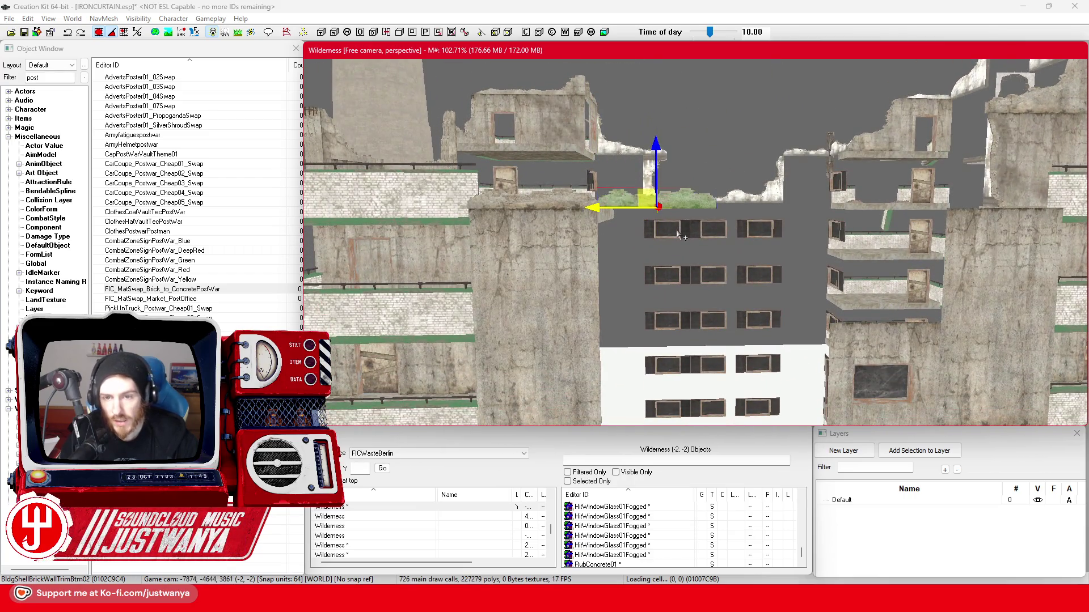
key(1)
key(1)
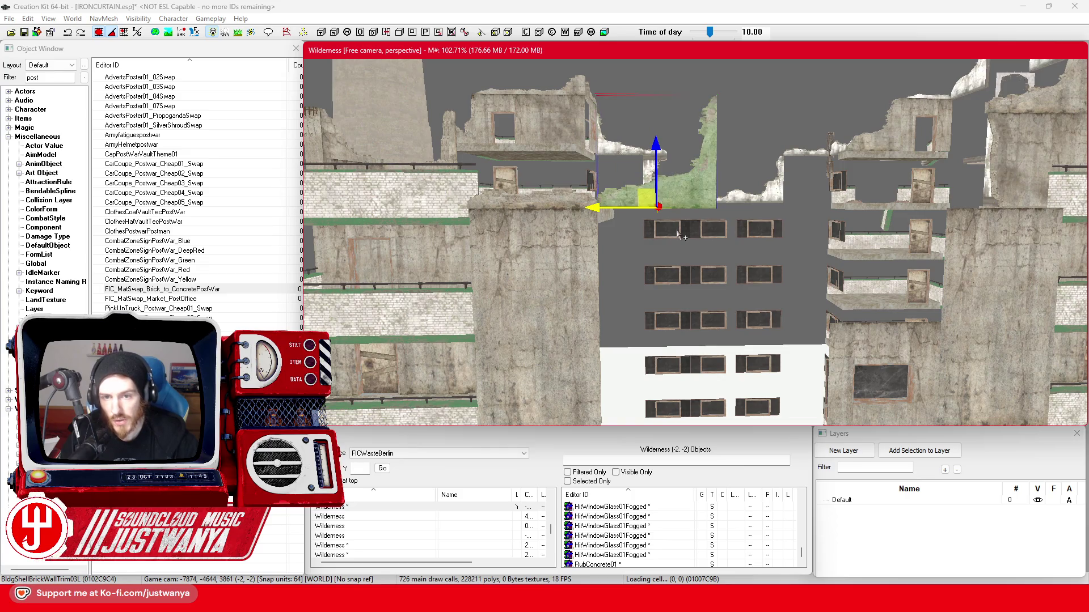
drag(654, 147, 649, 267)
scroll(648, 271, up, 2)
scroll(648, 271, up, 3)
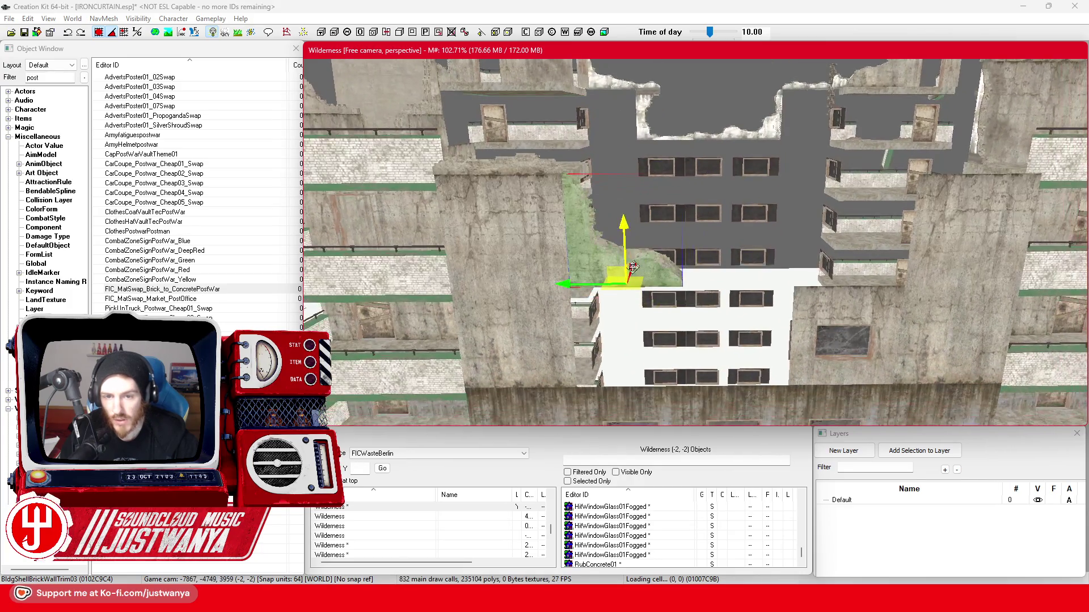
Cycle another trim piece's variants to the wider BldgShellBrickWallTrim03L vine piece.
click(594, 296)
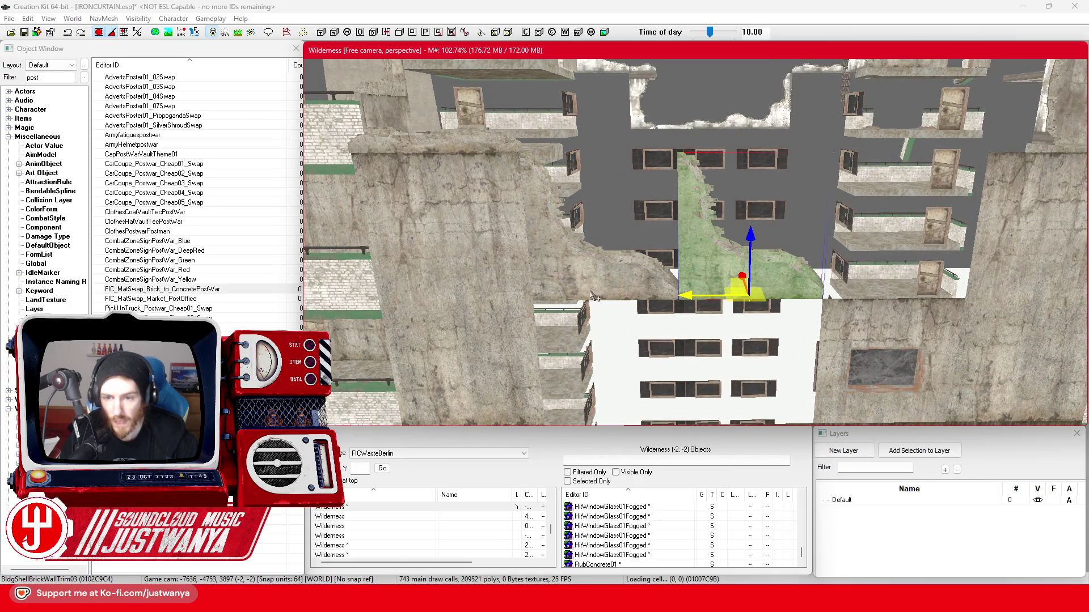
key(ctrl+z)
key(ctrl+z)
key(ctrl+z)
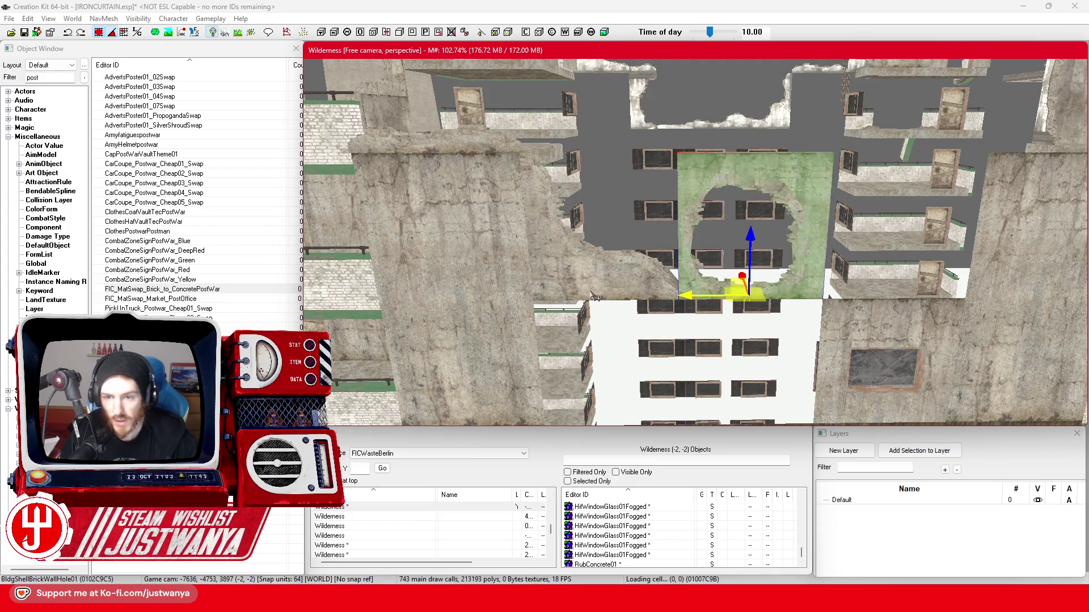
key(ctrl+z)
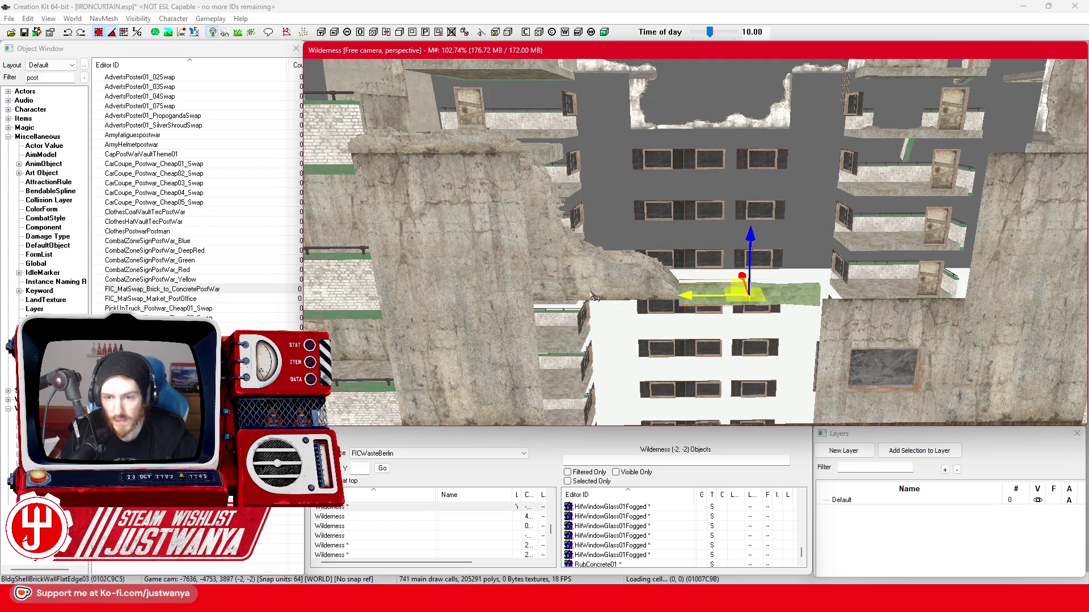
key(ctrl+z)
key(ctrl+z)
key(ctrl+z)
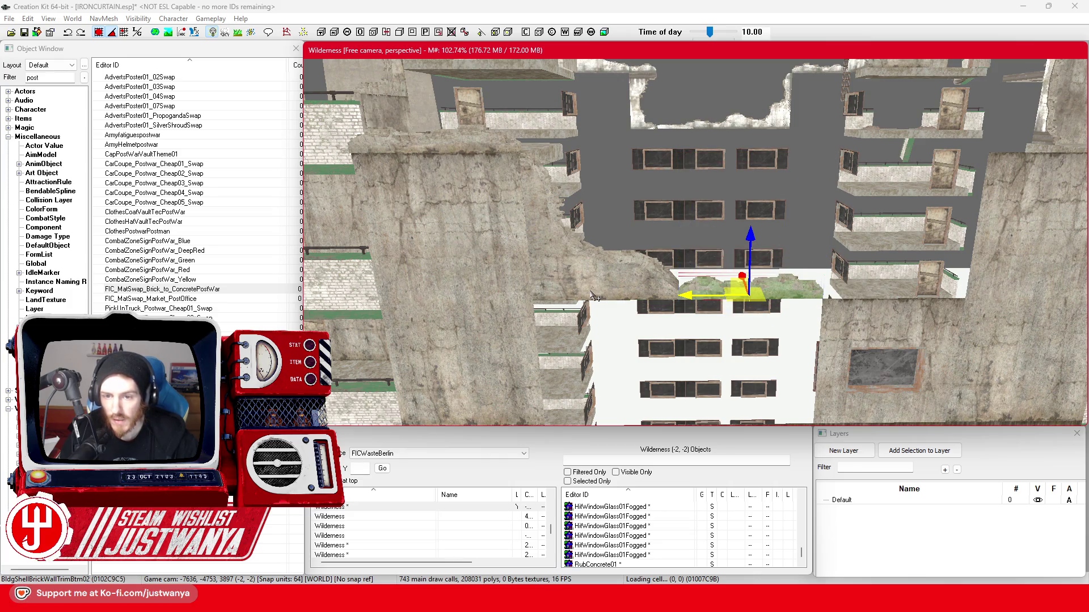
key(ctrl+z)
key(ctrl+z)
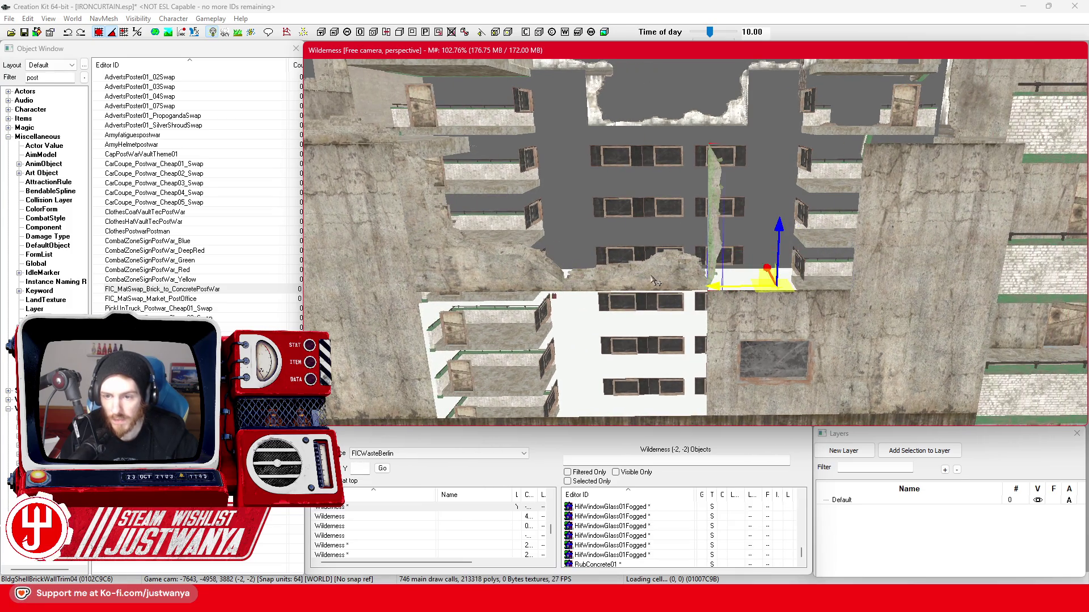
key(ctrl+z)
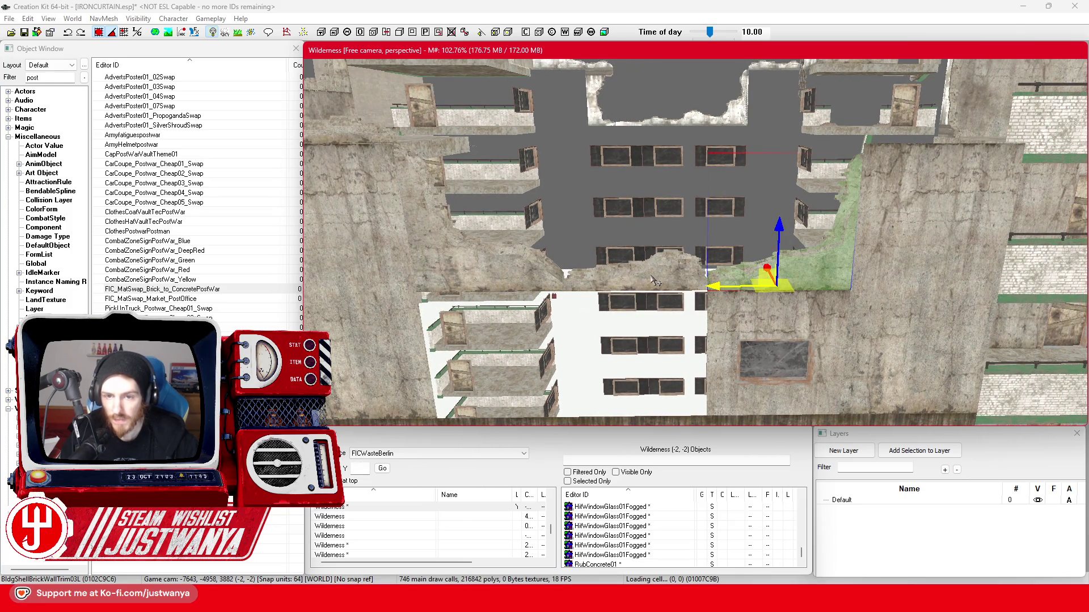
mouse_move(655, 280)
mouse_down()
mouse_move(620, 250)
mouse_move(652, 248)
mouse_move(653, 262)
mouse_move(638, 257)
mouse_up()
click(822, 299)
scroll(800, 295, up, 2)
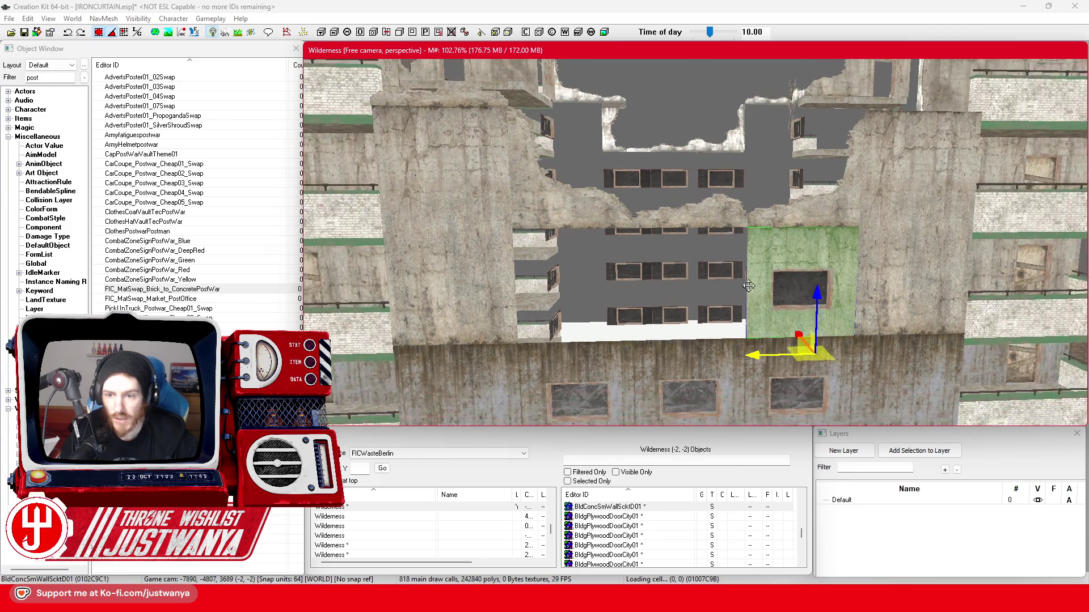
Slide the windowed wall panel left into the gap.
drag(783, 313, 668, 315)
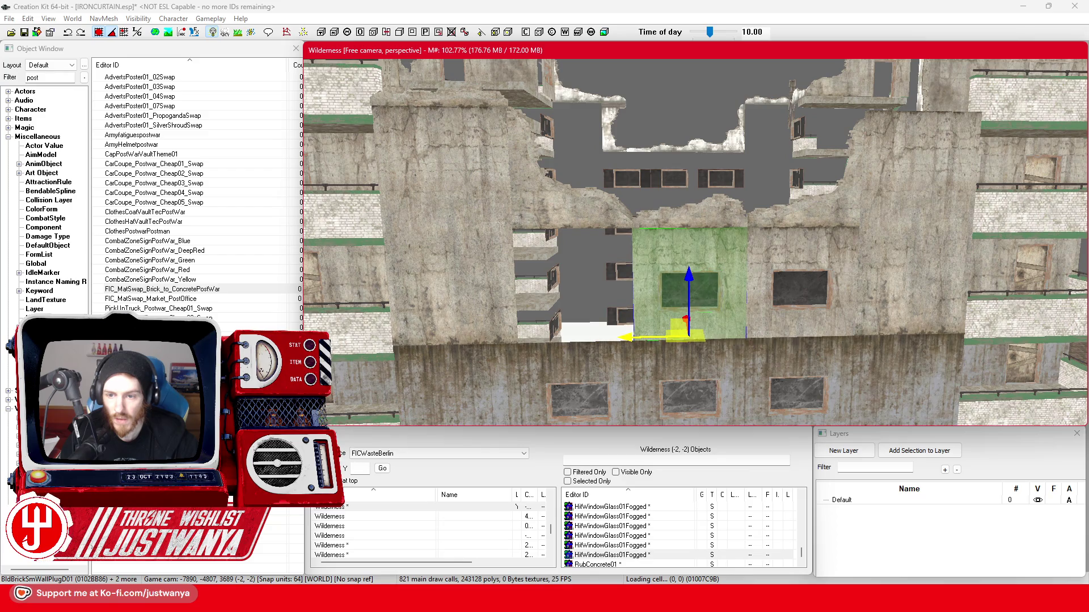
key(shift)
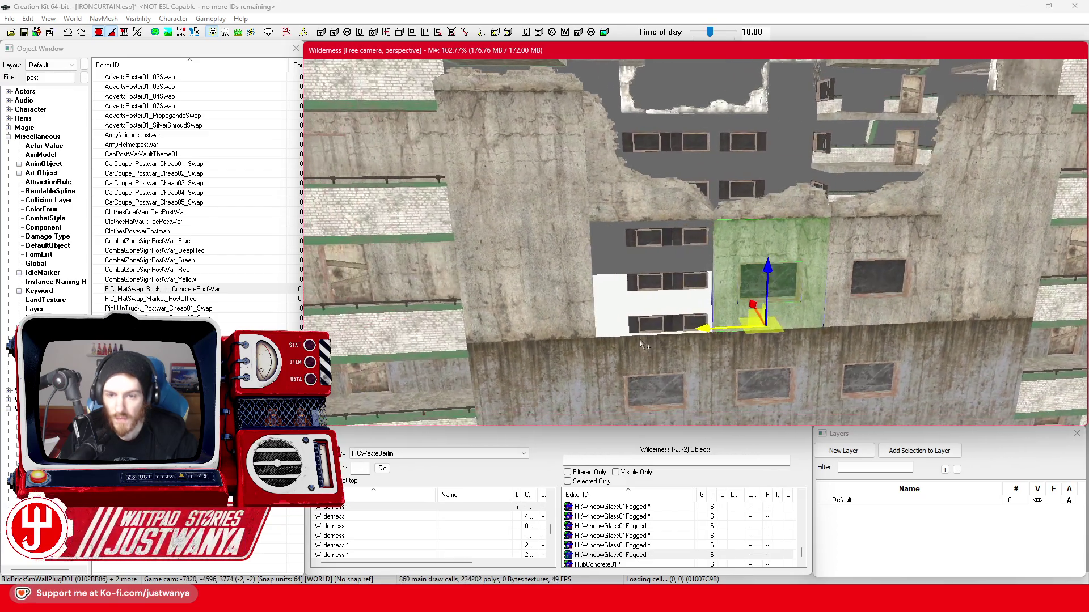
click(701, 274)
key(e)
key(w)
Cycle through the overlapping wall pieces to select the damaged brick window piece.
click(677, 278)
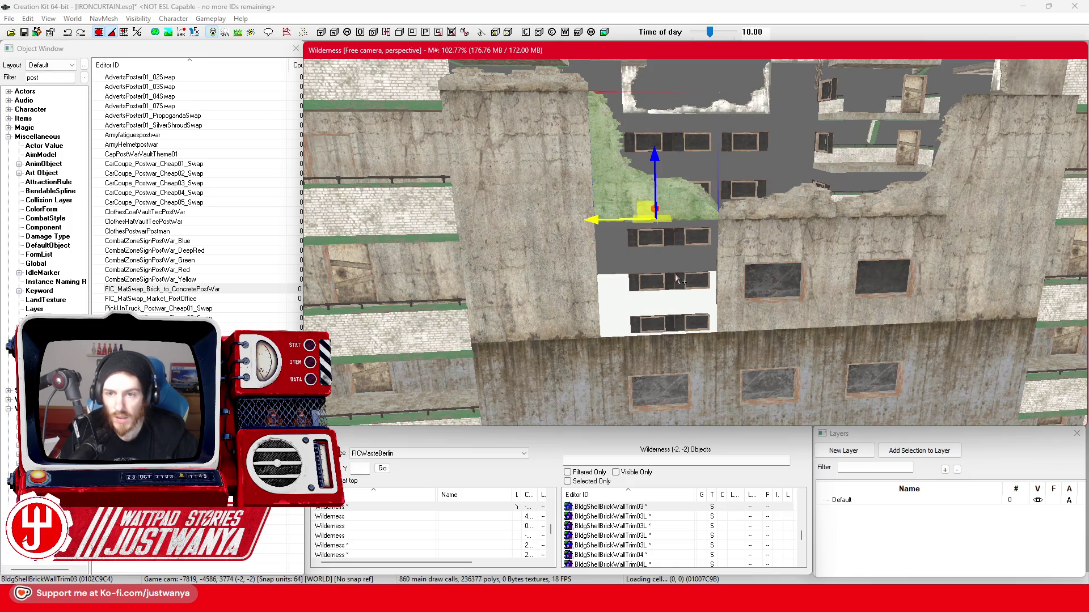
click(677, 278)
click(677, 278)
click(677, 278)
click(676, 278)
click(676, 278)
click(677, 278)
click(677, 278)
click(676, 277)
click(677, 278)
click(677, 278)
click(676, 278)
click(677, 278)
click(676, 277)
click(677, 278)
click(677, 278)
click(676, 278)
click(676, 278)
click(677, 278)
click(677, 278)
click(677, 278)
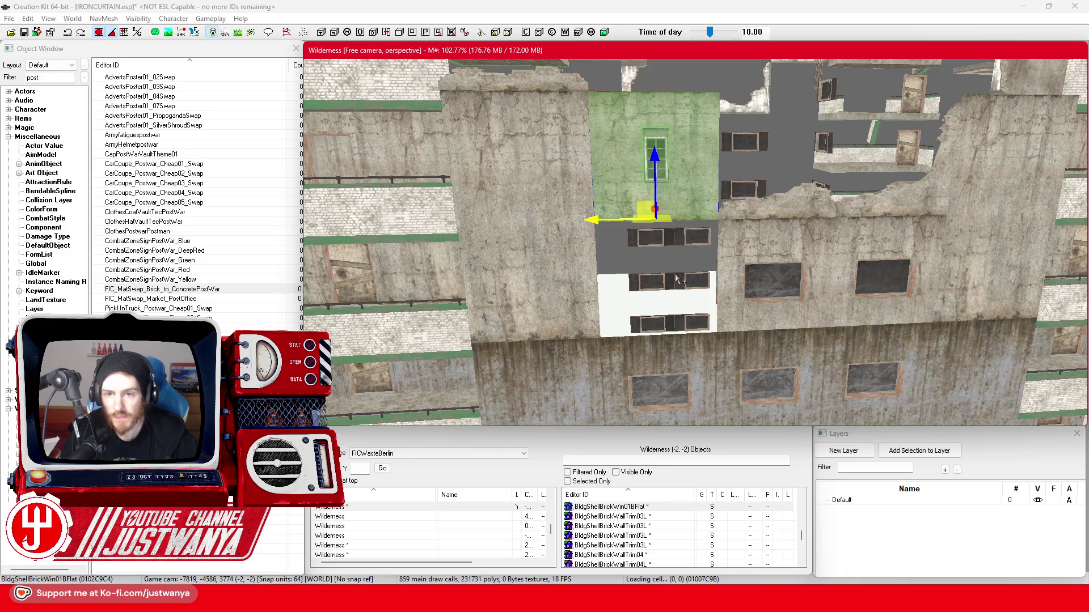
click(677, 278)
Lower the window piece and swap it to a half-height wall trim variant.
mouse_move(656, 183)
mouse_down()
mouse_move(656, 281)
mouse_move(602, 216)
mouse_move(555, 195)
mouse_up()
scroll(657, 286, up, 2)
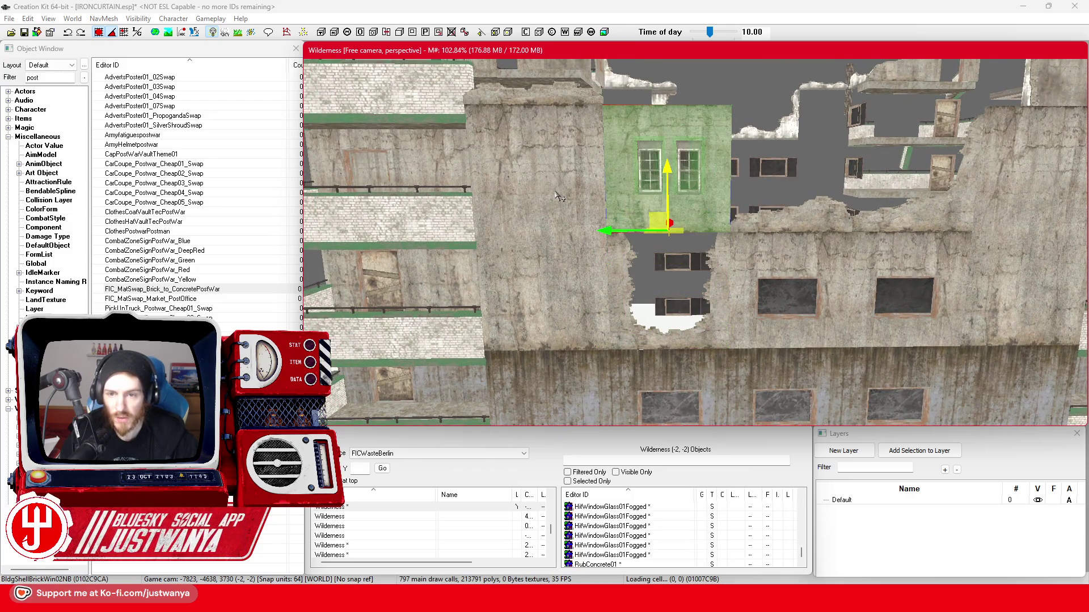
key(bracketright)
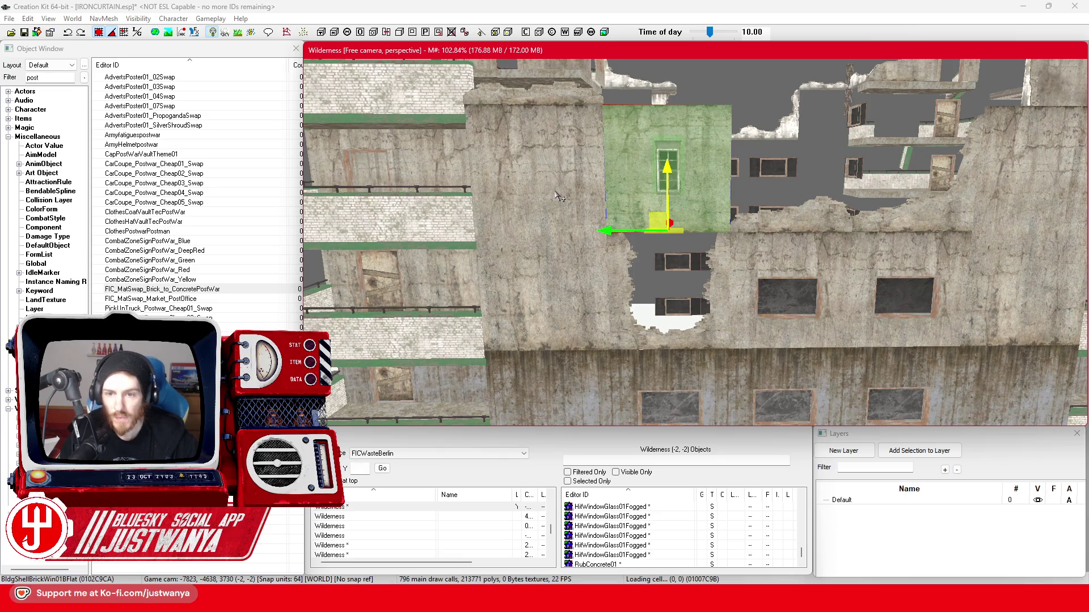
key(bracketright)
key(bracketright)
key(bracketright)
key(bracketright)
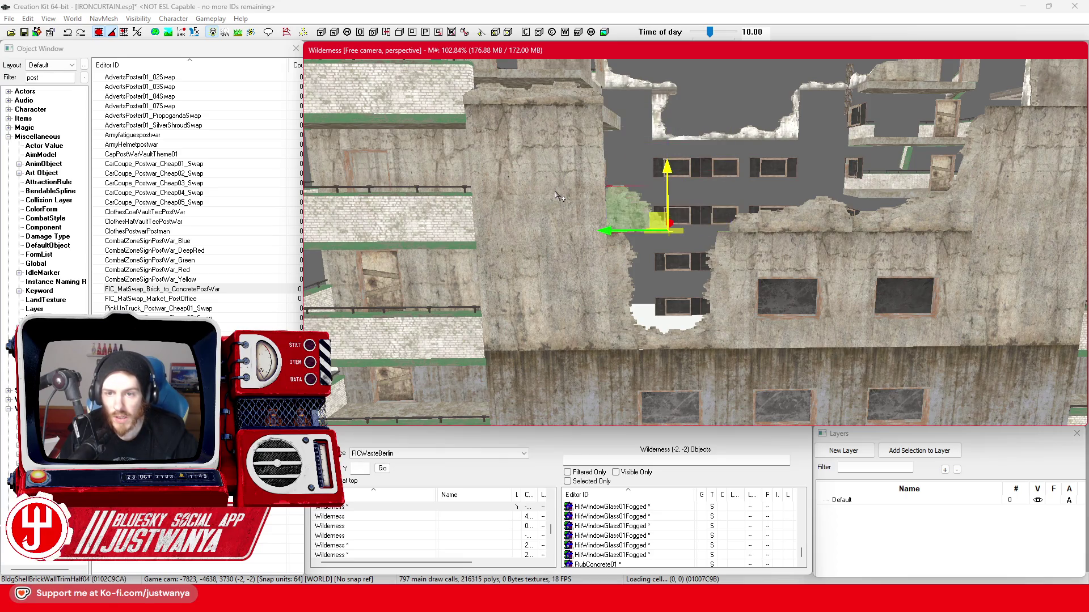
key(bracketright)
key(bracketleft)
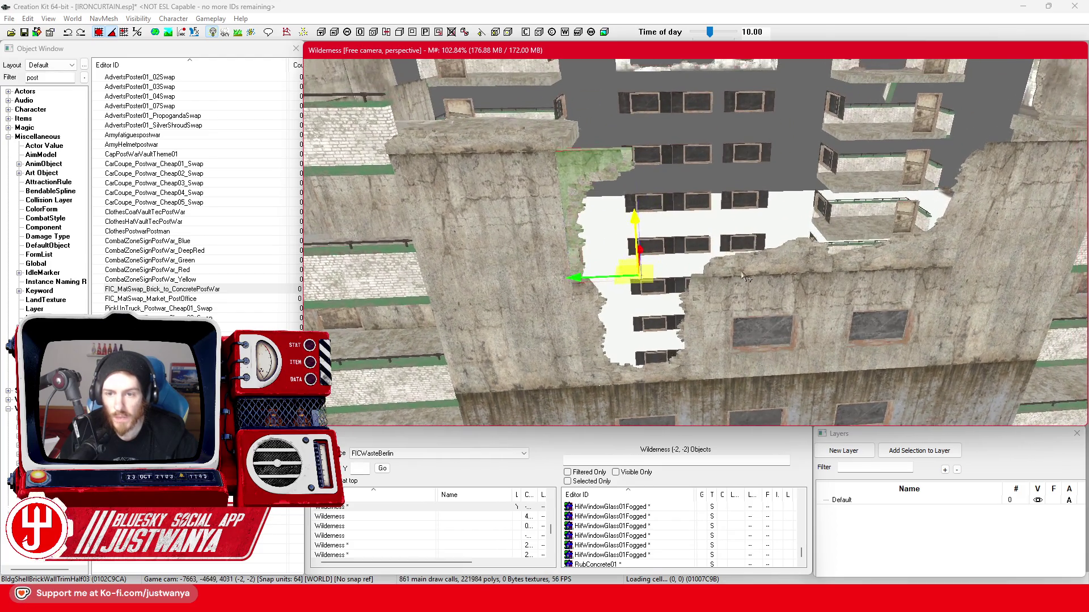
Rotate the wall piece beside the gap to lie flat as a ledge.
click(737, 273)
click(584, 290)
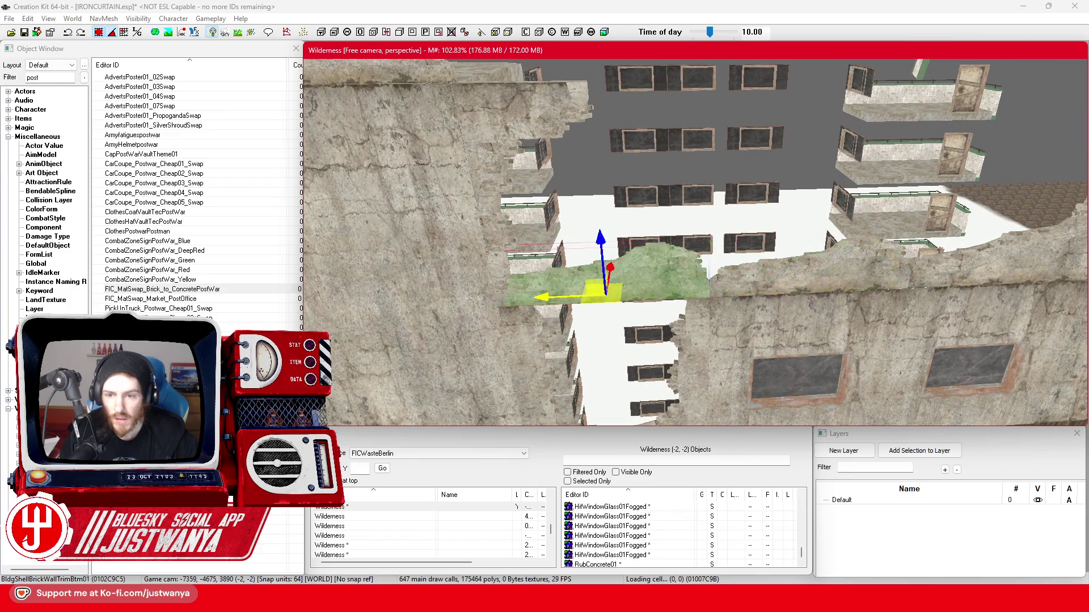
key(e)
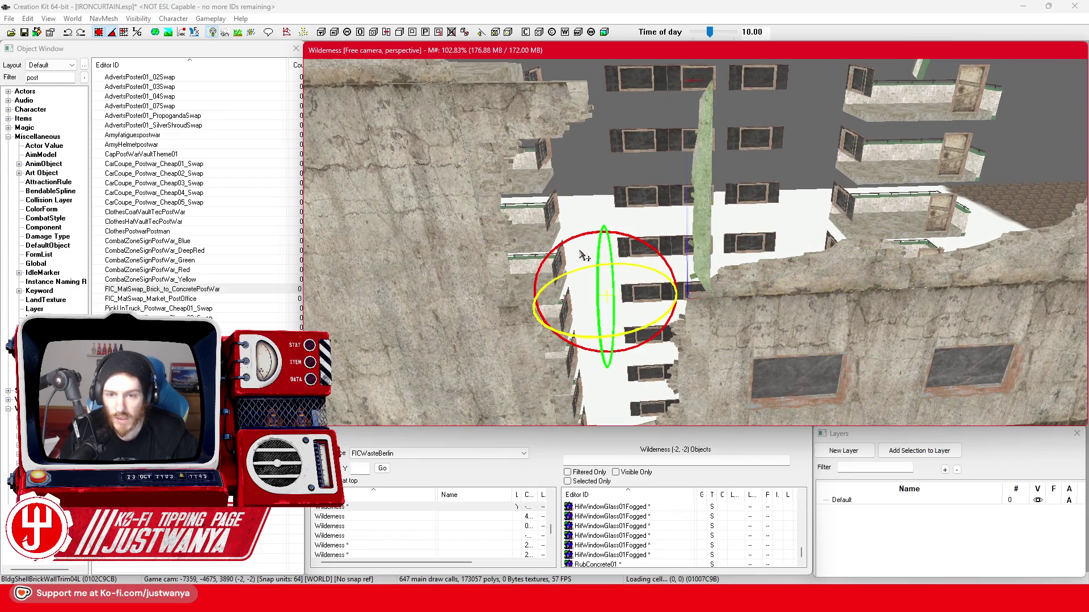
mouse_move(575, 239)
mouse_down()
mouse_move(574, 266)
mouse_move(598, 255)
mouse_move(594, 204)
mouse_move(658, 184)
mouse_move(611, 187)
mouse_up()
key(w)
scroll(580, 165, up, 3)
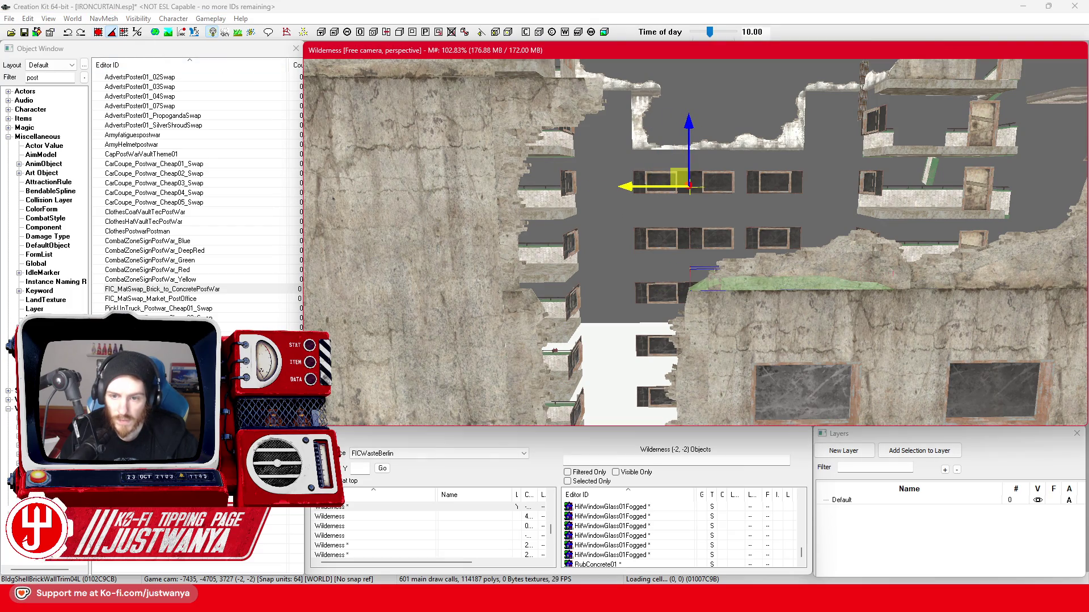
Inspect the mossy wall-top trim from several angles, then select the large concrete wall.
key(shift)
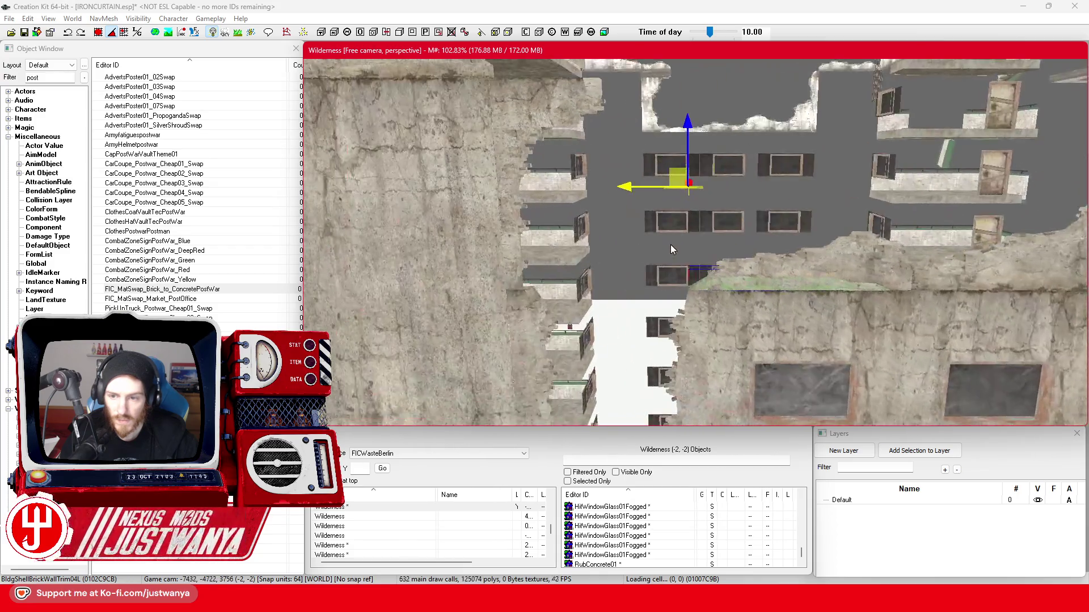
key(shift)
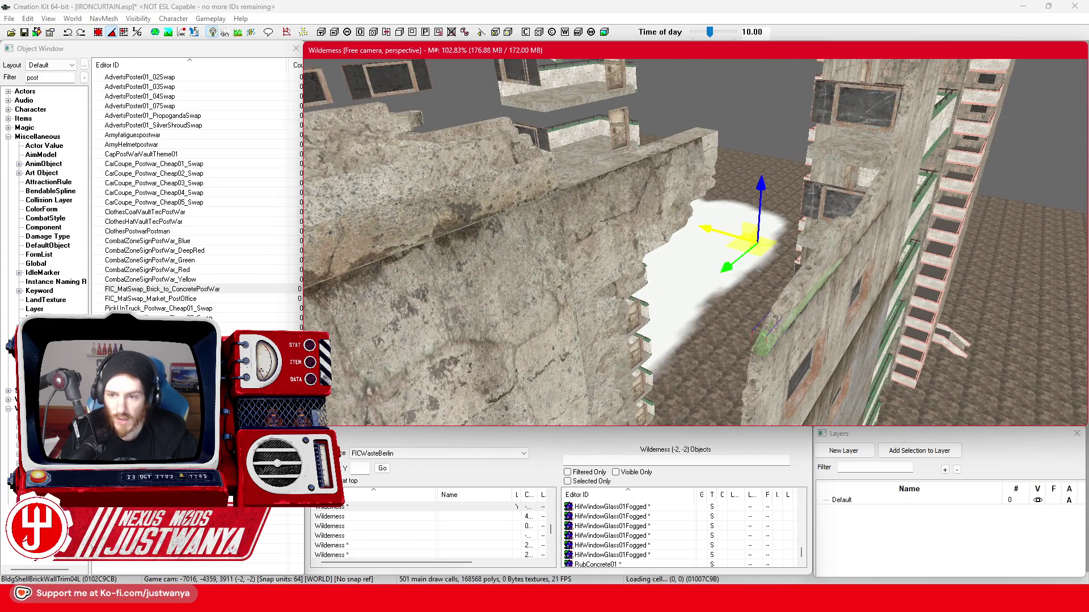
click(551, 199)
key(shift)
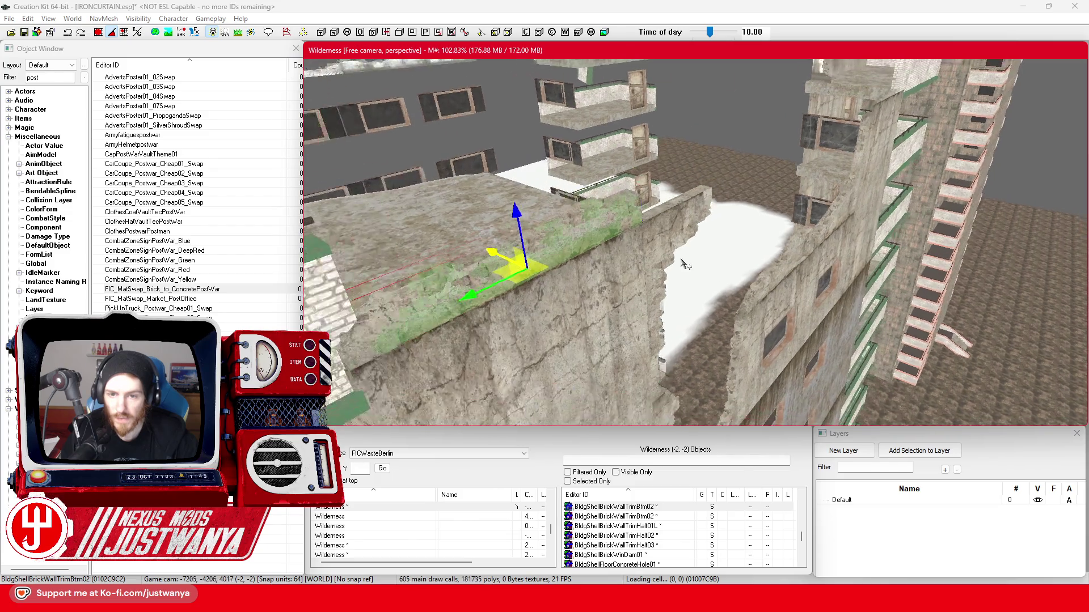
key(shift)
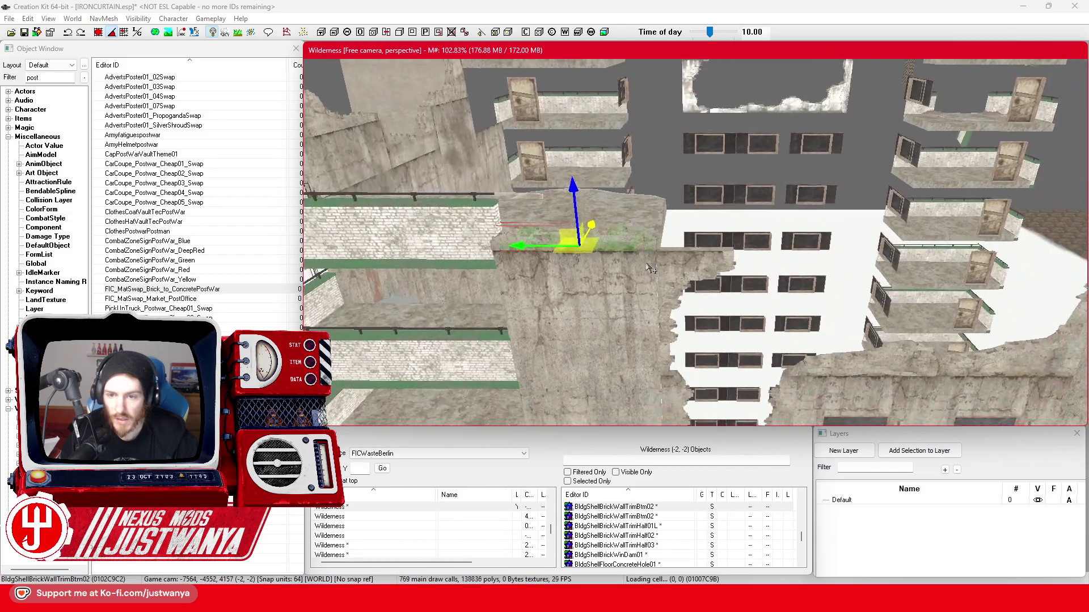
key(shift)
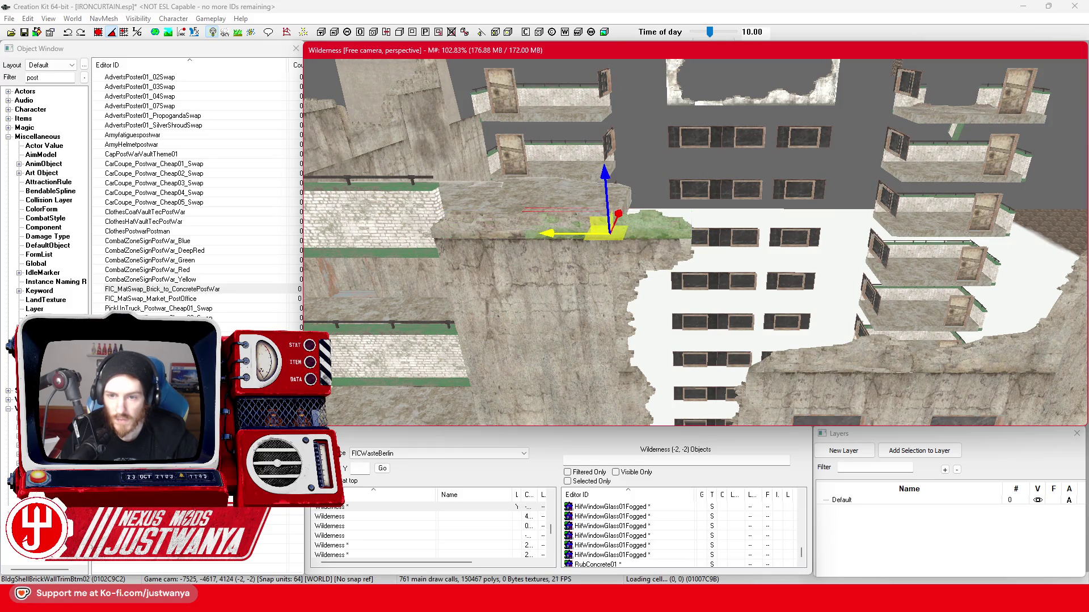
key(shift)
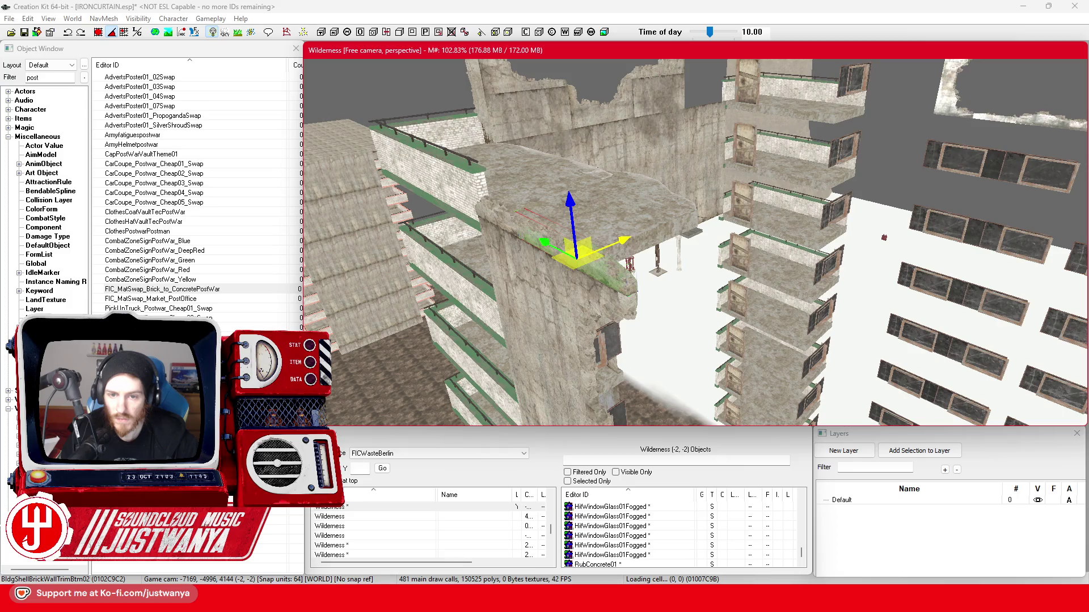
click(579, 262)
key(shift)
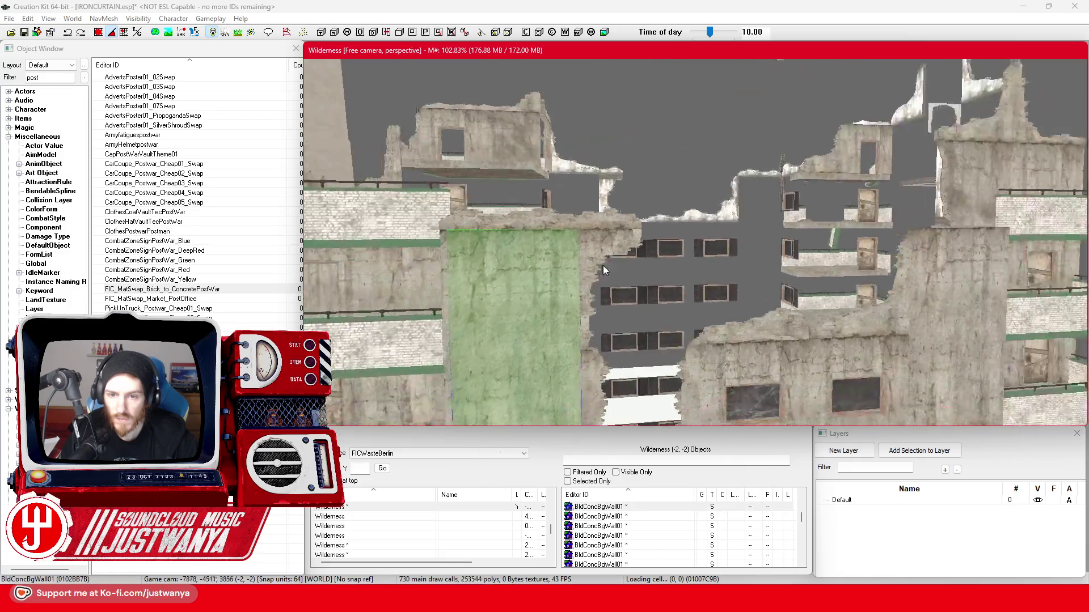
Select the green floor slab and save the plugin.
key(shift)
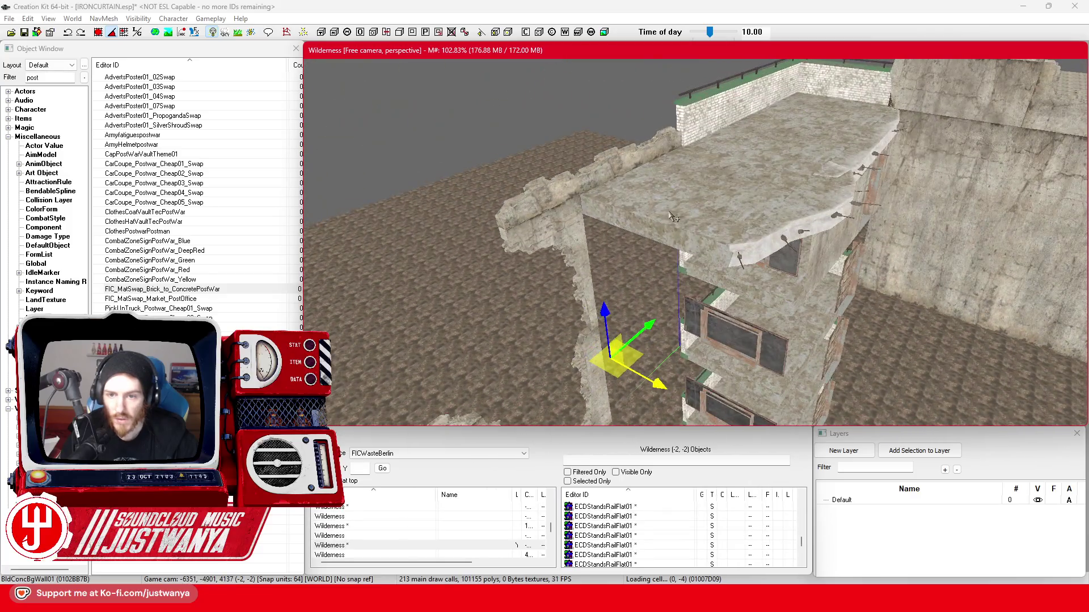
click(673, 216)
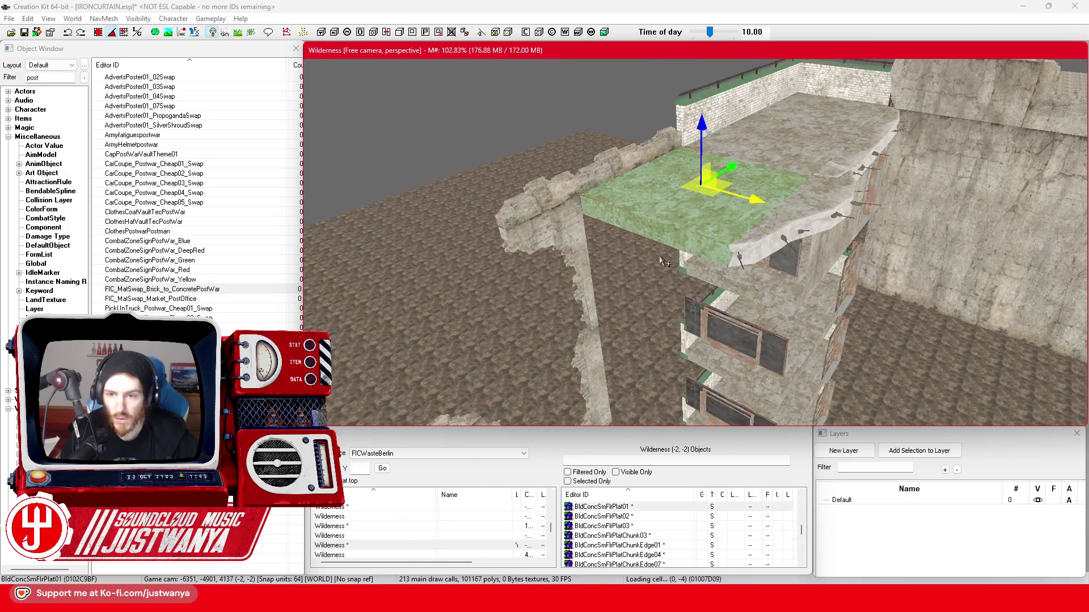
key(shift)
key(shift)
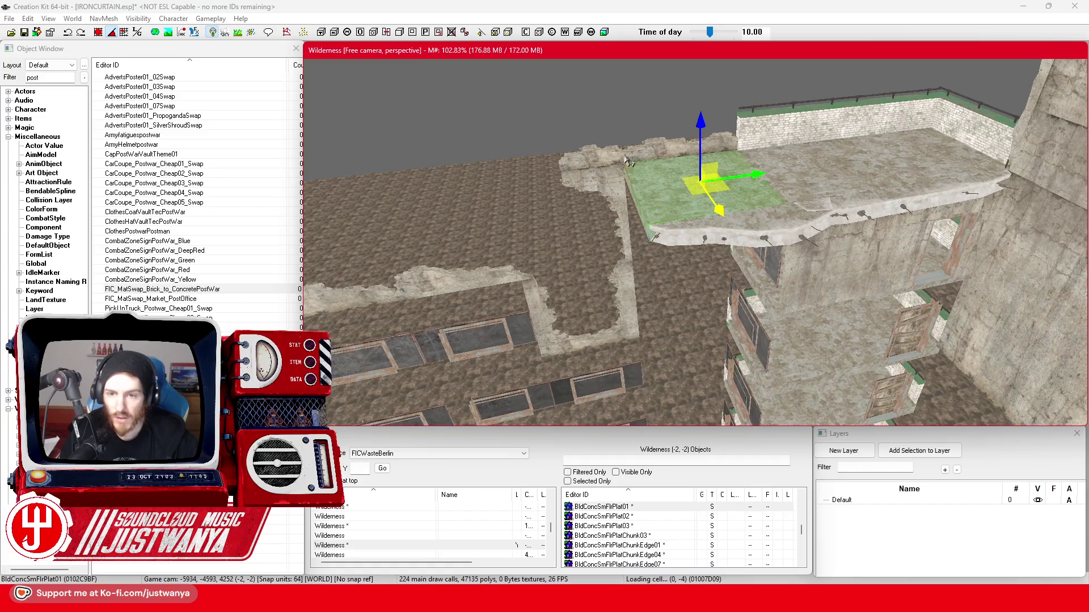
key(ctrl+s)
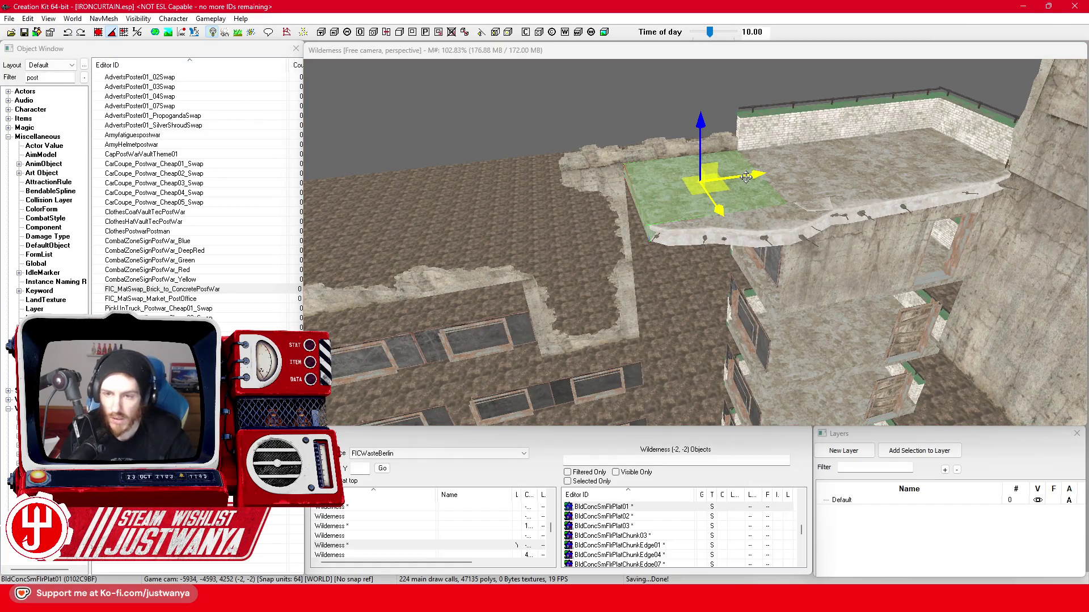
Delete a floor slab piece, then restore it with undo.
click(756, 233)
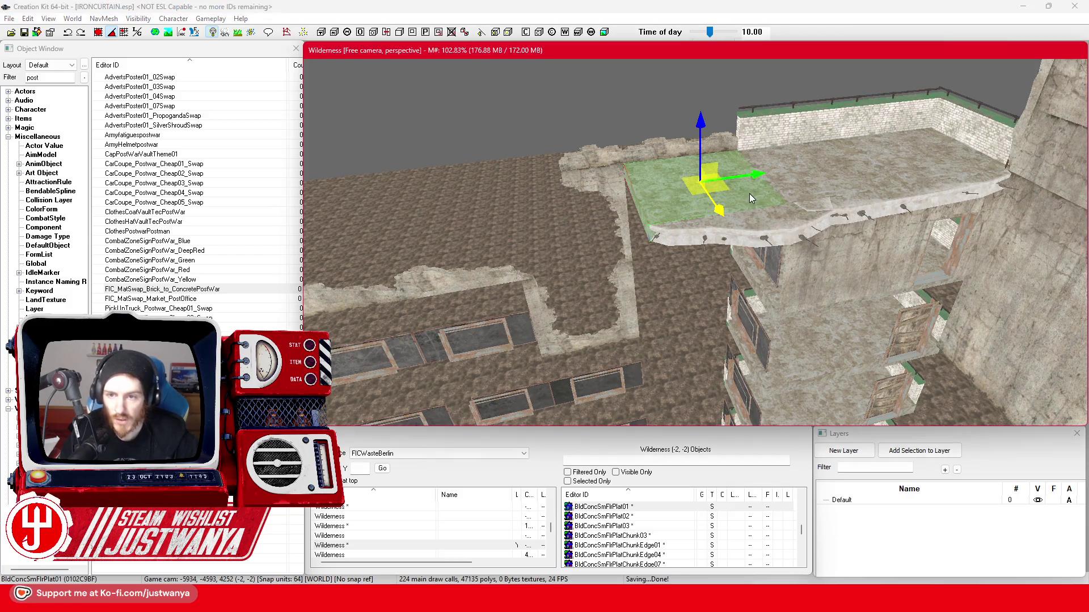
key(Delete)
click(754, 234)
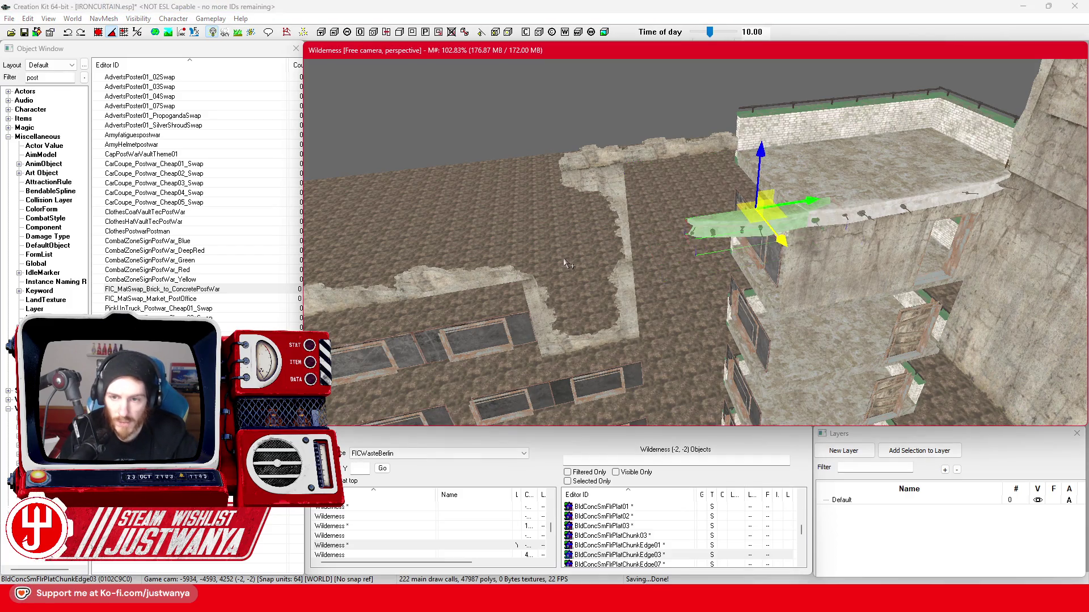
key(ctrl+z)
key(ctrl+z)
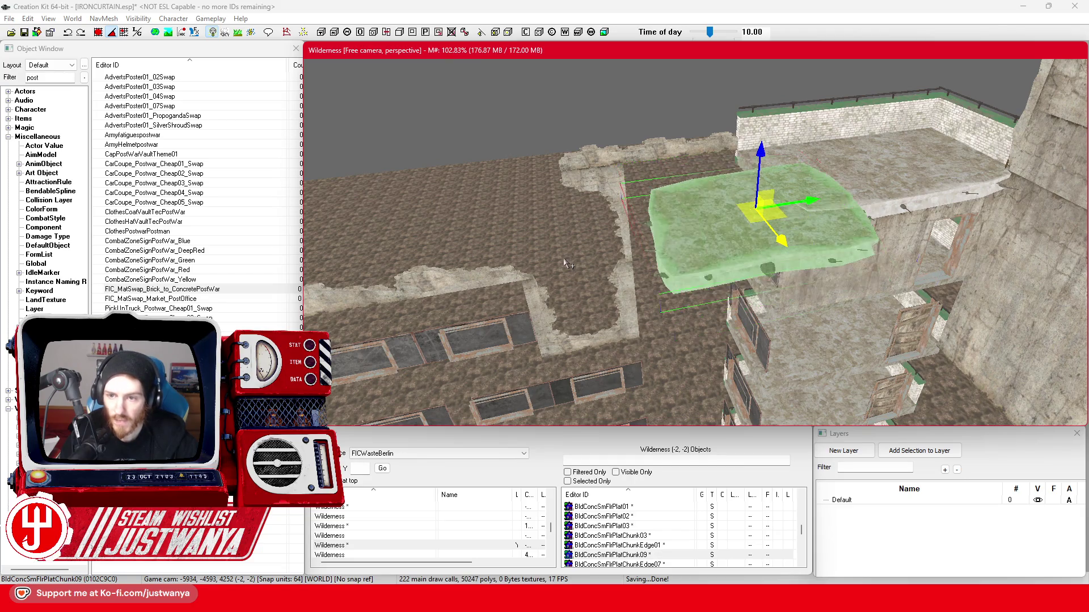
Raise, tilt and lower the BldConcSmFlrPlatChunk09 slab so it slopes across the gap.
drag(565, 263, 589, 281)
mouse_move(787, 262)
mouse_down()
mouse_move(761, 192)
mouse_move(753, 222)
mouse_move(766, 159)
mouse_move(804, 123)
mouse_move(753, 131)
mouse_move(692, 161)
mouse_move(665, 195)
mouse_move(336, 102)
mouse_up()
key(2)
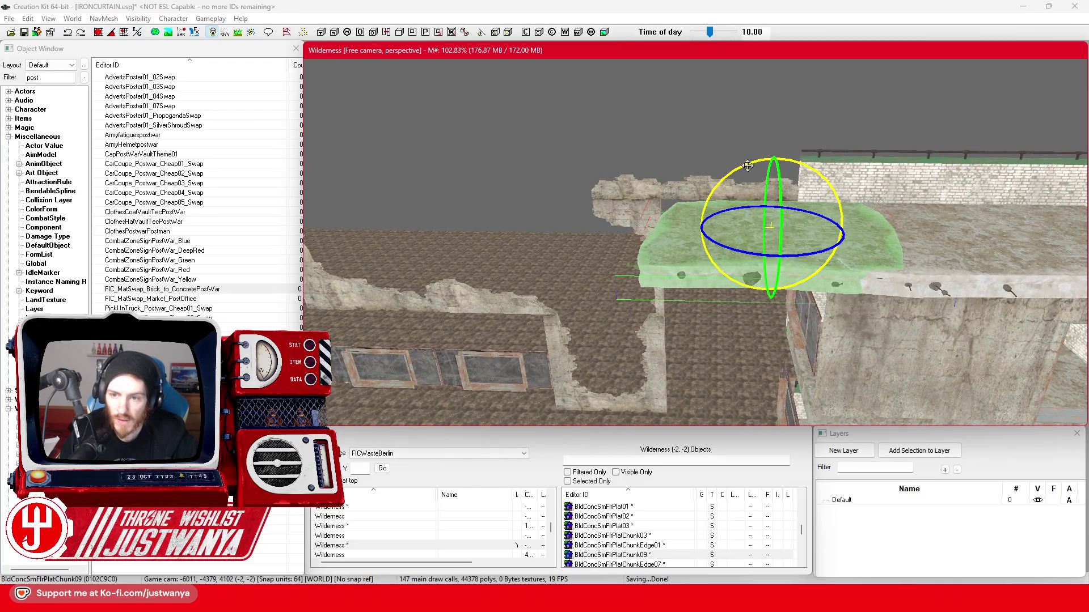
drag(706, 255, 716, 283)
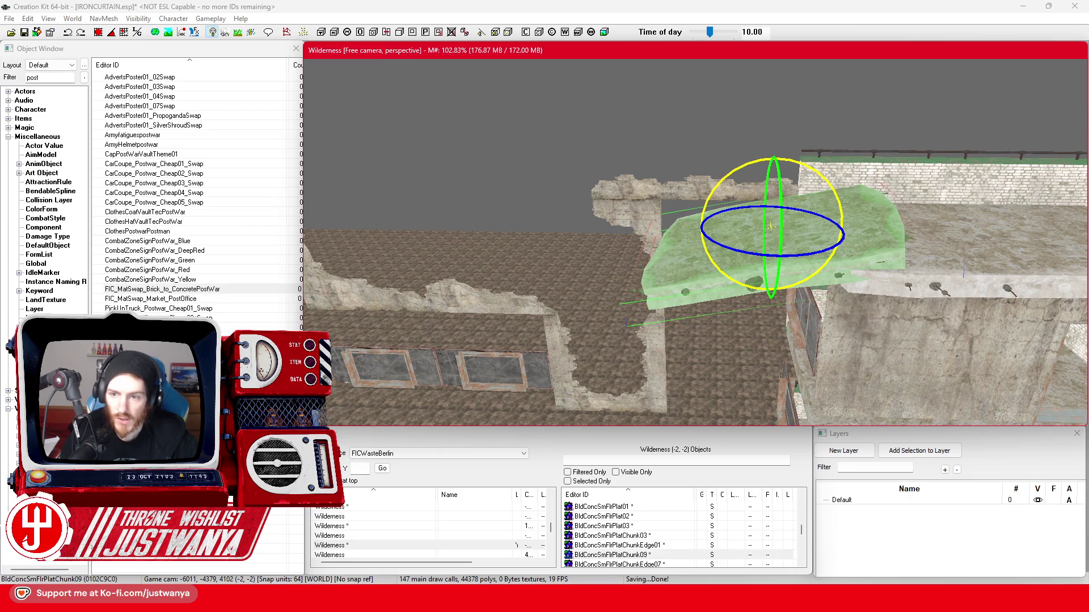
key(1)
mouse_move(815, 228)
mouse_down()
mouse_move(734, 226)
mouse_move(760, 225)
mouse_up()
drag(719, 167, 711, 203)
Slide the BldConcSmWall10 wall piece left into the gap and adjust it along its length.
click(631, 221)
scroll(672, 222, up, 3)
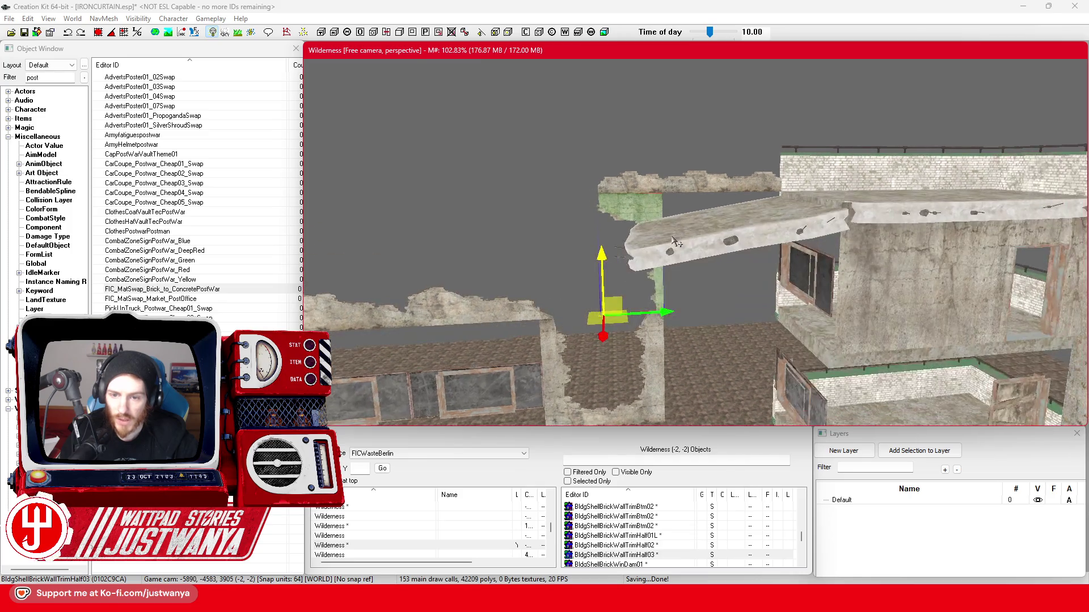
click(909, 220)
drag(909, 220, 754, 216)
drag(309, 102, 846, 375)
scroll(846, 375, down, 3)
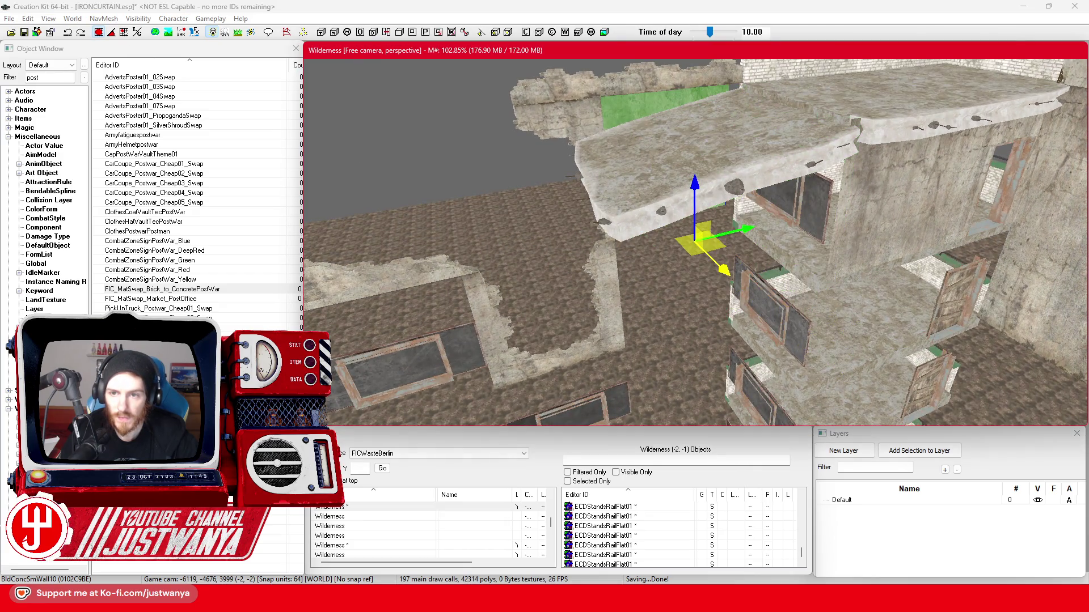
scroll(789, 282, up, 10)
scroll(789, 281, down, 5)
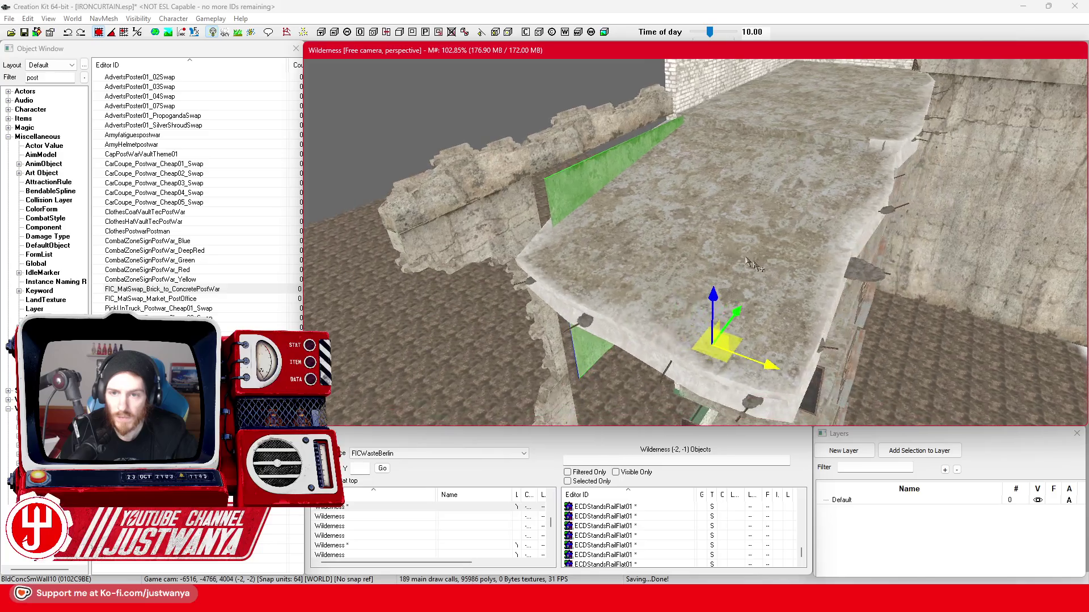
click(106, 38)
drag(774, 374, 760, 367)
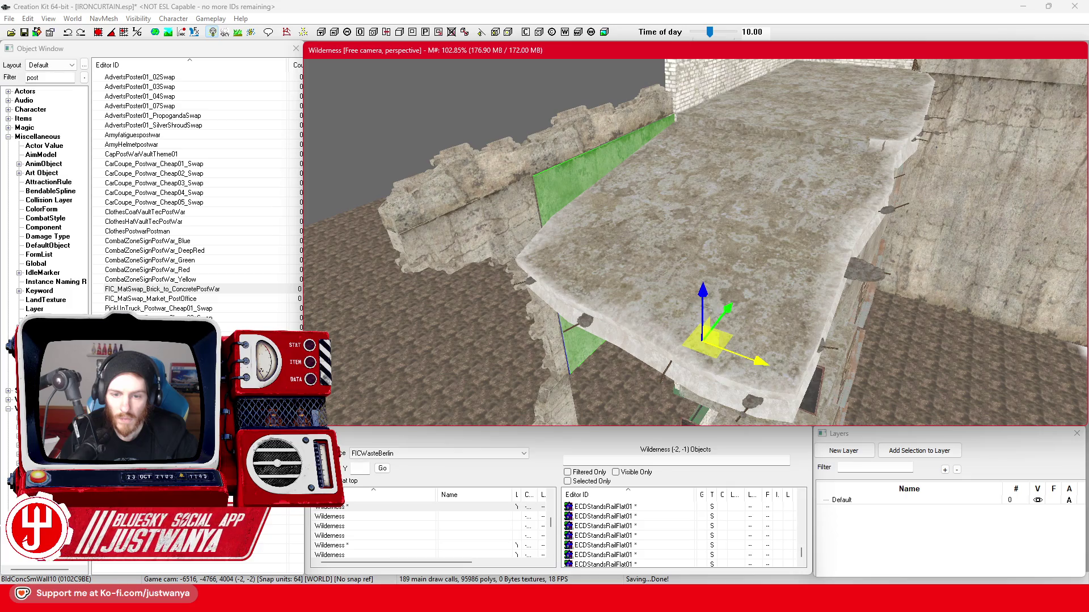
Inspect the green wall and another BldConcSmWall10, then ready BldConcBgWallSocktDBotTop01 for rotation.
key(f)
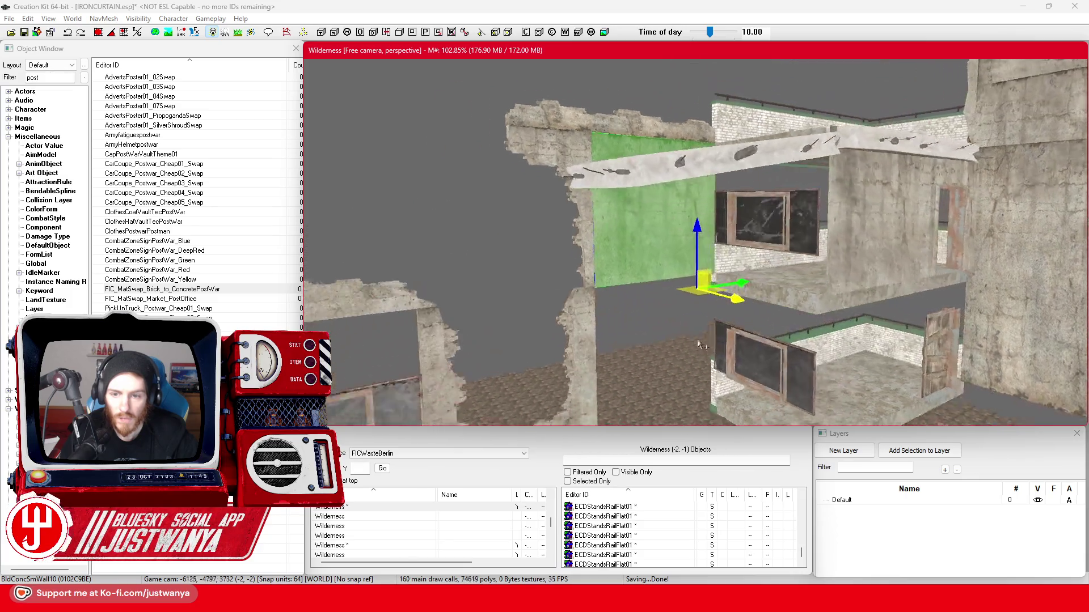
drag(689, 339, 741, 290)
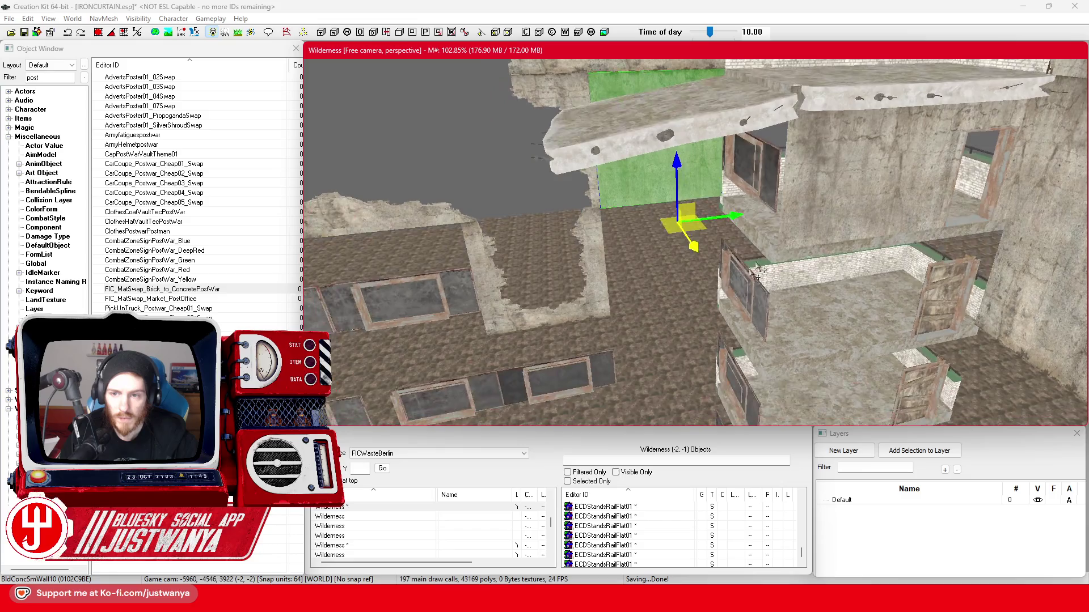
drag(803, 232, 789, 228)
click(638, 221)
key(f)
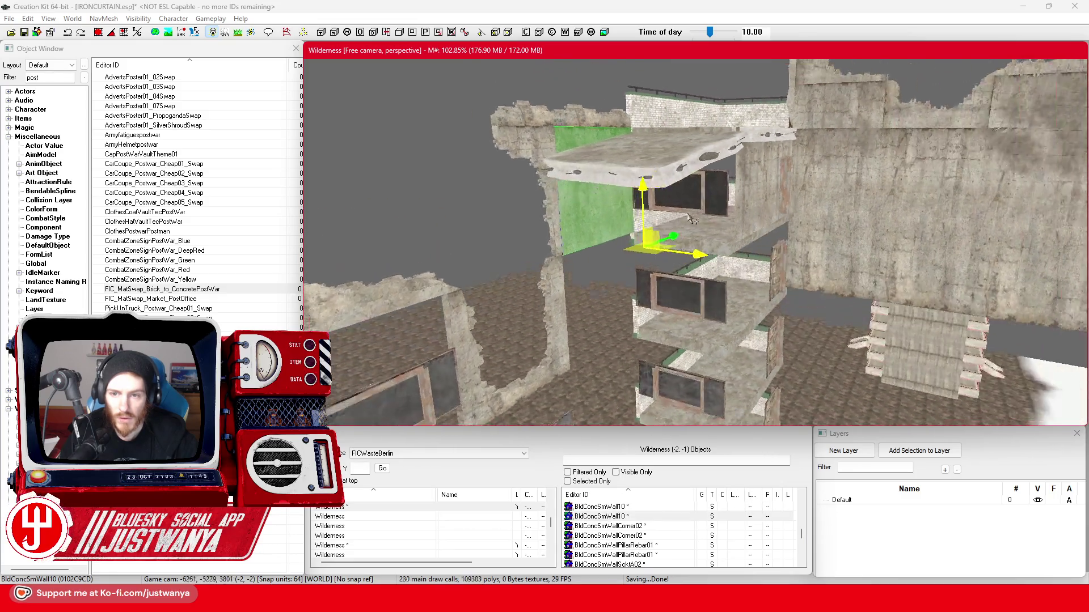
mouse_move(690, 217)
mouse_down()
mouse_move(651, 222)
mouse_move(652, 209)
mouse_move(793, 203)
mouse_up()
click(715, 363)
key(e)
scroll(716, 374, down, 2)
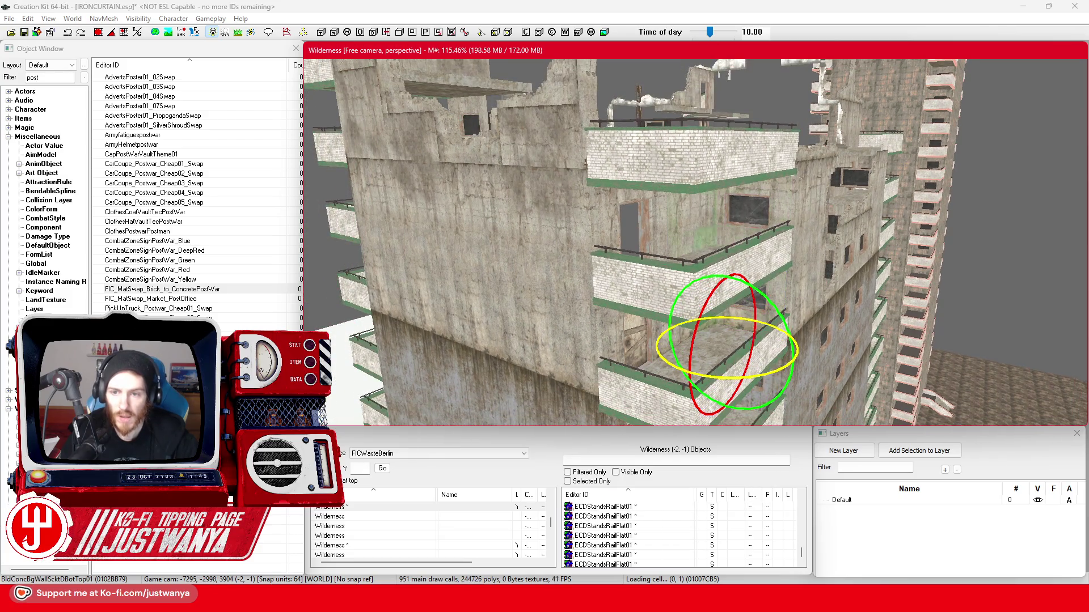
Bring back the deleted wall piece and return to the move gizmo.
click(67, 34)
click(779, 363)
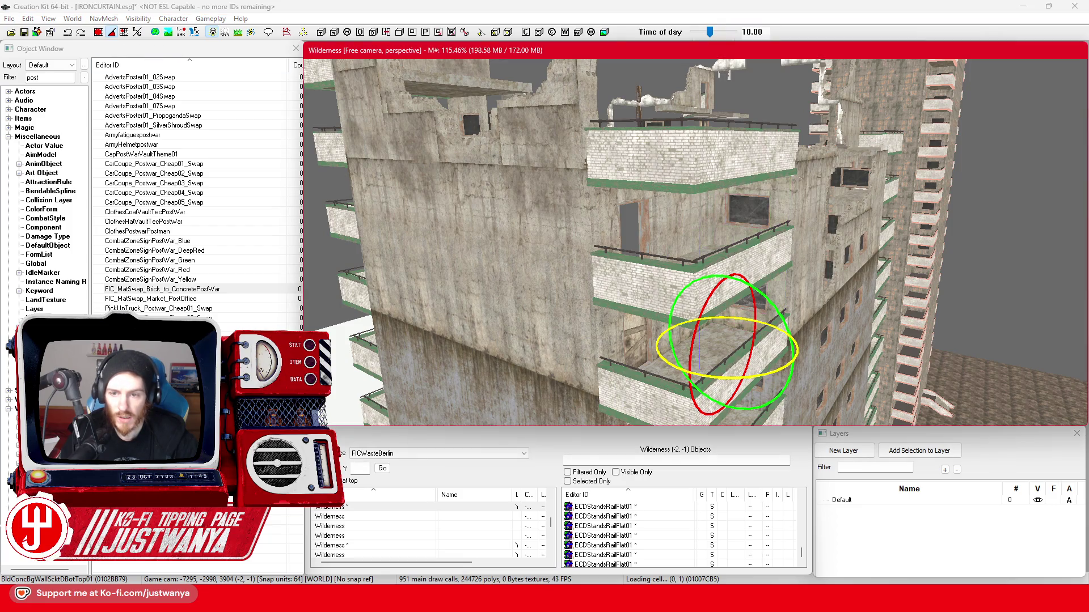
key(shift)
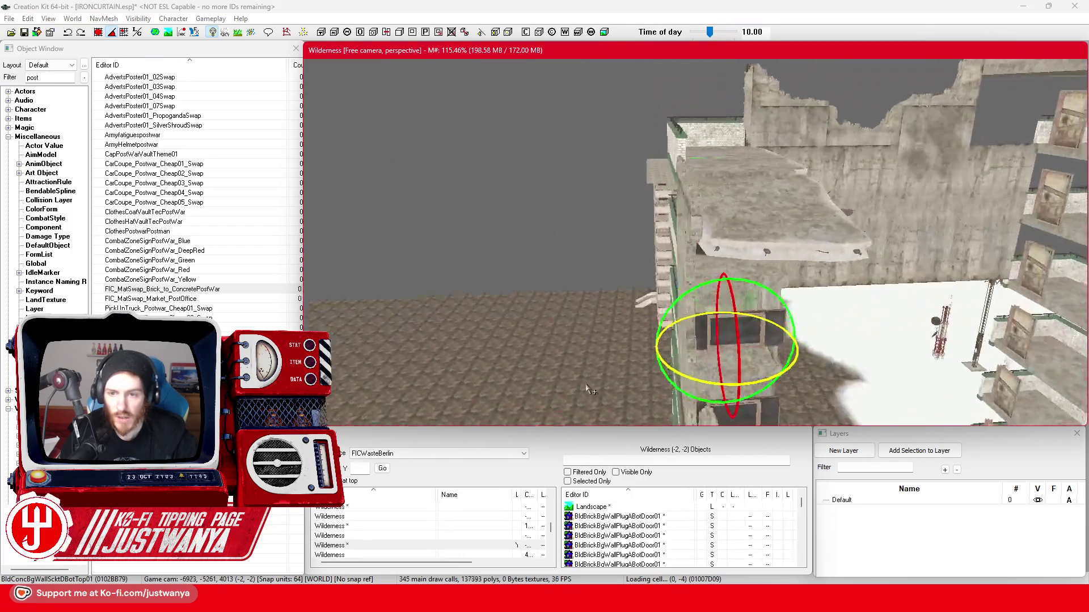
key(shift)
key(w)
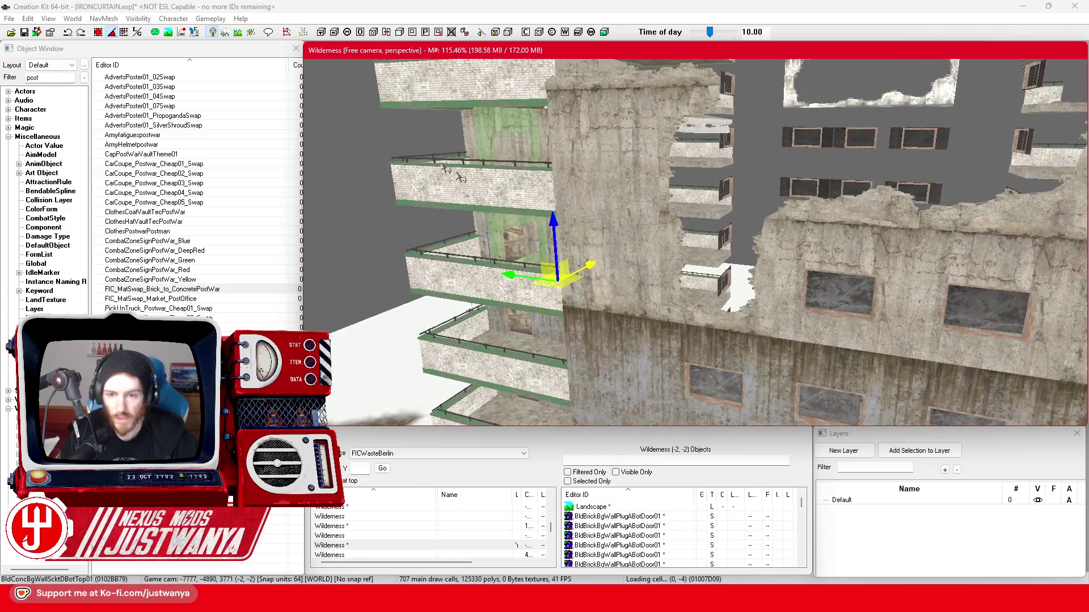
click(98, 33)
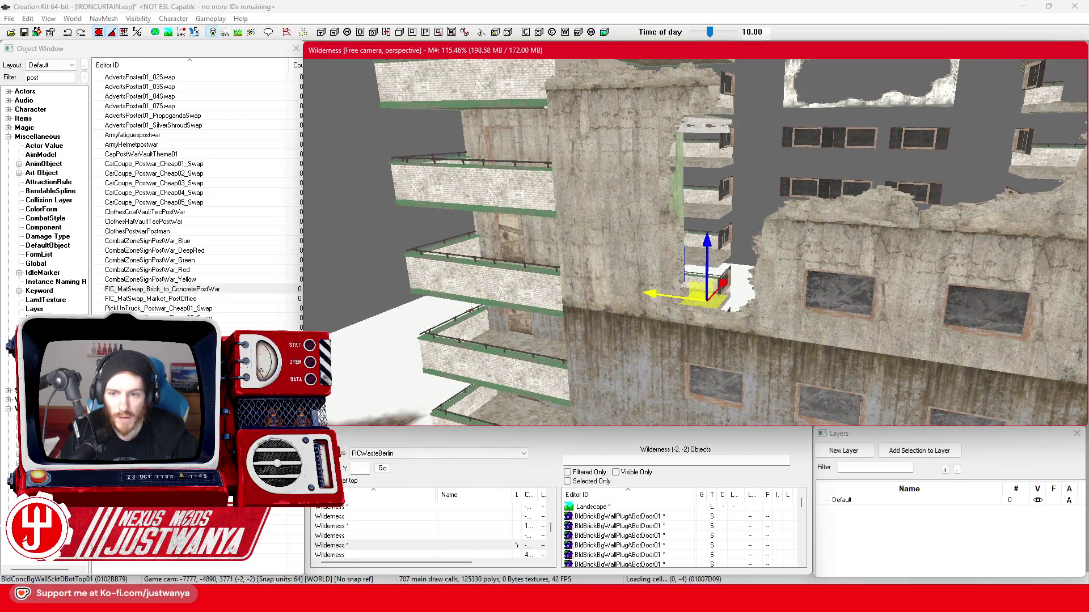
key(shift)
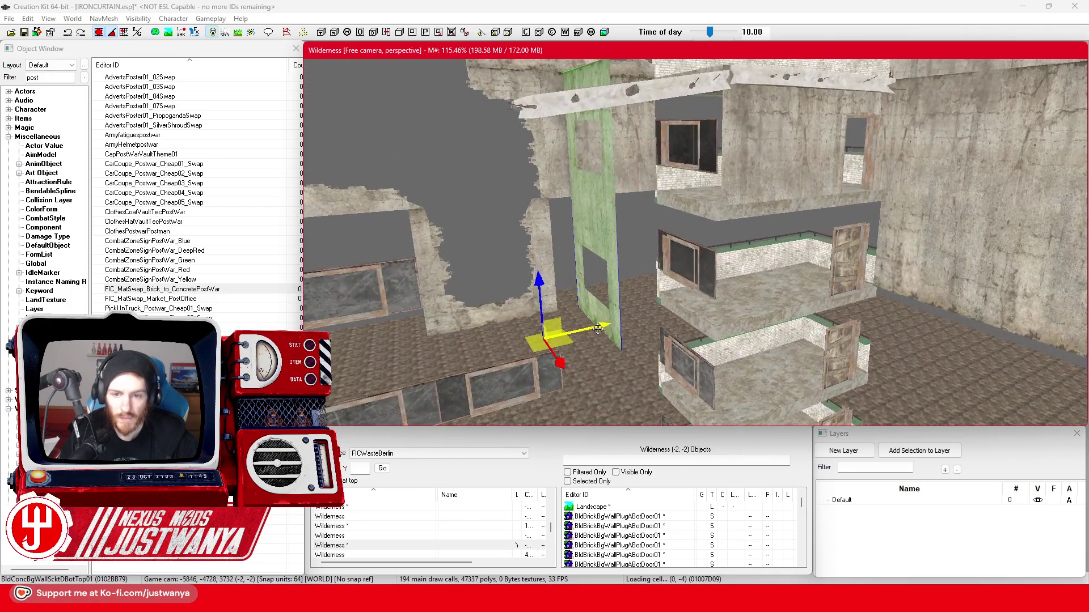
Move the green wall back to the concrete tower at floor level and save the plugin.
mouse_move(550, 357)
mouse_down()
mouse_move(649, 263)
mouse_move(644, 142)
mouse_move(630, 221)
mouse_up()
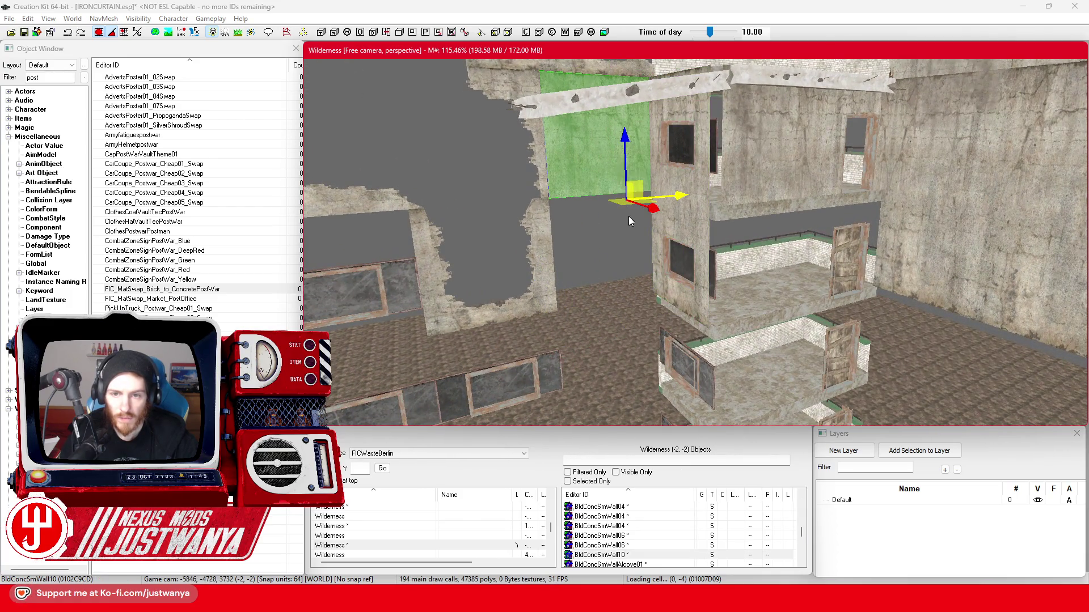
click(99, 32)
drag(627, 144, 631, 260)
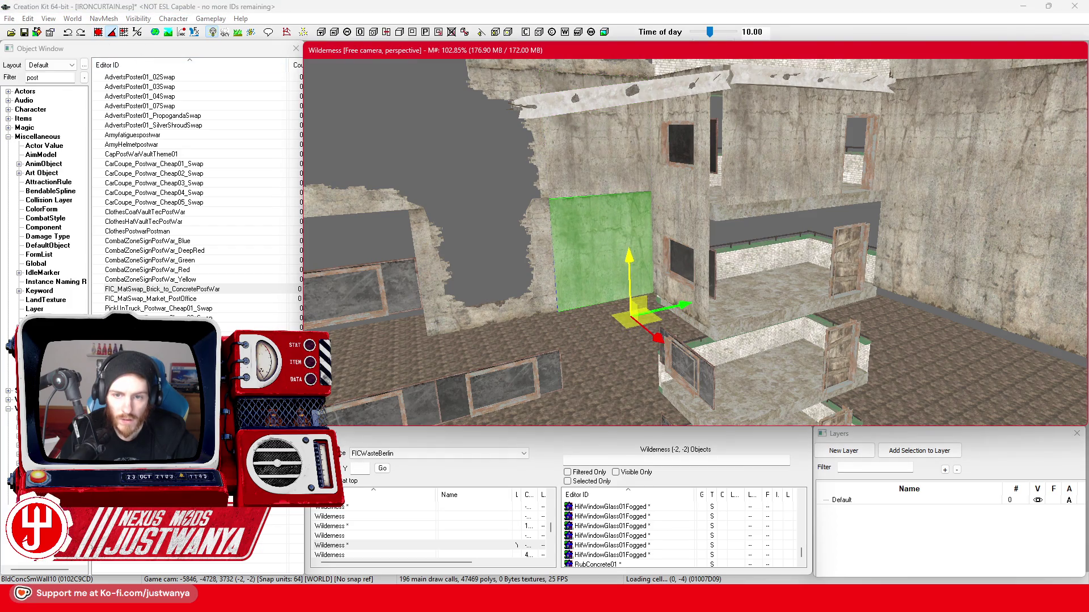
scroll(641, 255, up, 2)
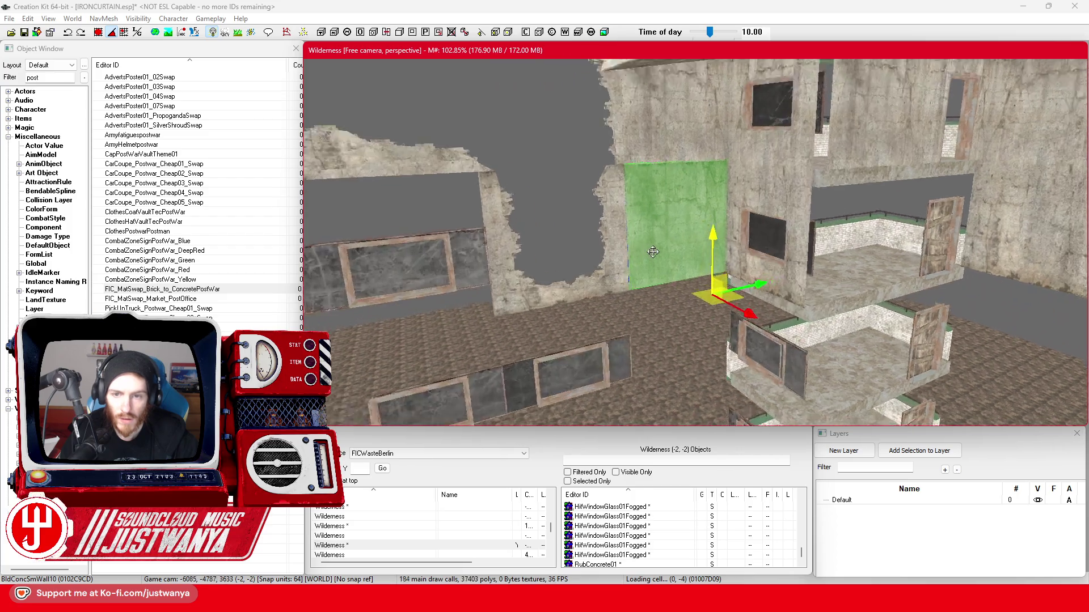
scroll(653, 252, up, 5)
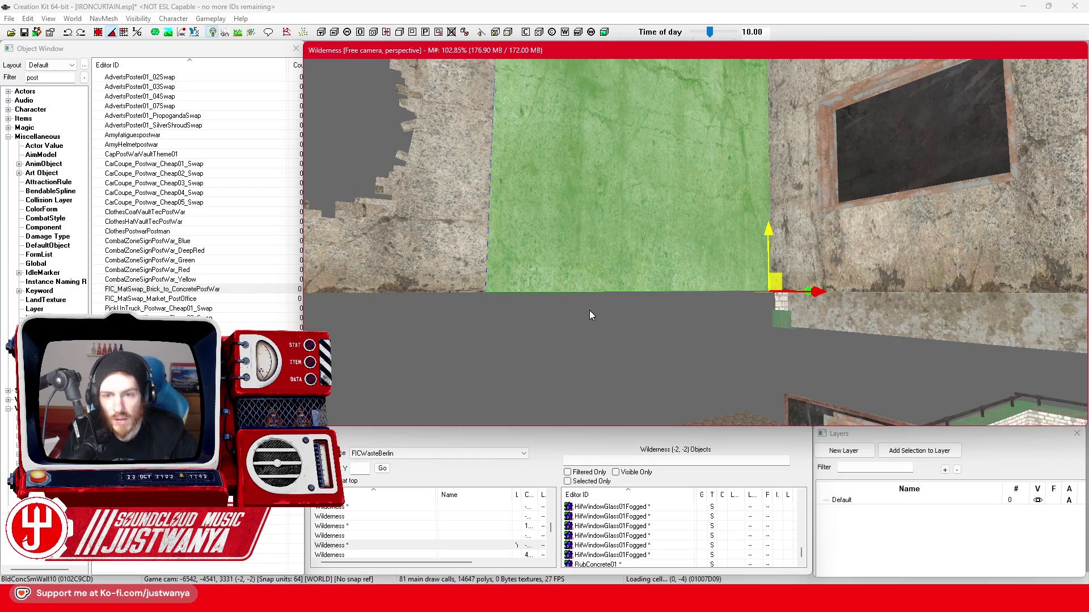
drag(589, 316, 517, 198)
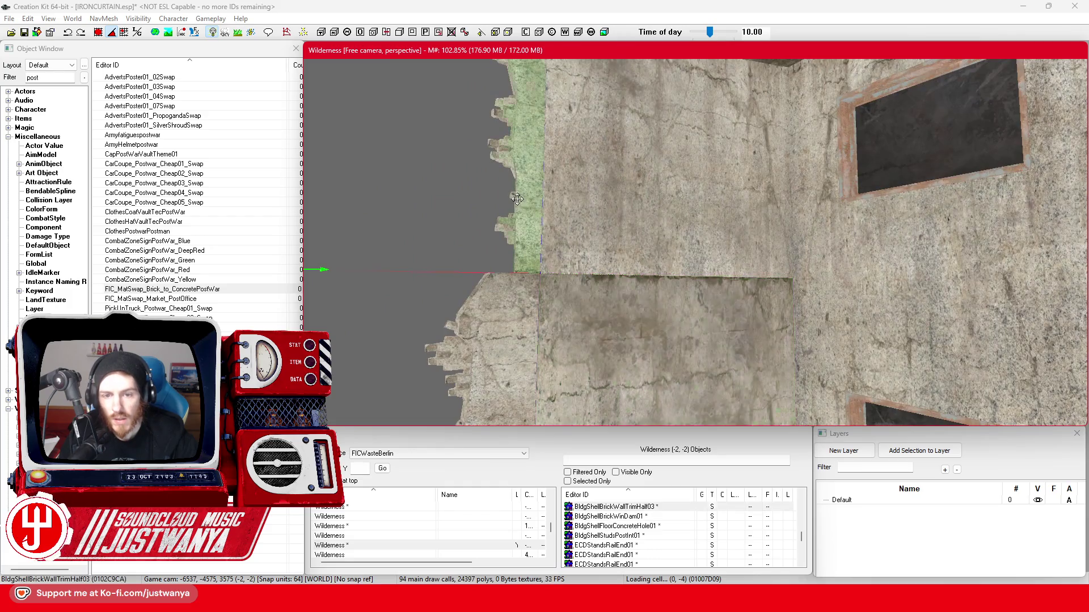
scroll(530, 298, down, 5)
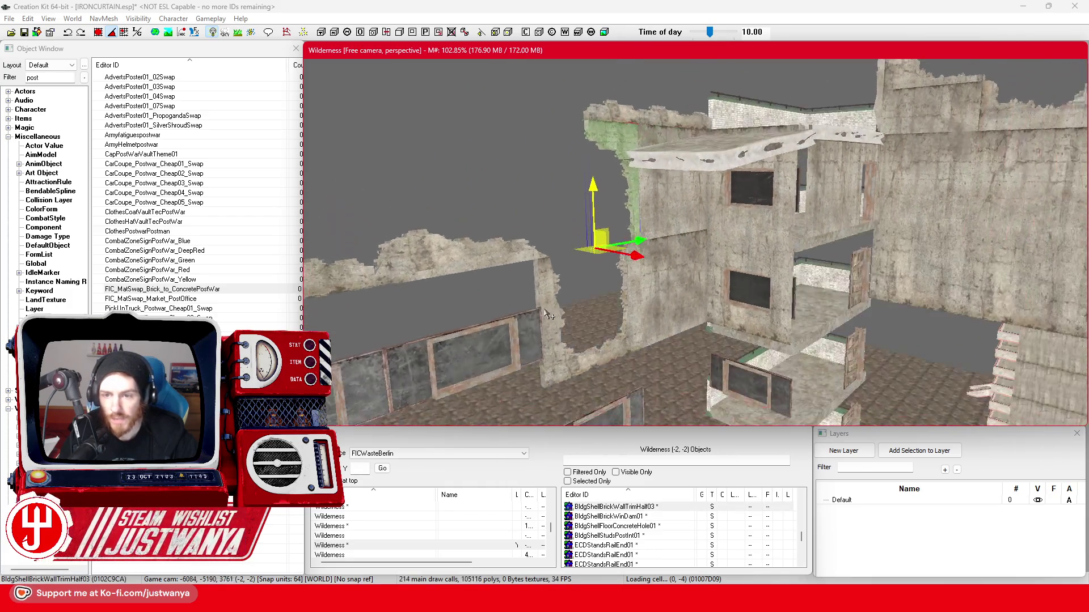
mouse_move(546, 322)
mouse_down()
mouse_move(723, 296)
mouse_move(720, 278)
mouse_up()
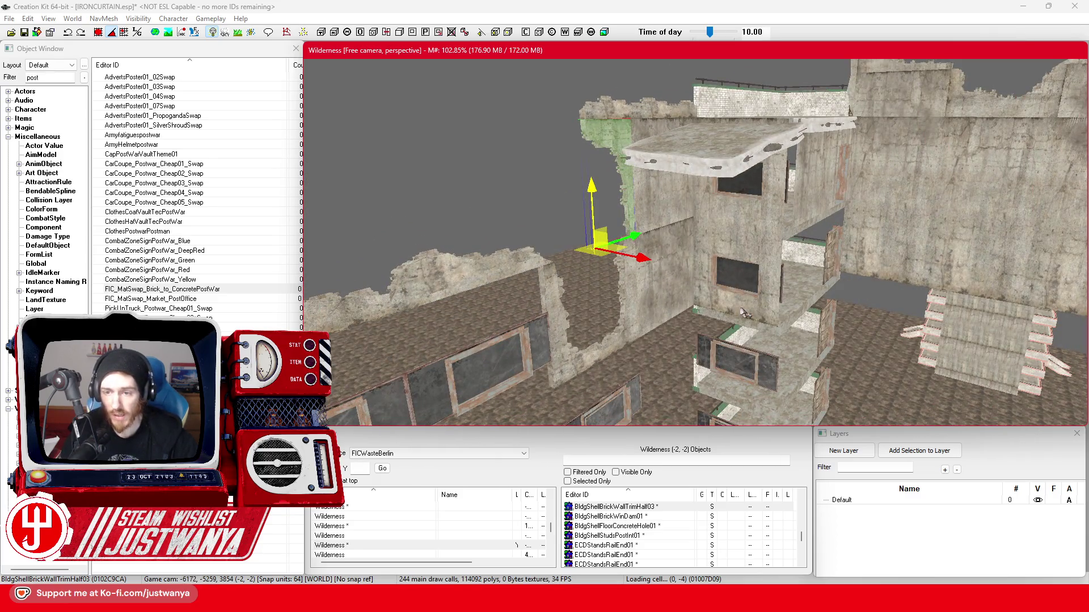
click(817, 206)
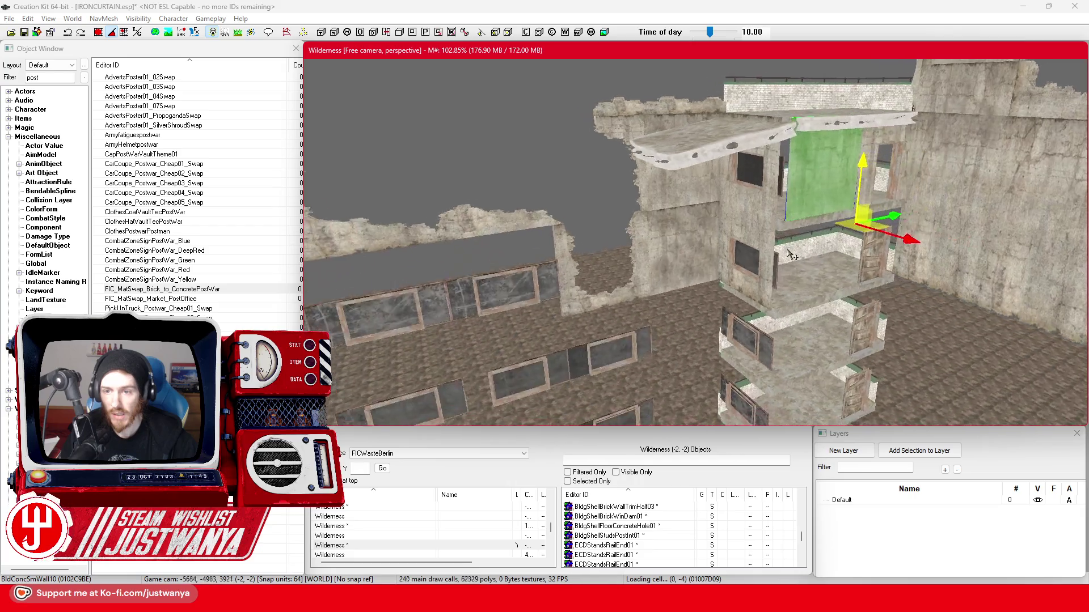
click(23, 34)
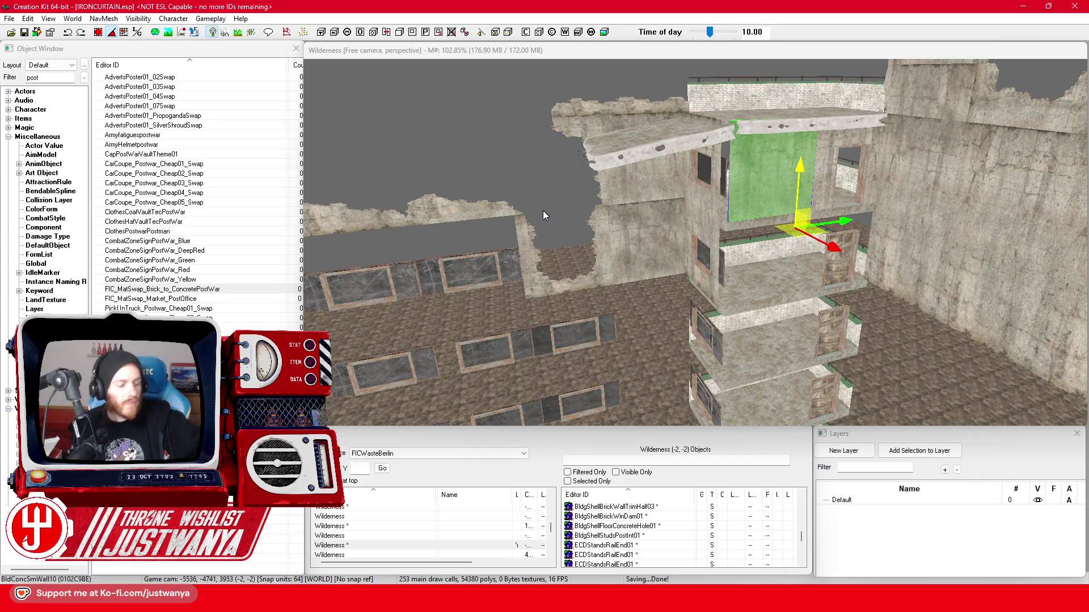
Move the concrete wall piece against the right-hand building and rotate it upright into the gap.
click(638, 257)
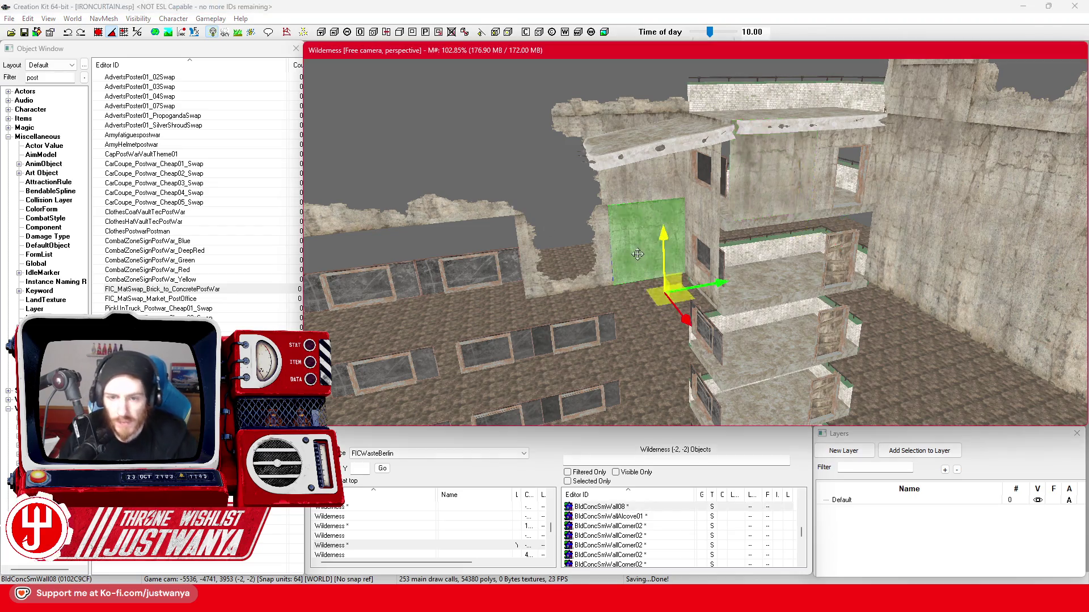
mouse_move(592, 273)
mouse_down()
mouse_move(660, 279)
mouse_move(643, 244)
mouse_up()
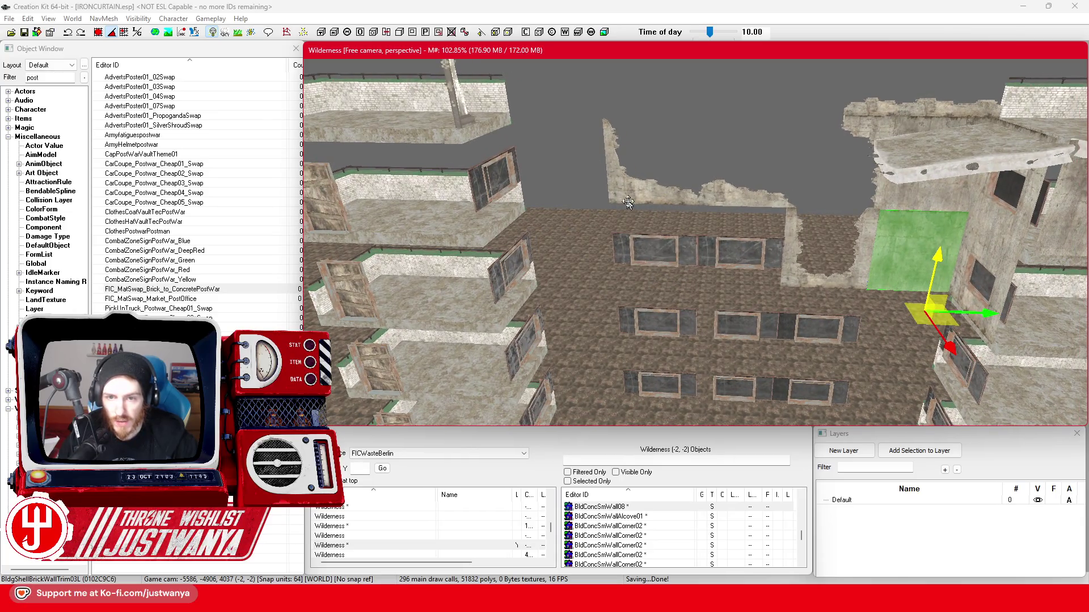
mouse_move(628, 202)
mouse_down()
mouse_move(576, 288)
mouse_move(555, 275)
mouse_move(597, 260)
mouse_move(597, 163)
mouse_up()
mouse_move(541, 226)
mouse_down()
mouse_move(639, 160)
mouse_move(658, 161)
mouse_up()
mouse_move(665, 232)
mouse_down()
mouse_move(579, 243)
mouse_move(557, 262)
mouse_up()
scroll(558, 262, up, 3)
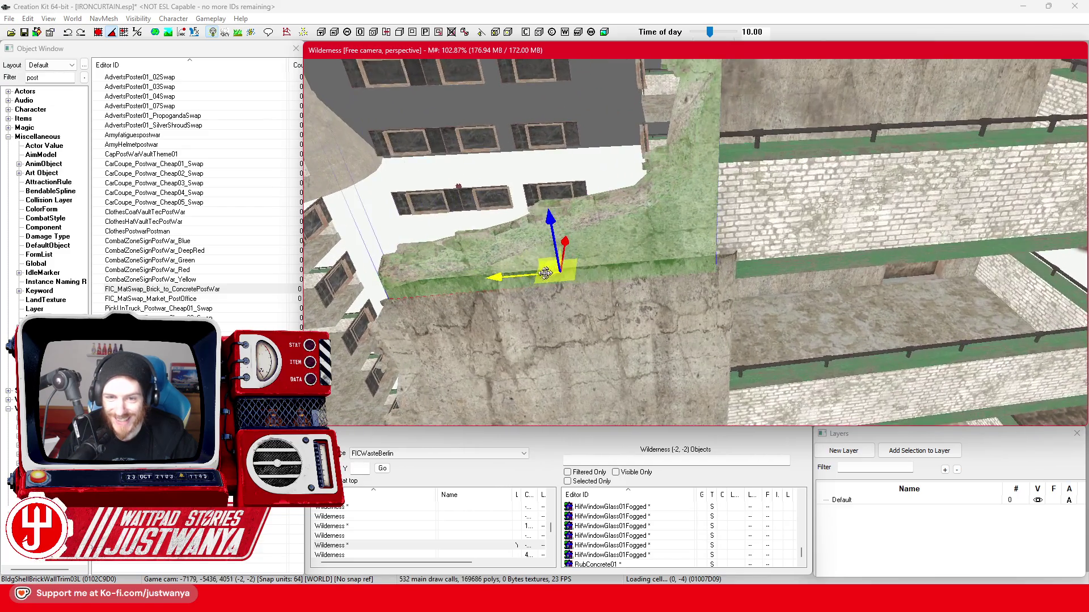
Select the lower concrete wall and bring the right-hand building into view.
click(702, 285)
scroll(702, 285, down, 3)
drag(702, 285, 780, 306)
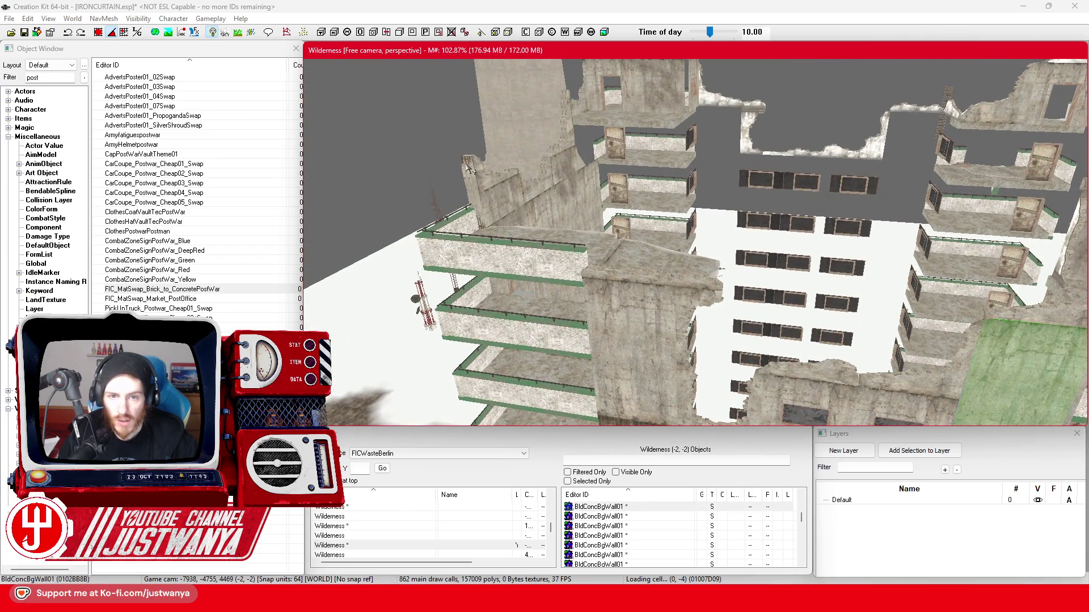
drag(427, 253, 975, 278)
scroll(864, 258, up, 2)
drag(865, 258, 843, 256)
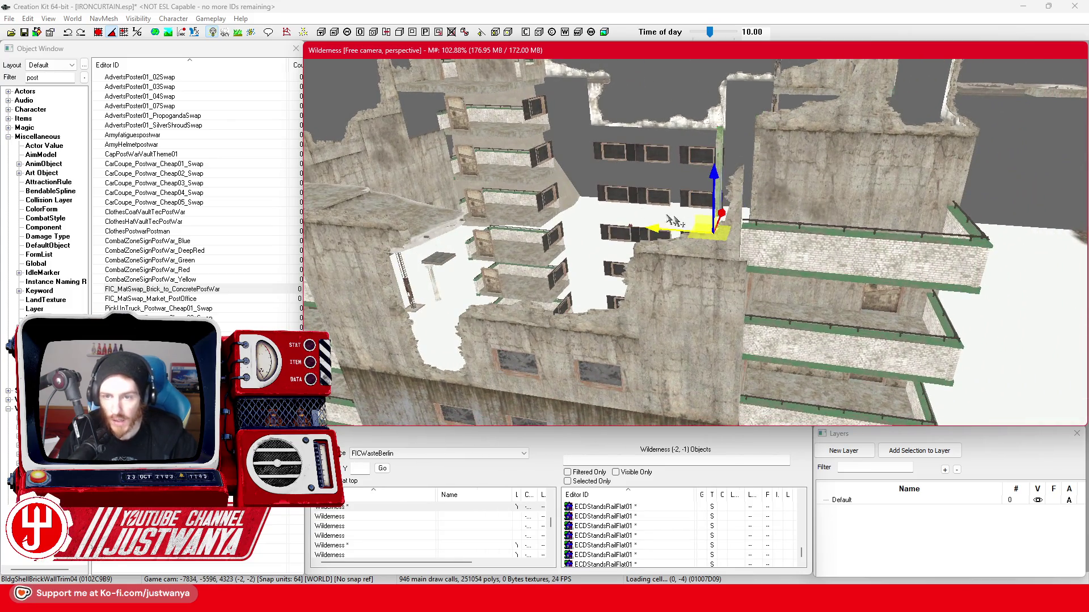
scroll(544, 203, up, 5)
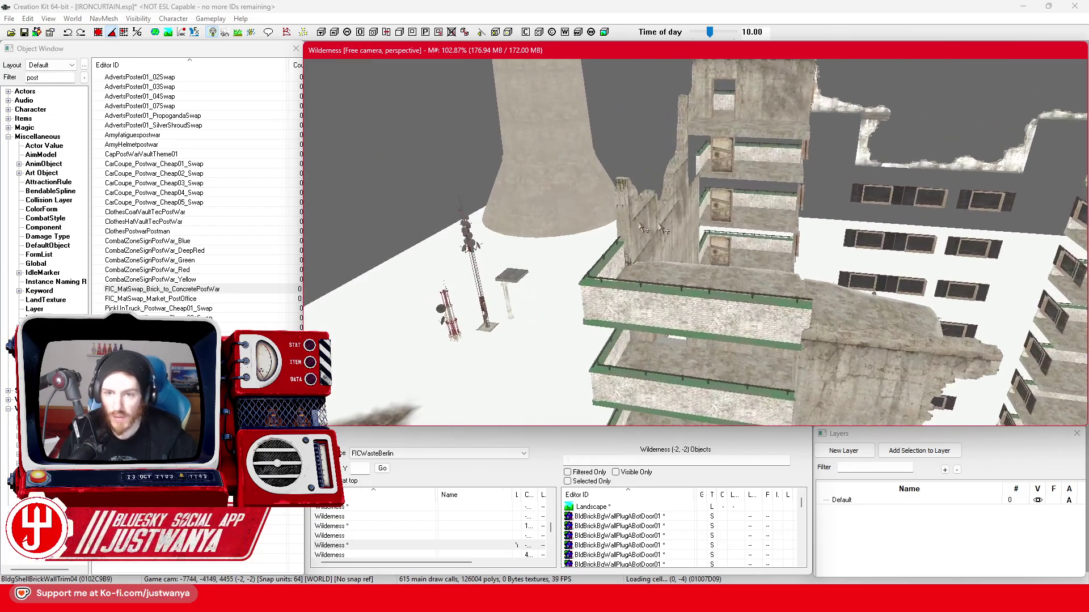
scroll(526, 205, up, 5)
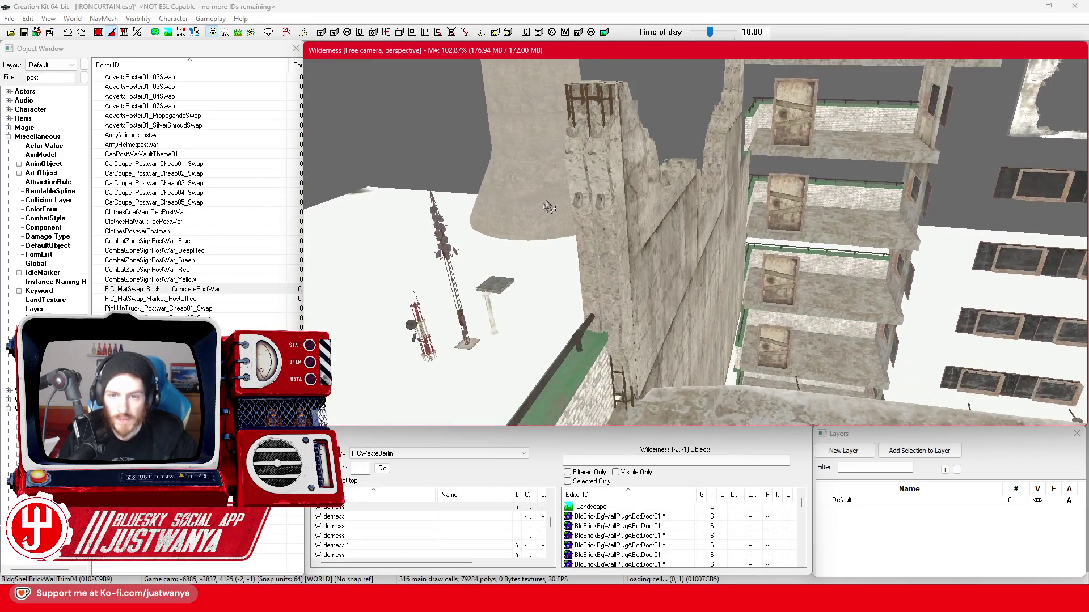
Select the BldgShellBrickWallTrim04 pieces and slide them right along X.
click(578, 108)
ctrl+click(581, 201)
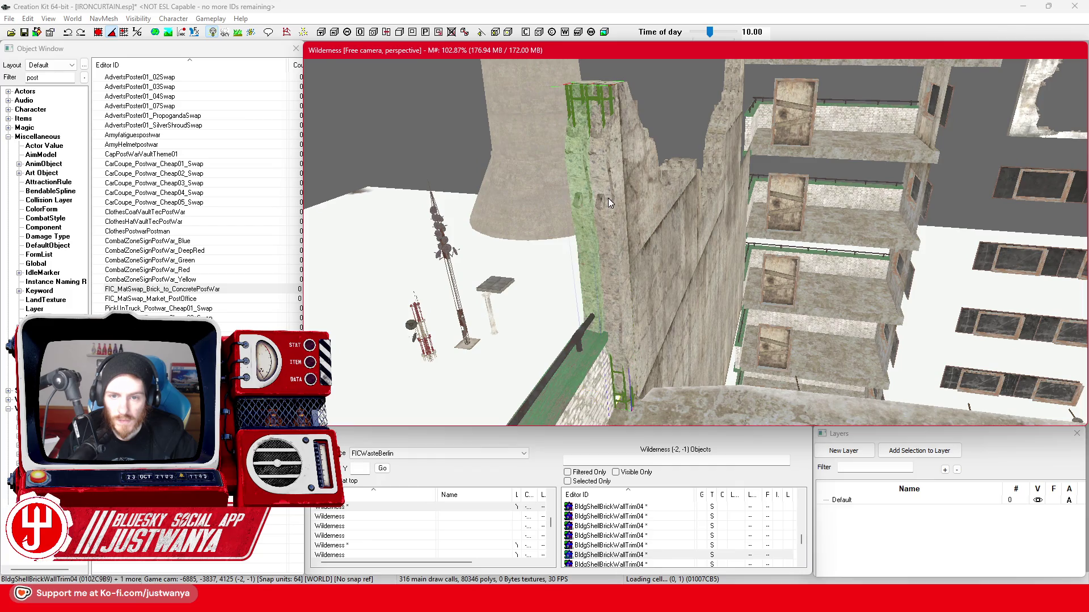
scroll(608, 199, up, 1)
scroll(608, 198, down, 5)
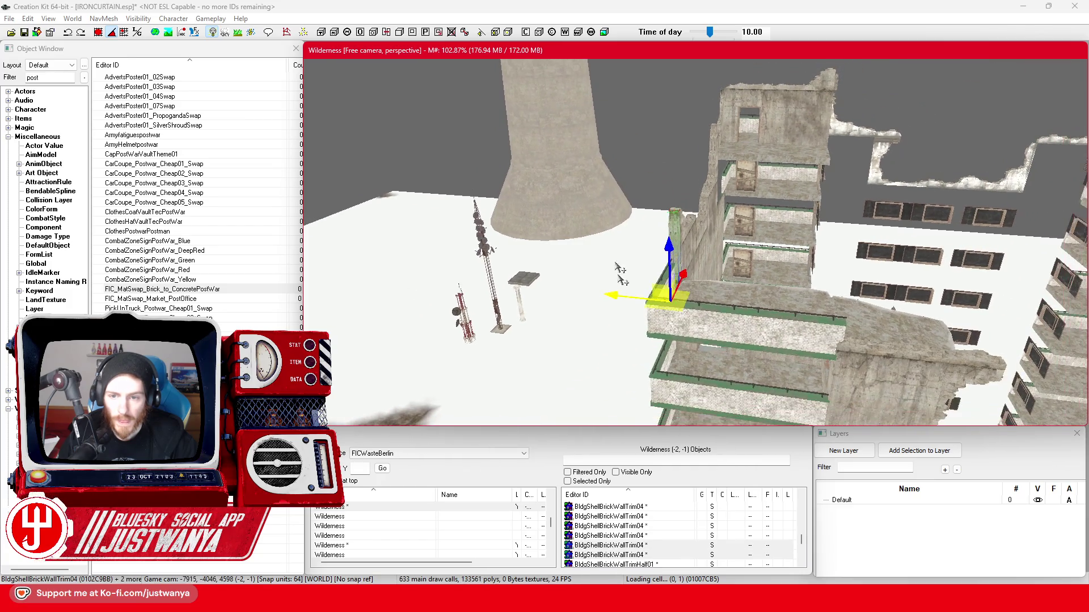
scroll(615, 294, up, 5)
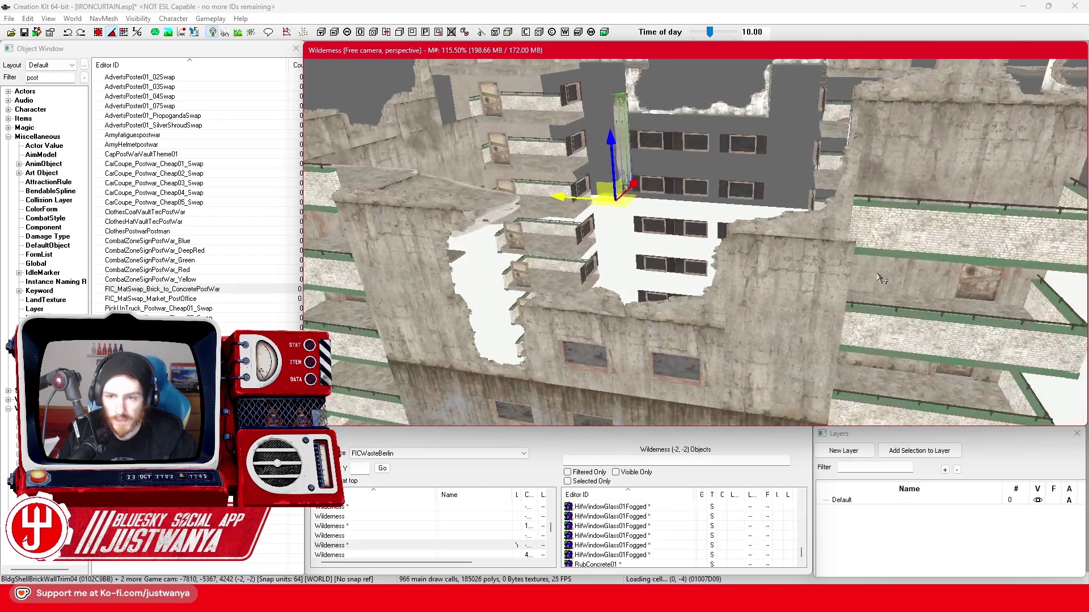
scroll(867, 288, down, 1)
mouse_move(516, 234)
mouse_down()
mouse_move(975, 244)
mouse_move(777, 244)
mouse_up()
key(e)
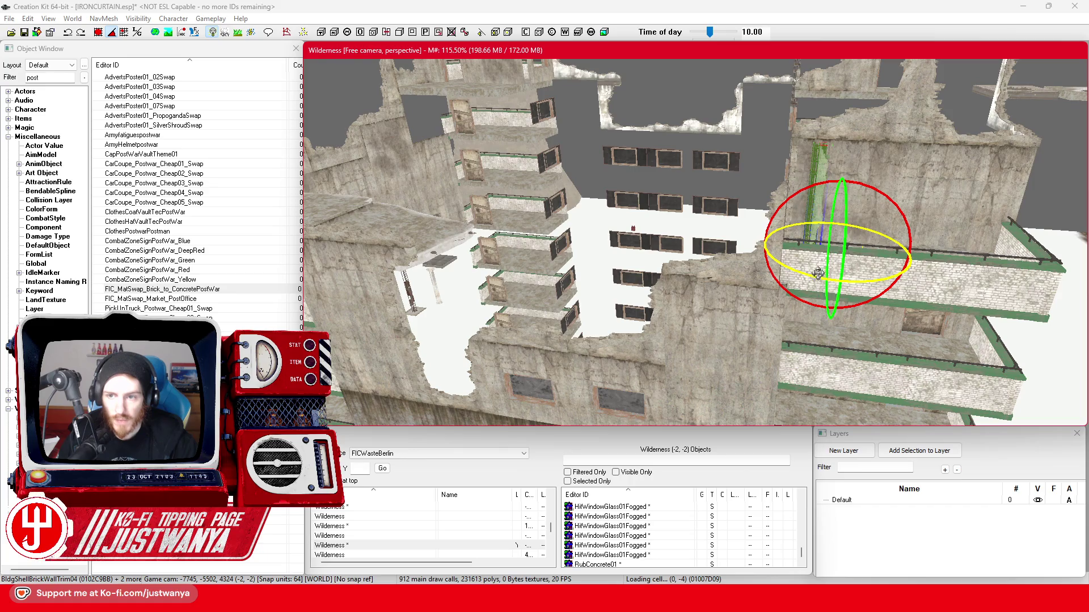
key(w)
scroll(696, 242, up, 5)
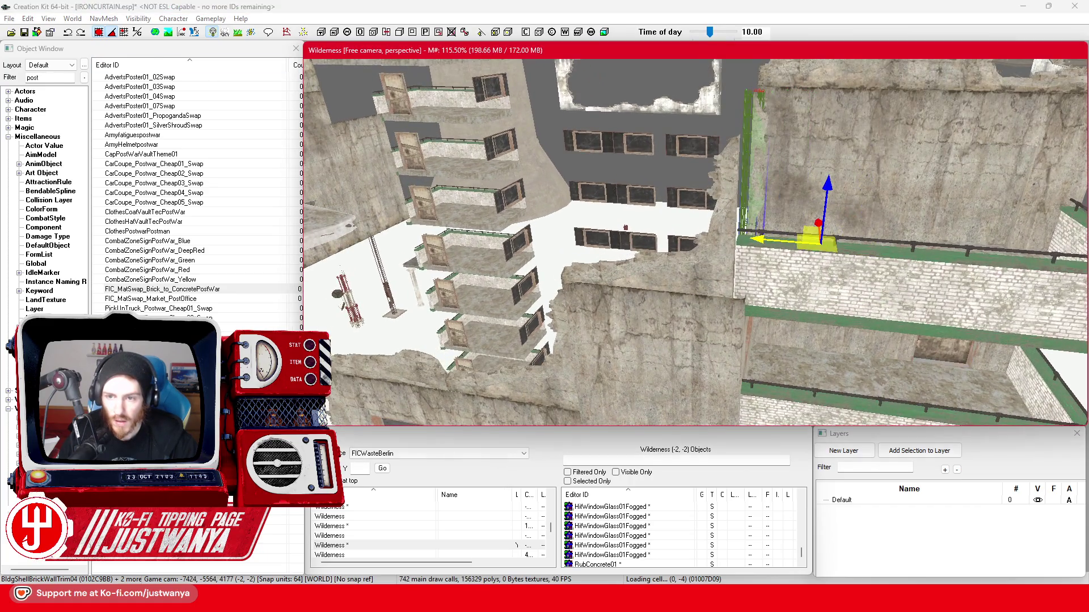
mouse_move(767, 238)
mouse_down()
mouse_move(855, 286)
mouse_move(720, 332)
mouse_up()
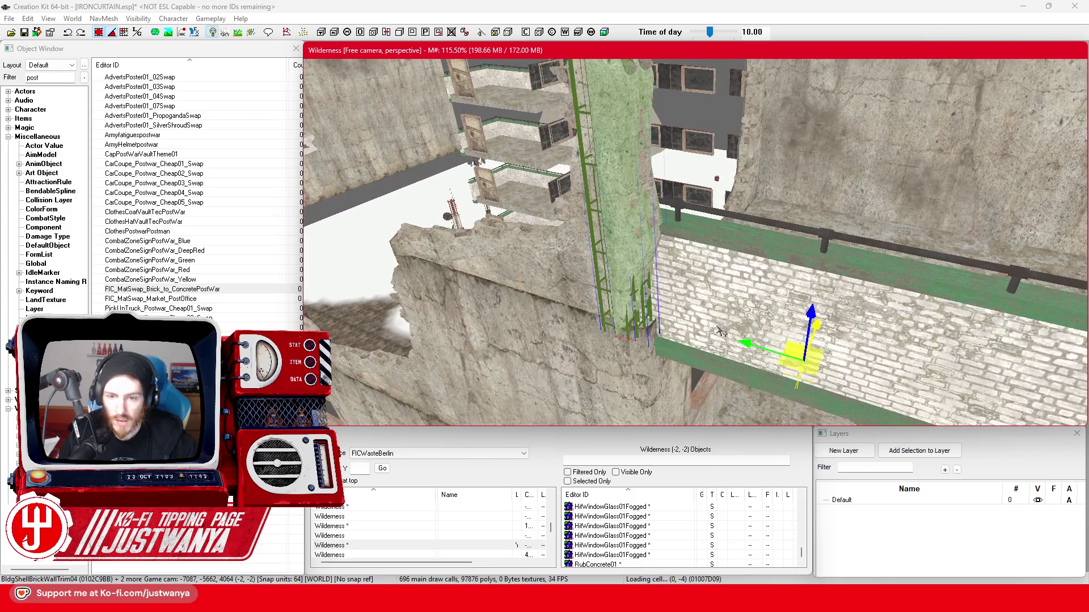
Lower the brick trim pieces along Z into the gap on the ledge.
click(97, 34)
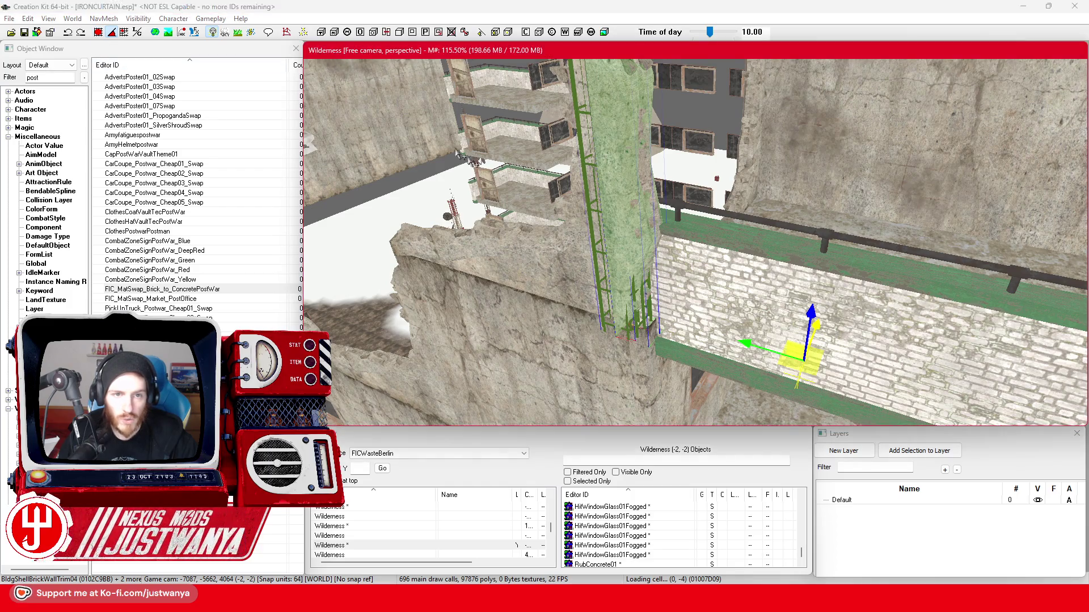
drag(522, 181, 489, 182)
drag(785, 319, 768, 316)
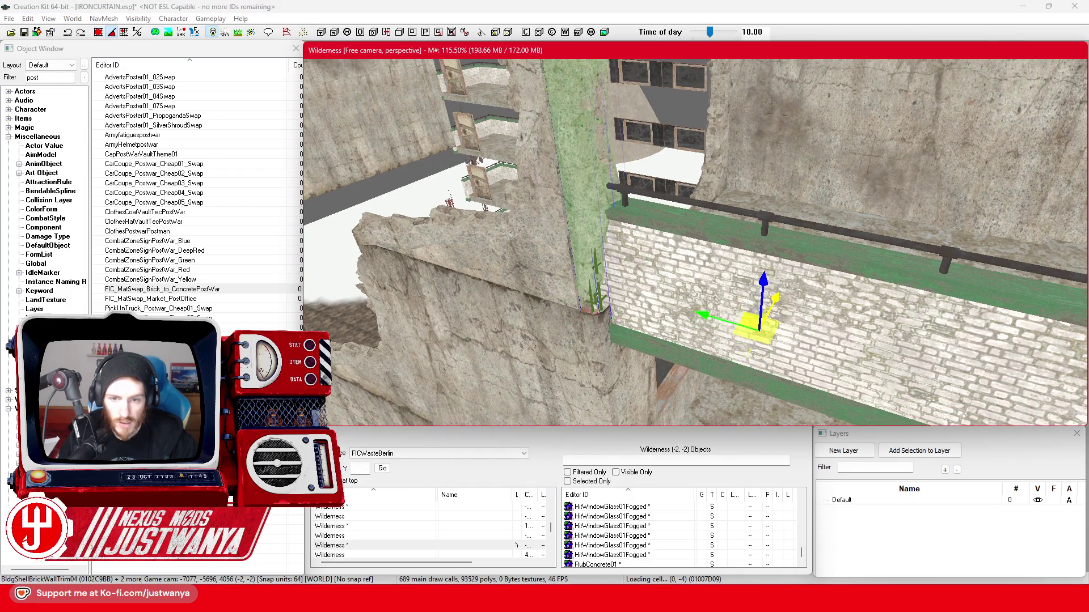
drag(584, 229, 584, 298)
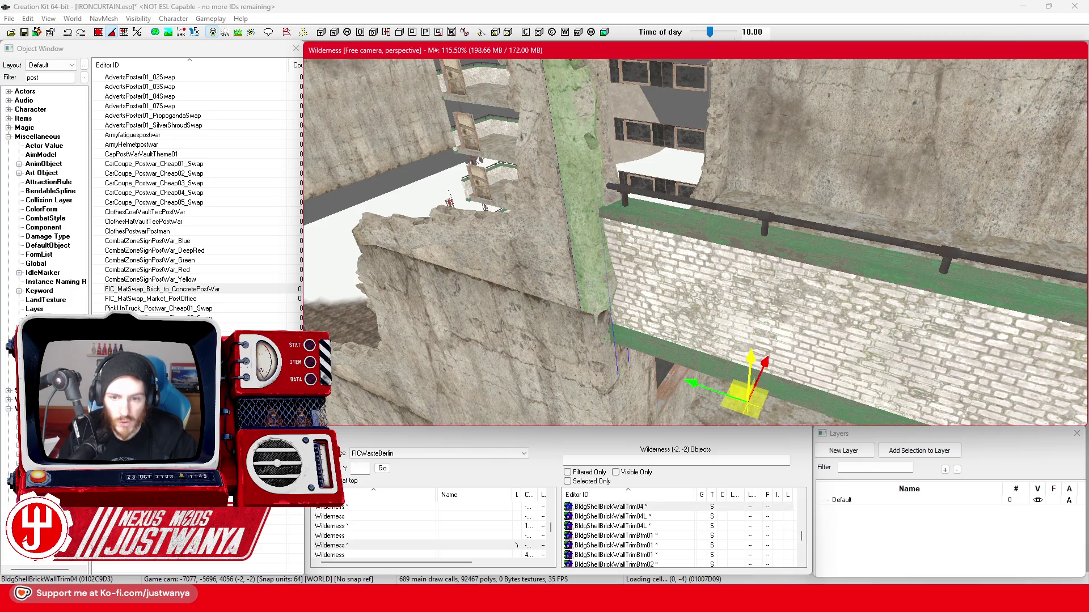
drag(567, 216, 573, 204)
drag(735, 293, 599, 246)
Check the wall column, then select the balcony rail and centre the view on it.
click(601, 239)
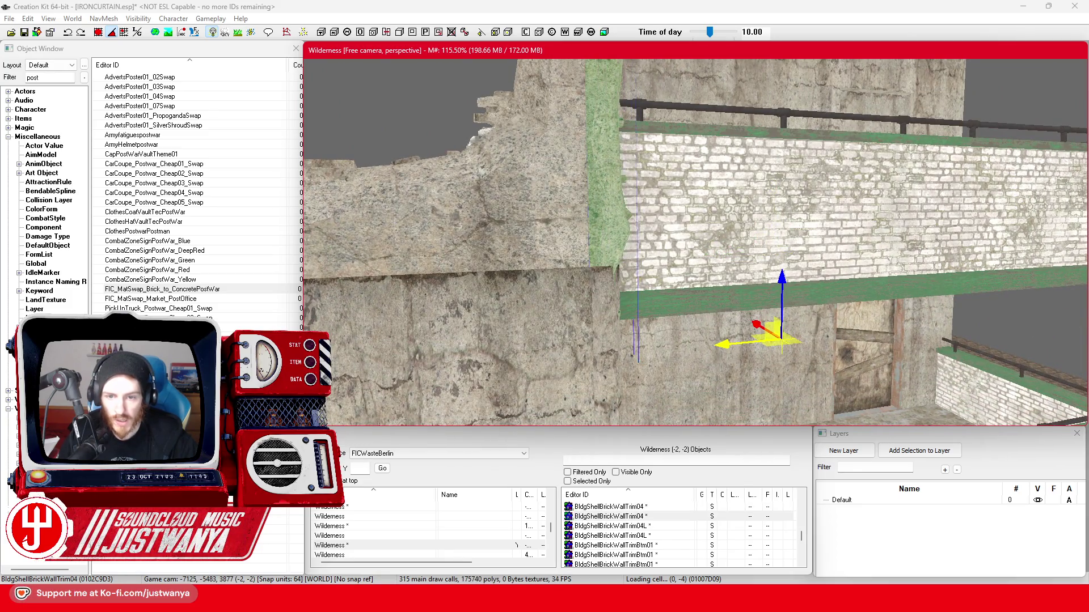
drag(578, 262, 697, 353)
click(716, 326)
key(f)
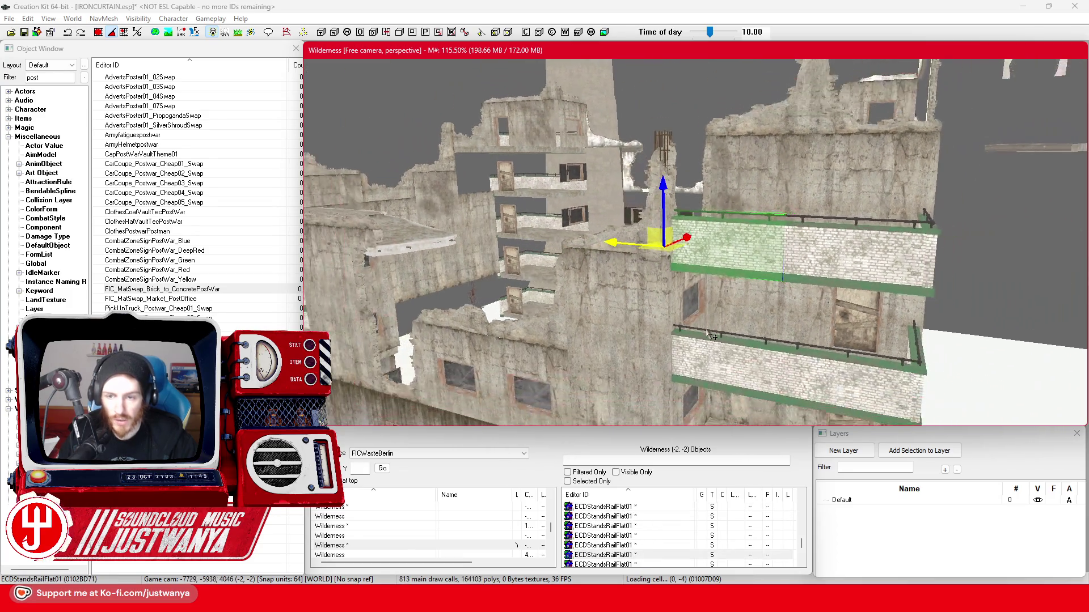
Turn the ECDStandsRailFlat01 rail about Z and slide it slightly left along the facade.
click(716, 279)
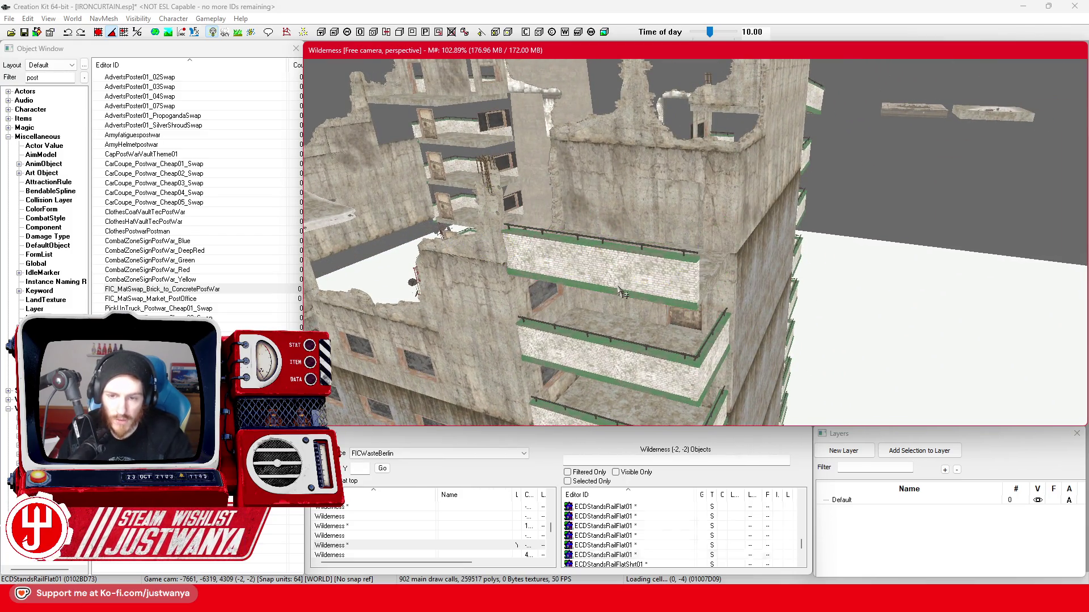
mouse_move(710, 279)
mouse_down()
mouse_move(674, 302)
mouse_move(671, 285)
mouse_up()
key(2)
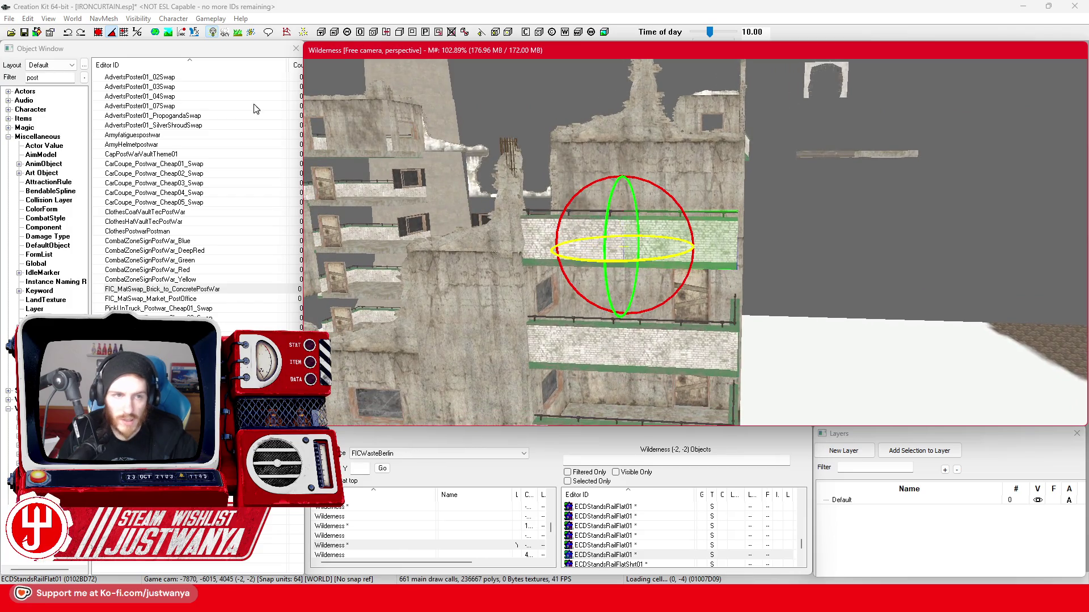
click(115, 35)
mouse_move(592, 186)
mouse_down()
mouse_move(629, 188)
mouse_move(591, 187)
mouse_move(607, 188)
mouse_up()
key(1)
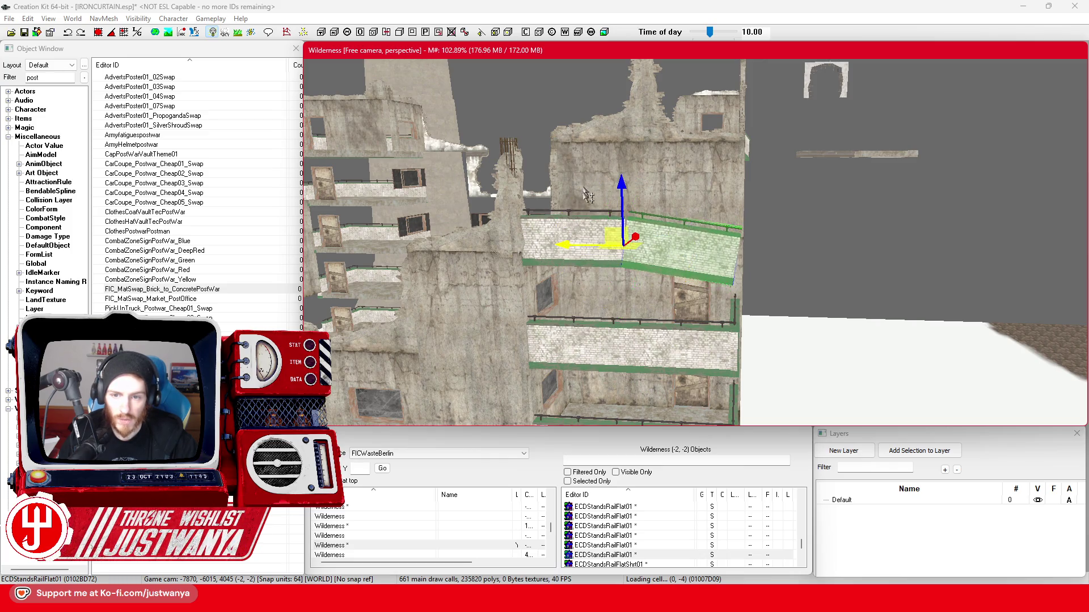
scroll(523, 289, up, 5)
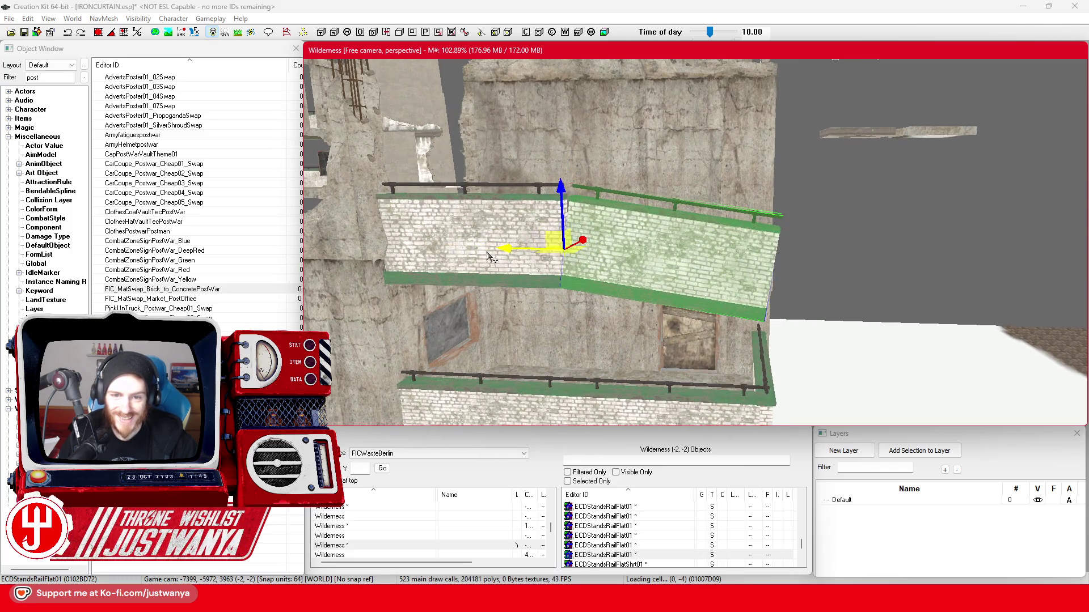
drag(491, 258, 481, 258)
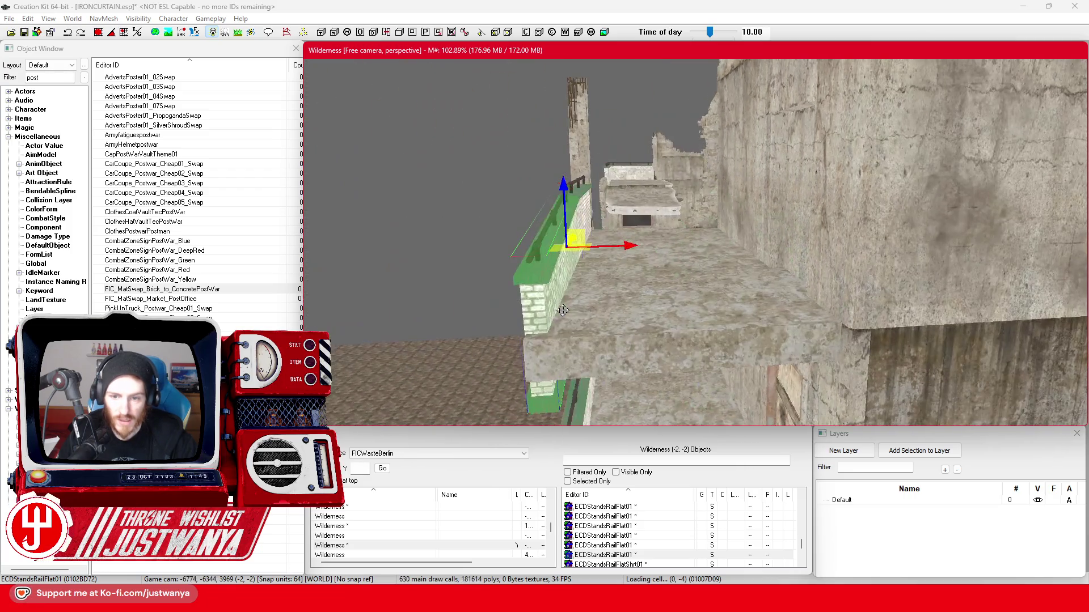
Select the floor slab on the upper ledge and save the plugin.
click(688, 313)
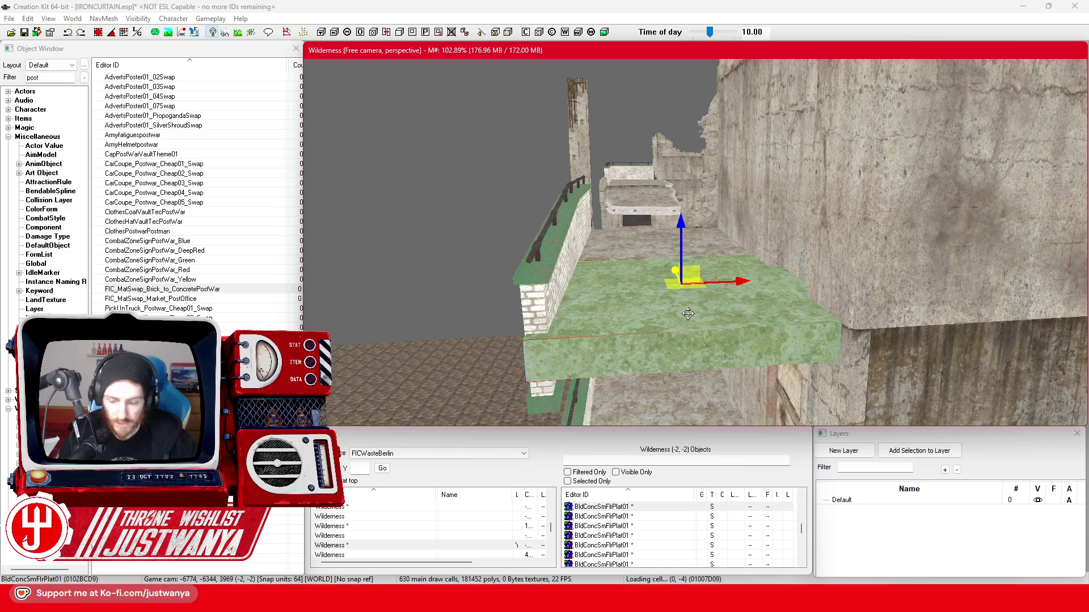
click(641, 200)
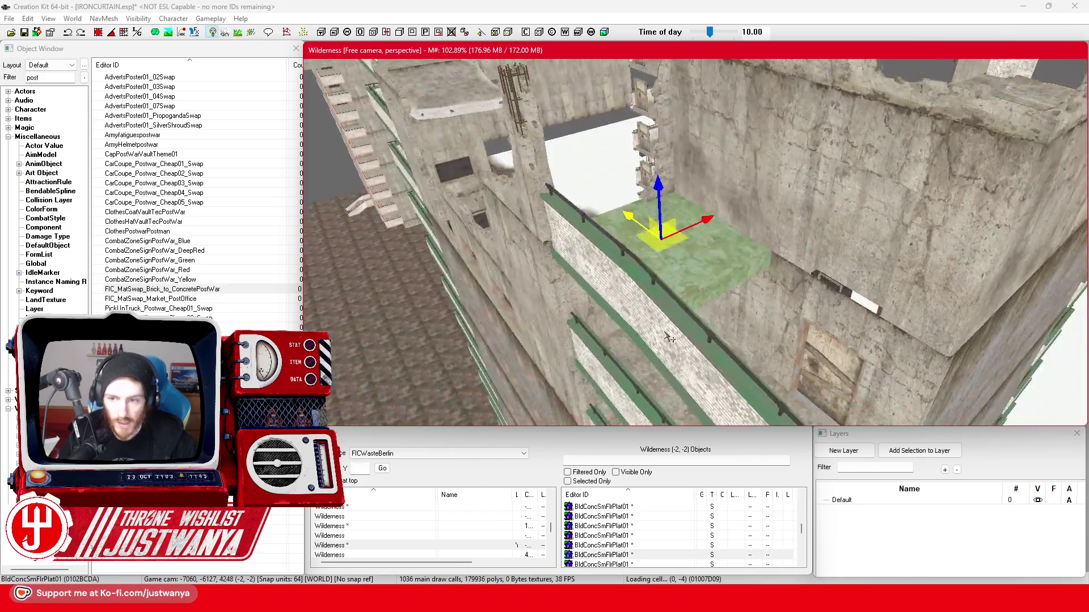
key(shift)
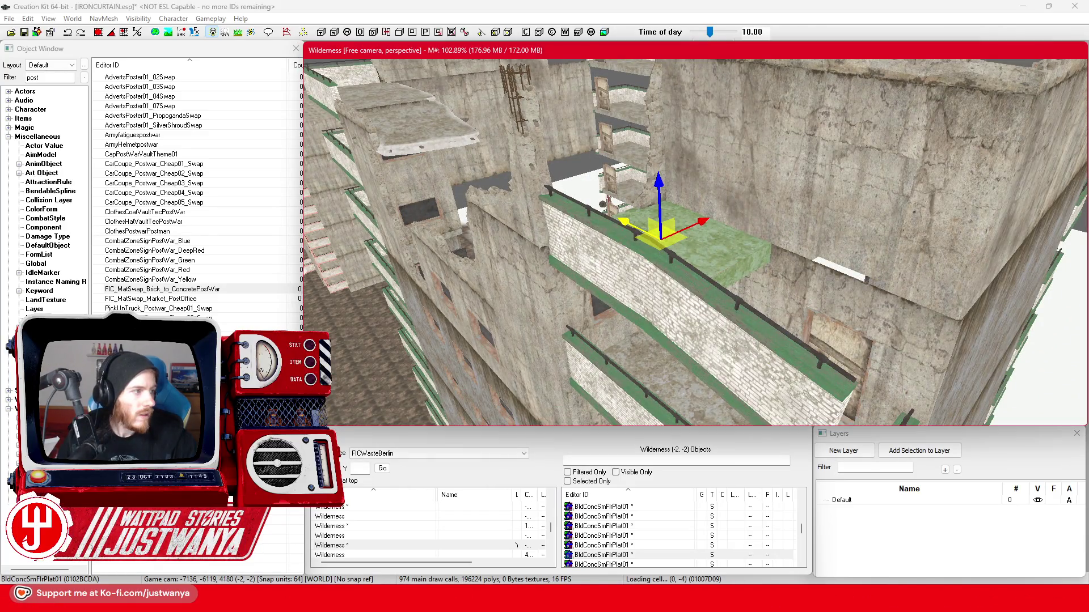
click(26, 32)
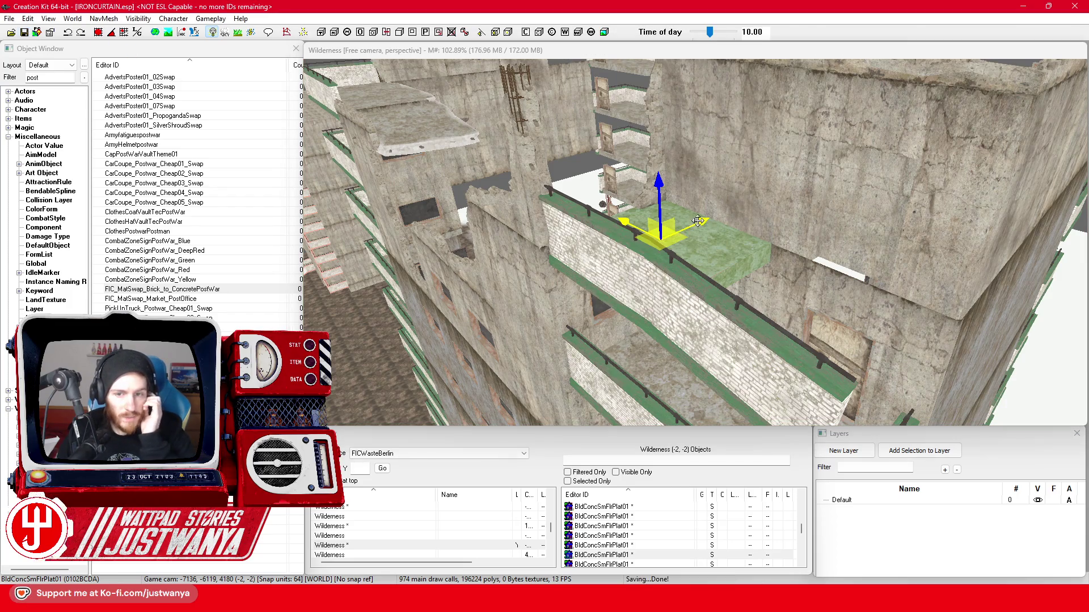
Recheck the balcony rail's placement and save IRONCURTAIN.esp again.
click(688, 302)
key(f)
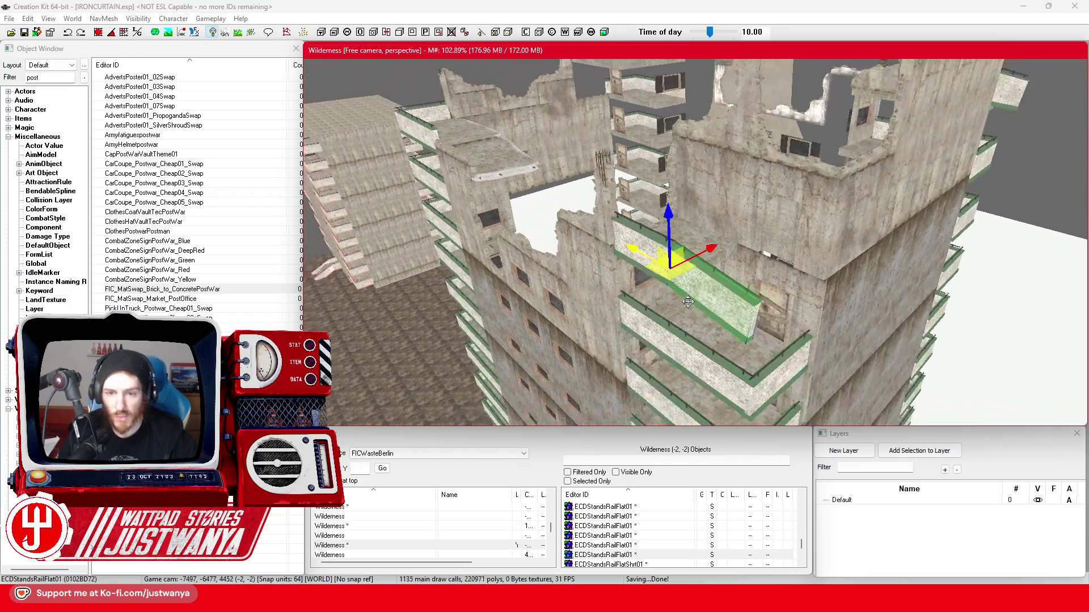
scroll(688, 302, down, 3)
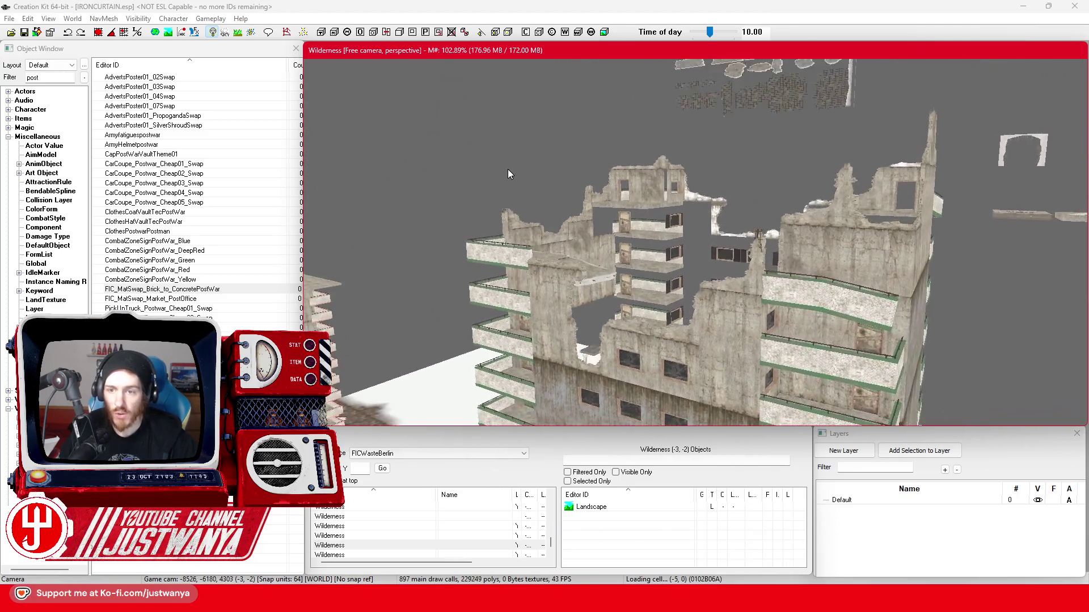
scroll(508, 169, up, 3)
scroll(510, 195, up, 3)
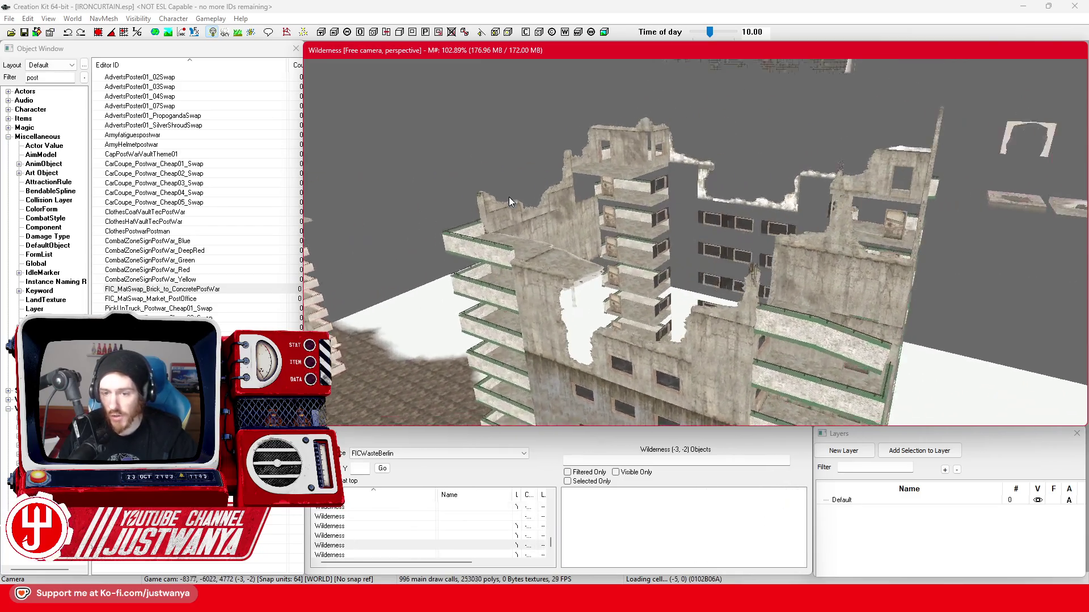
scroll(508, 196, down, 1)
click(25, 33)
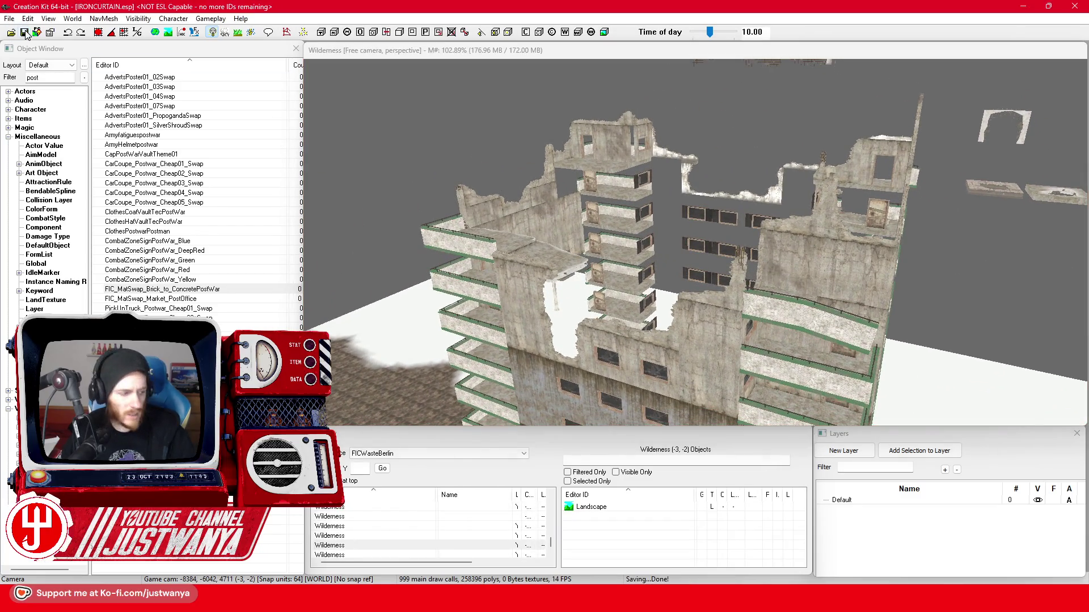